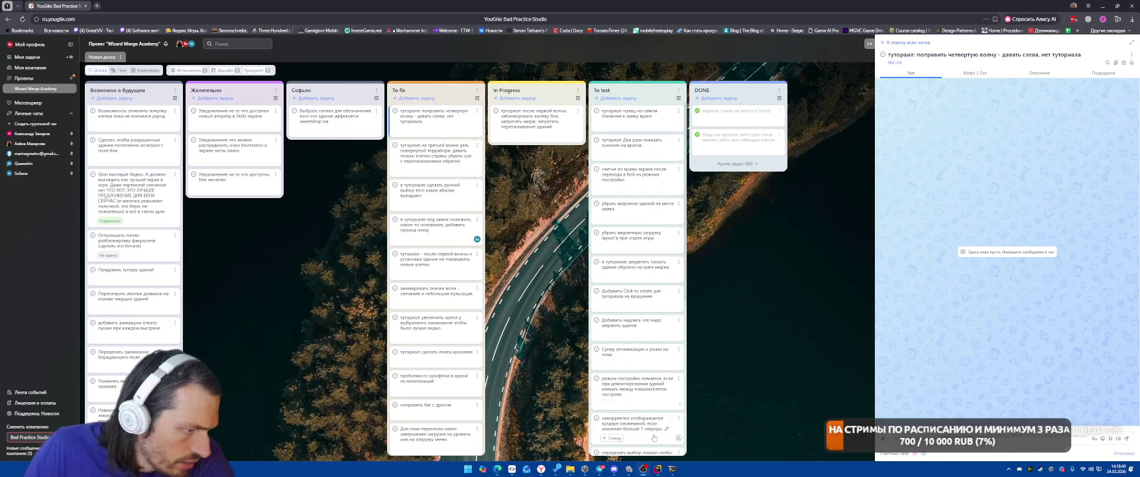
Open the Package Manager, list Unity Registry packages, and show the Android Logcat package details
{"action": "left_click", "coordinate": [629, 469]}
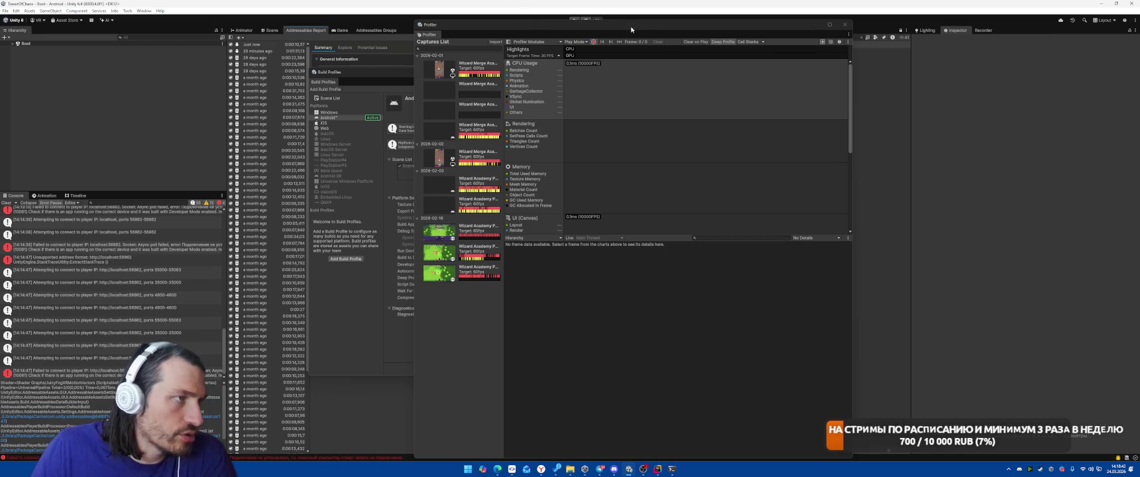
{"action": "left_click_drag", "start_coordinate": [692, 25], "coordinate": [681, 76]}
{"action": "left_click", "coordinate": [144, 11]}
{"action": "mouse_move", "coordinate": [214, 124]}
{"action": "left_click", "coordinate": [259, 122]}
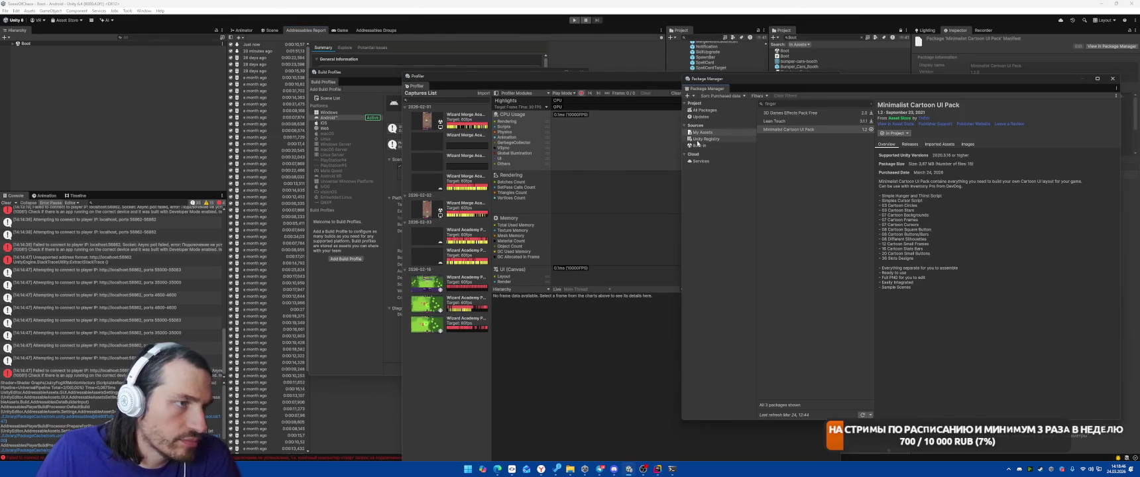
{"action": "left_click", "coordinate": [742, 139]}
{"action": "scroll", "coordinate": [828, 246], "scroll_direction": "down", "scroll_amount": 2}
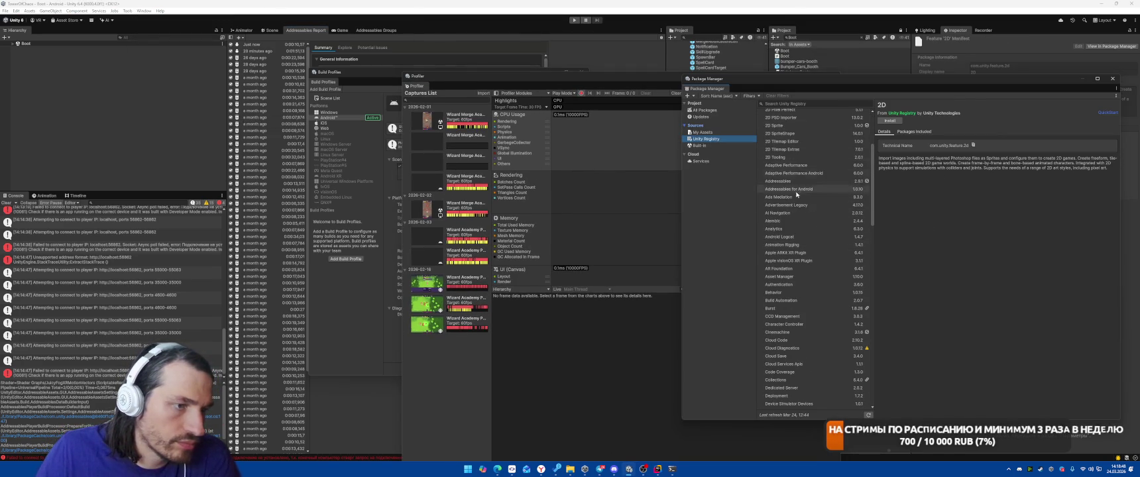
{"action": "left_click", "coordinate": [797, 238]}
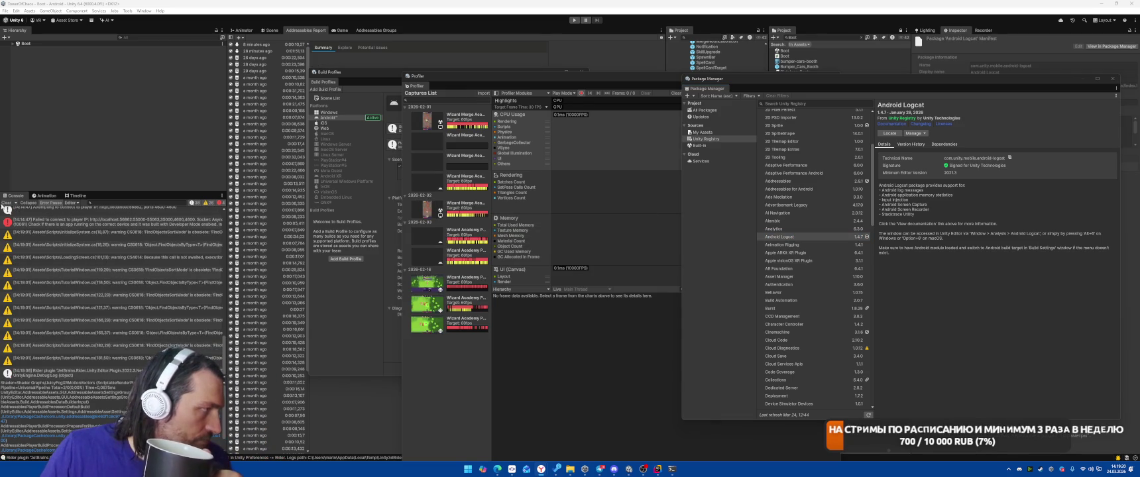
Set the Profiler's target to Edit Mode and close the Profiler window
{"action": "left_click", "coordinate": [535, 85]}
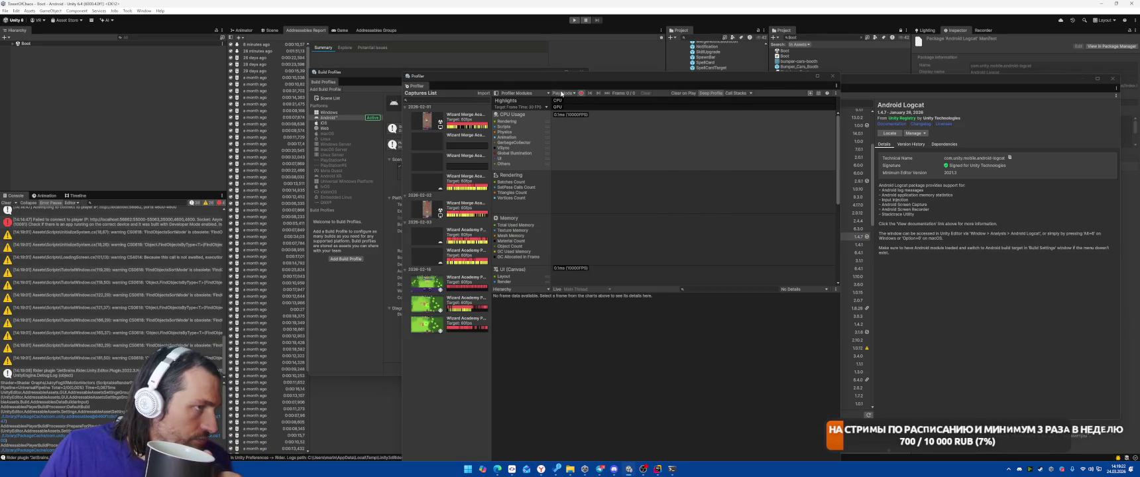
{"action": "left_click", "coordinate": [560, 93]}
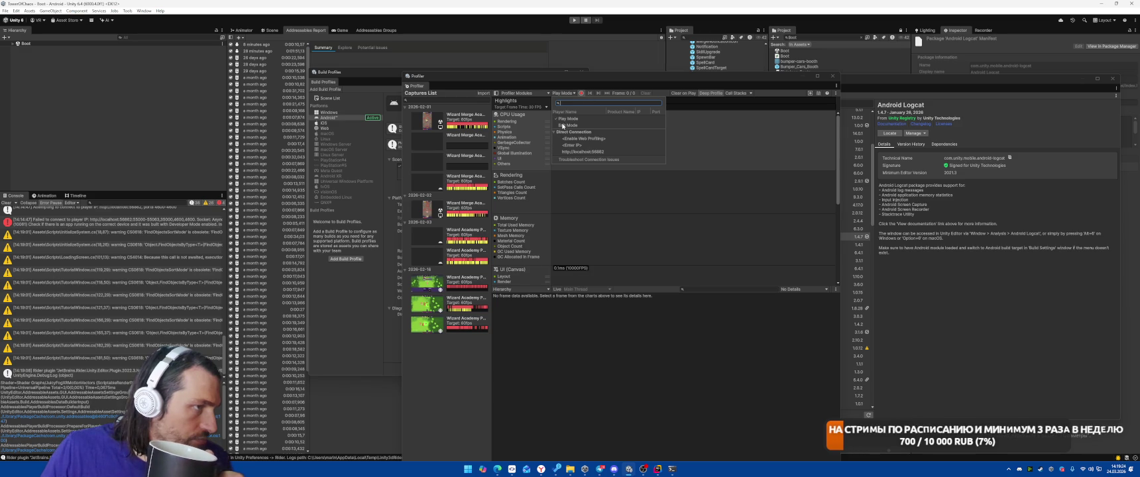
{"action": "left_click", "coordinate": [562, 125]}
{"action": "left_click", "coordinate": [833, 75]}
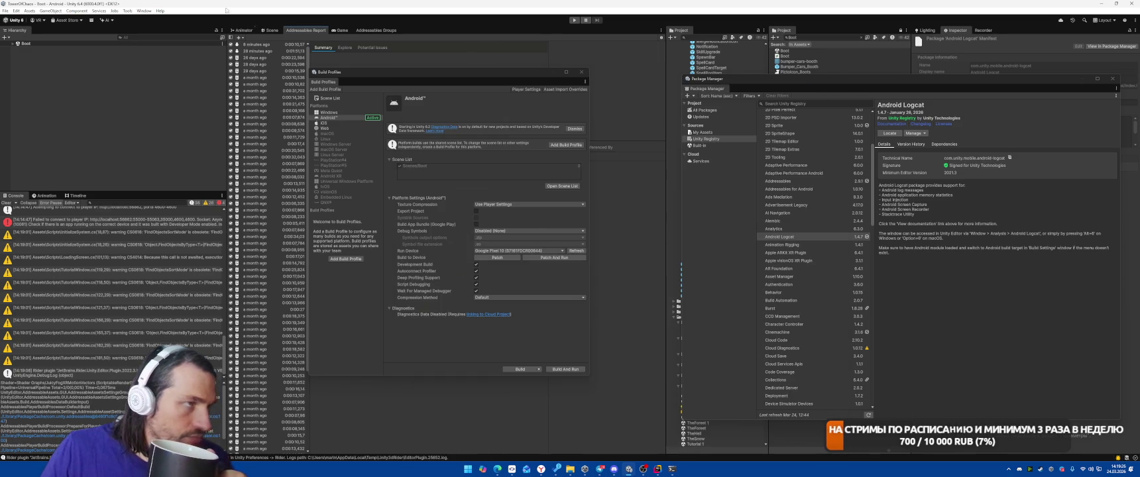
Reopen the Profiler from Window > Analysis with its target set to Play Mode
{"action": "left_click", "coordinate": [143, 11]}
{"action": "mouse_move", "coordinate": [186, 123]}
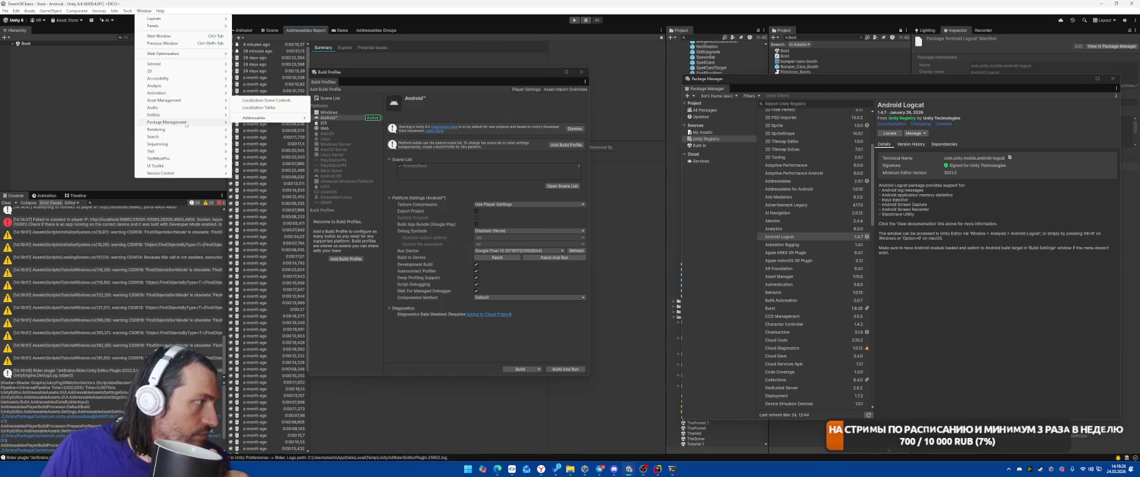
{"action": "mouse_move", "coordinate": [172, 86]}
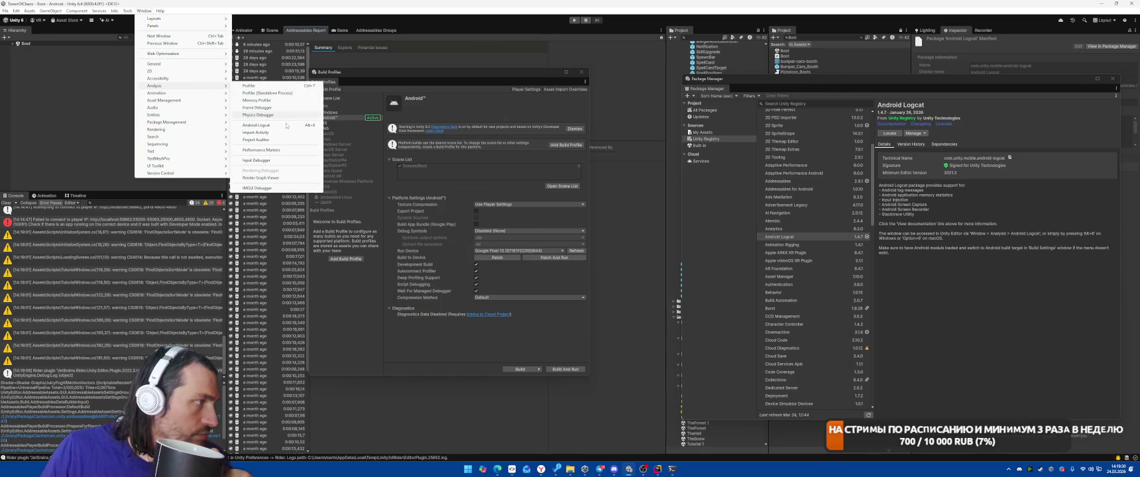
{"action": "left_click", "coordinate": [252, 85]}
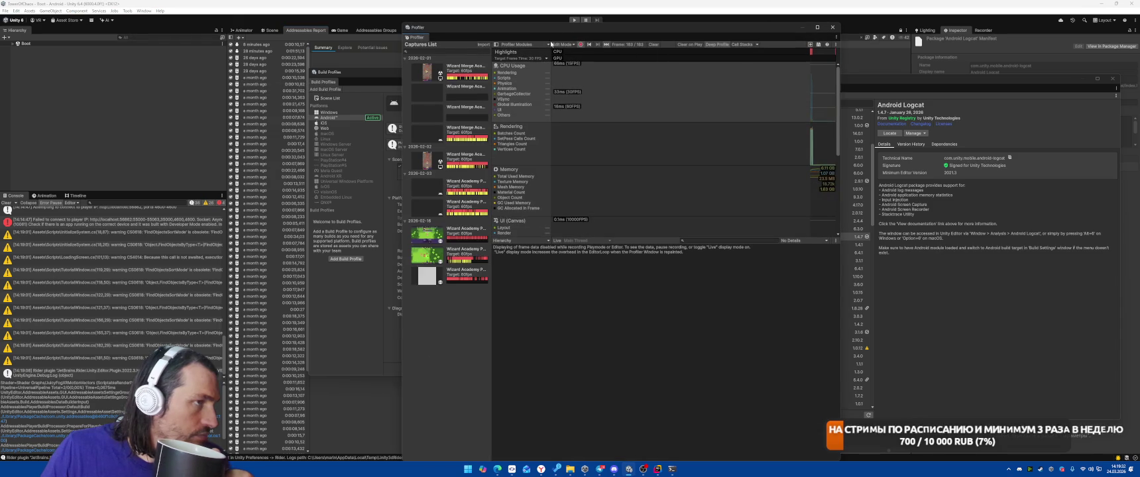
{"action": "left_click", "coordinate": [556, 45]}
{"action": "left_click", "coordinate": [567, 69]}
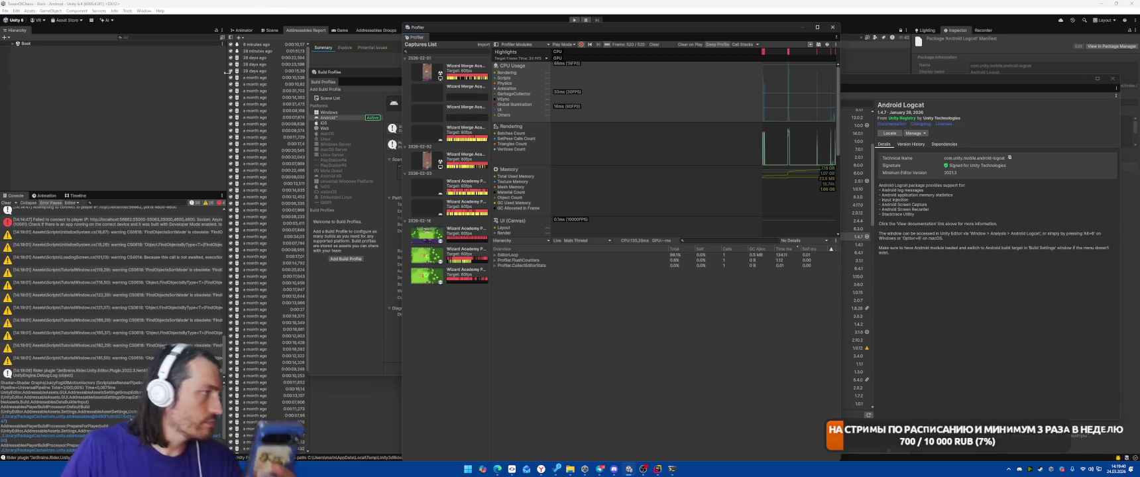
Open the Android Logcat window from Window > Analysis
{"action": "left_click", "coordinate": [144, 11]}
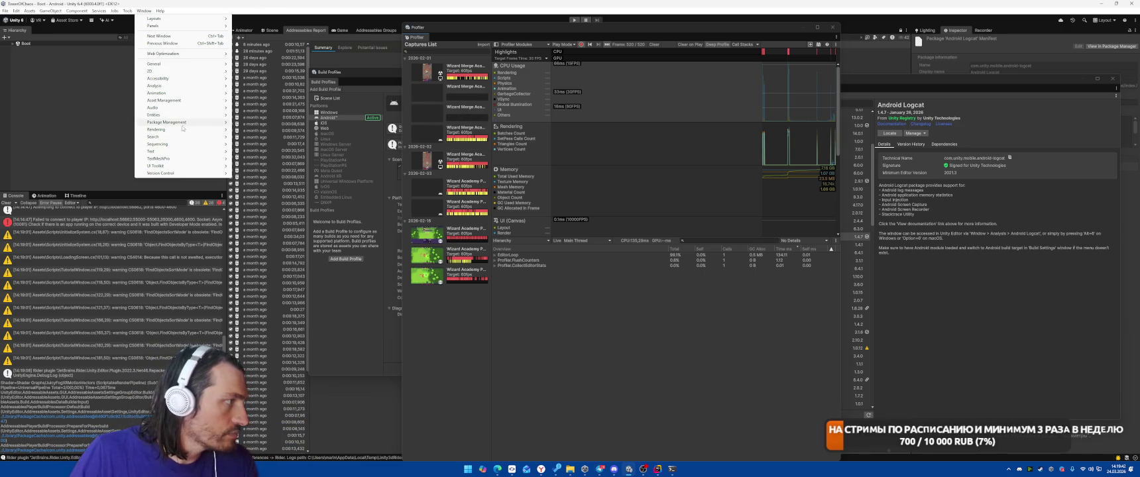
{"action": "mouse_move", "coordinate": [172, 122]}
{"action": "mouse_move", "coordinate": [159, 86]}
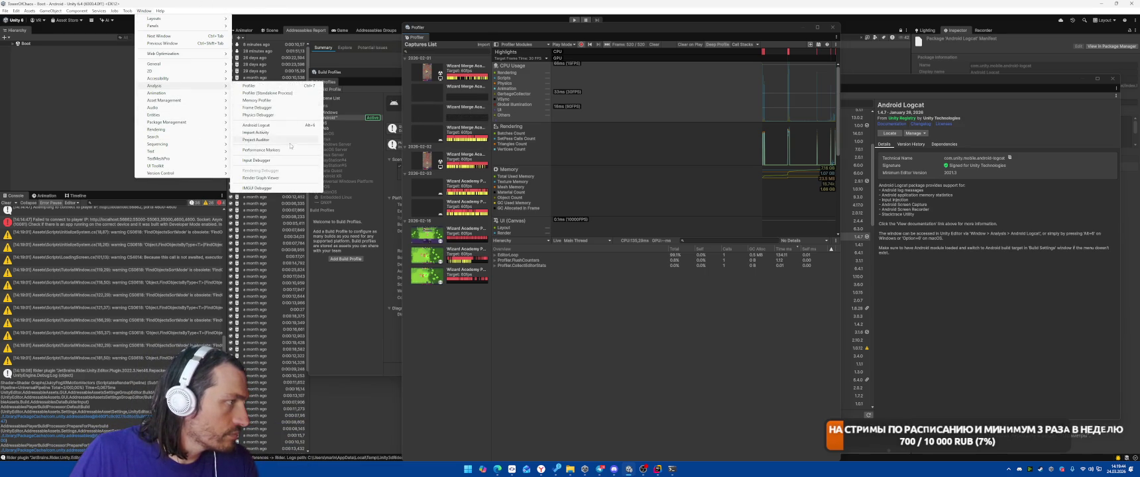
{"action": "left_click", "coordinate": [278, 126]}
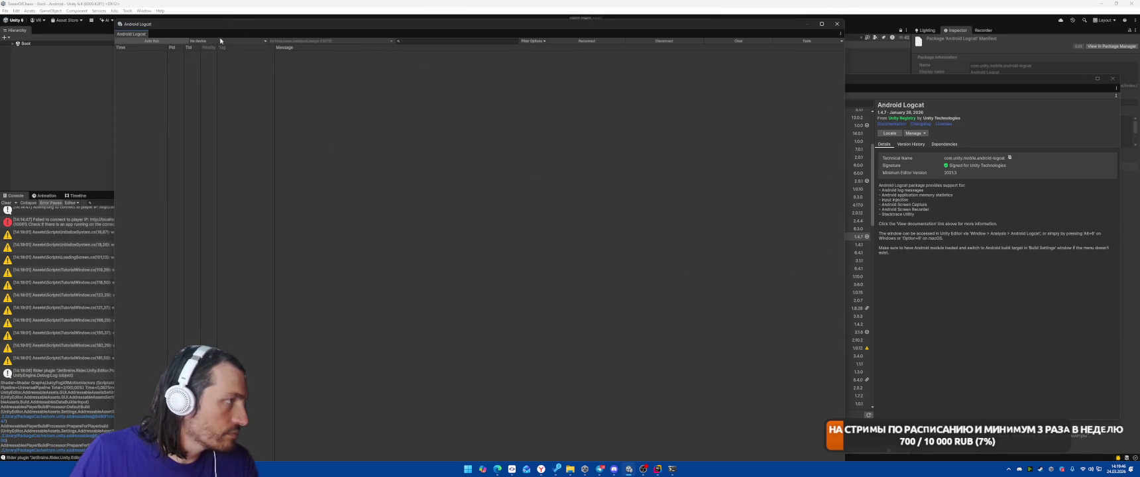
Show Logcat output from the Google Pixel 10 for the fortress.tower.backpack.merge process
{"action": "left_click", "coordinate": [217, 41]}
{"action": "left_click", "coordinate": [225, 50]}
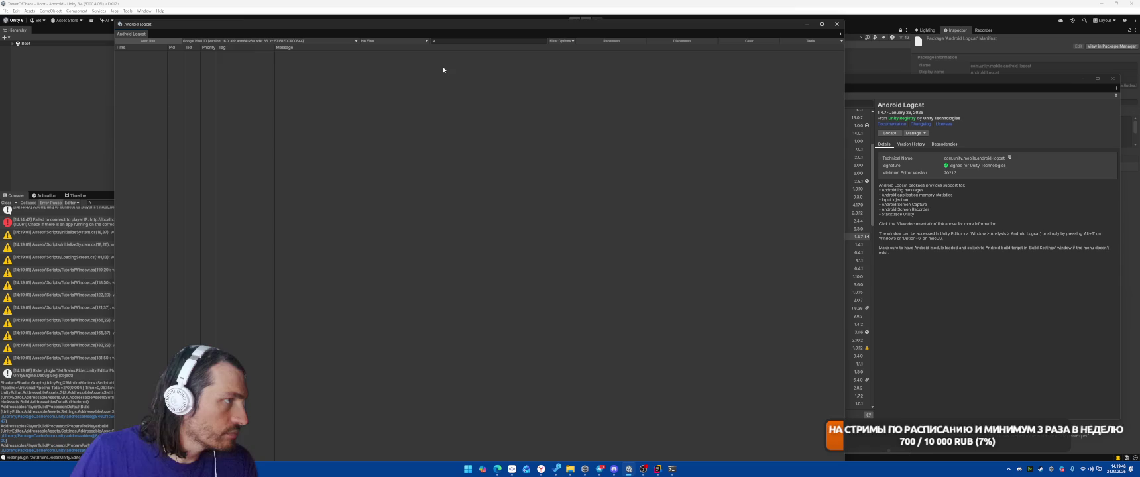
{"action": "left_click", "coordinate": [386, 42]}
{"action": "left_click", "coordinate": [398, 56]}
{"action": "left_click_drag", "start_coordinate": [558, 16], "coordinate": [530, 24]}
Move the Profiler to the right and connect it to the localhost:56862 player
{"action": "left_click", "coordinate": [833, 330]}
{"action": "mouse_move", "coordinate": [616, 31]}
{"action": "left_mouse_down"}
{"action": "mouse_move", "coordinate": [912, 25]}
{"action": "mouse_move", "coordinate": [887, 25]}
{"action": "left_mouse_up"}
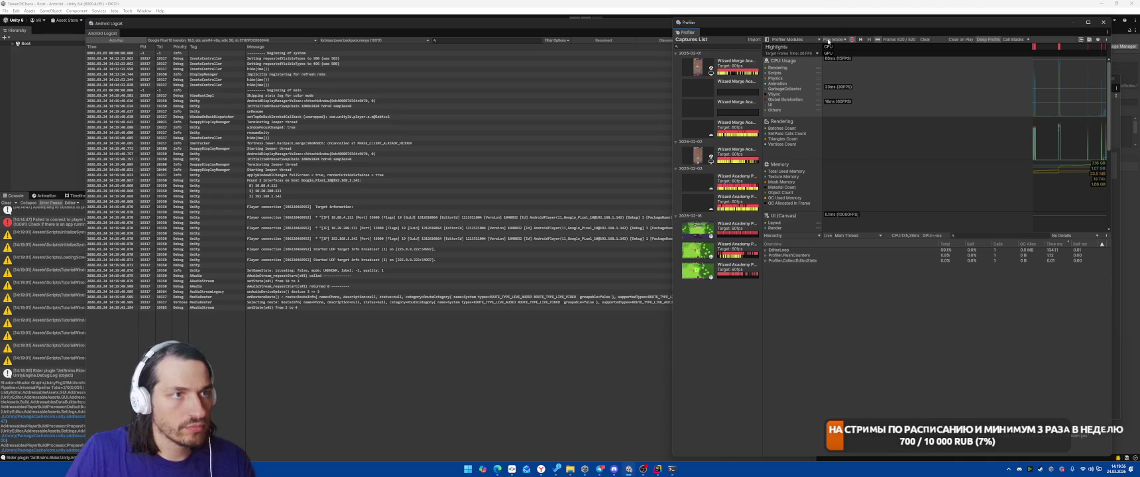
{"action": "left_click", "coordinate": [835, 40]}
{"action": "left_click", "coordinate": [854, 98]}
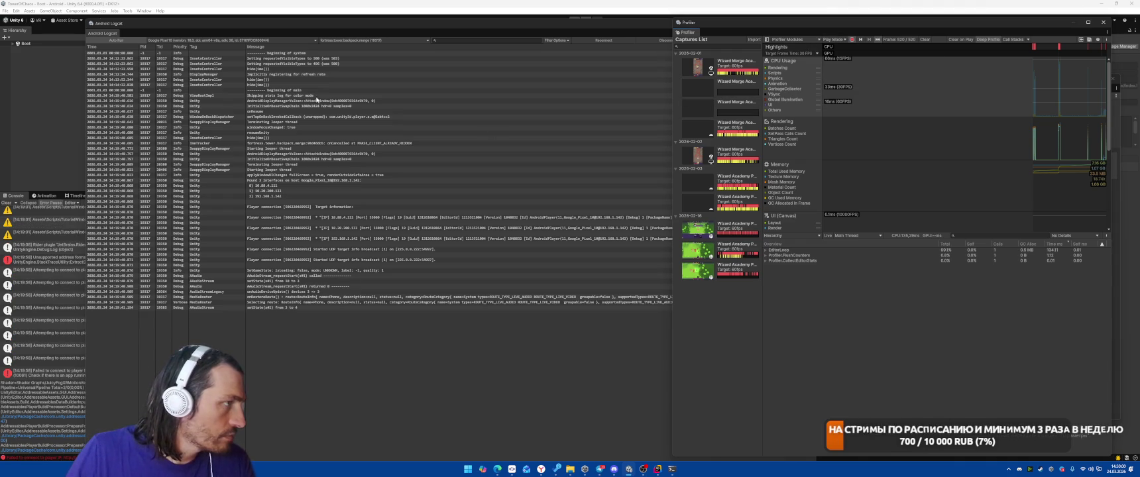
Recheck Logcat's process and device filters, then add the Memory panel via Tools > Window
{"action": "left_click", "coordinate": [359, 41]}
{"action": "left_click", "coordinate": [359, 41]}
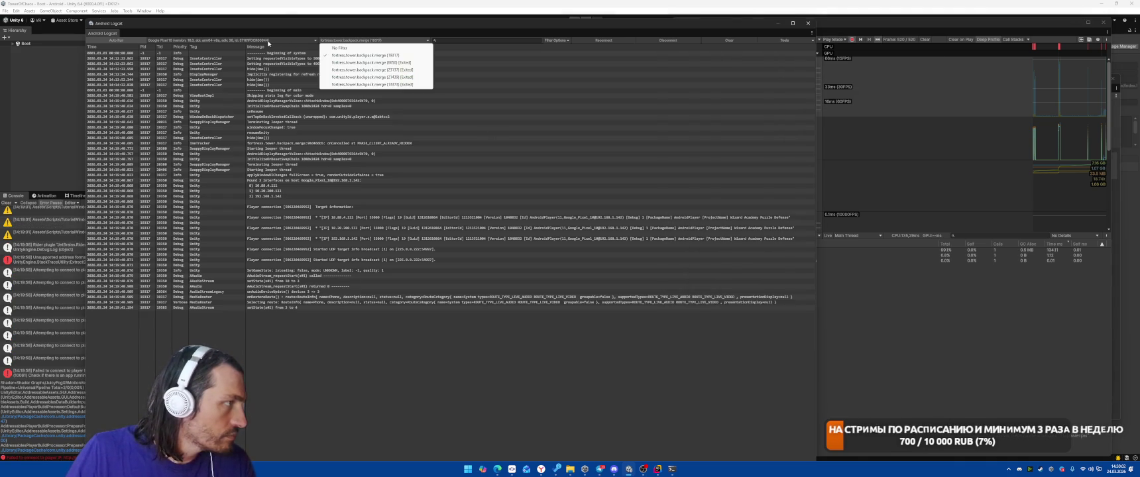
{"action": "left_click", "coordinate": [267, 41]}
{"action": "left_click", "coordinate": [272, 34]}
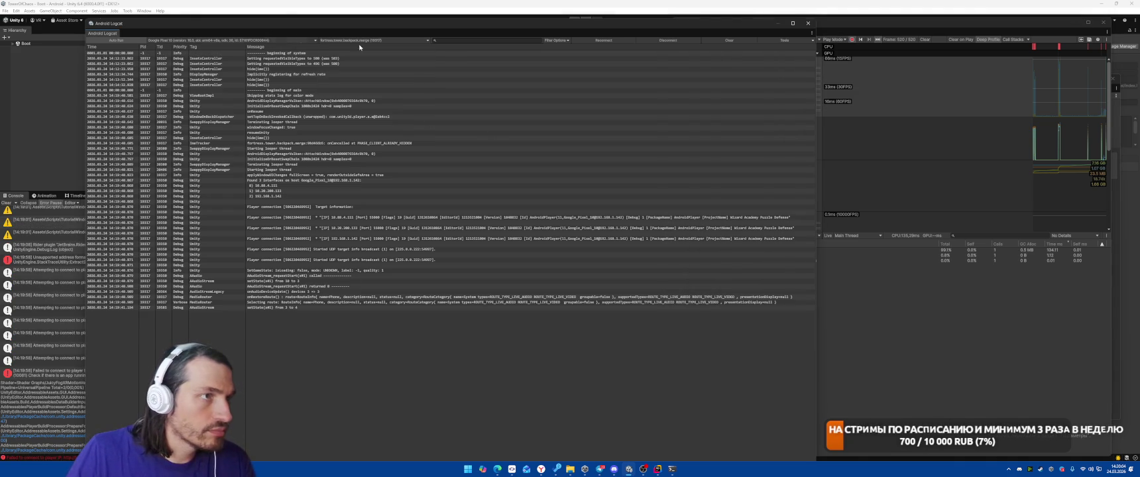
{"action": "left_click", "coordinate": [785, 41]}
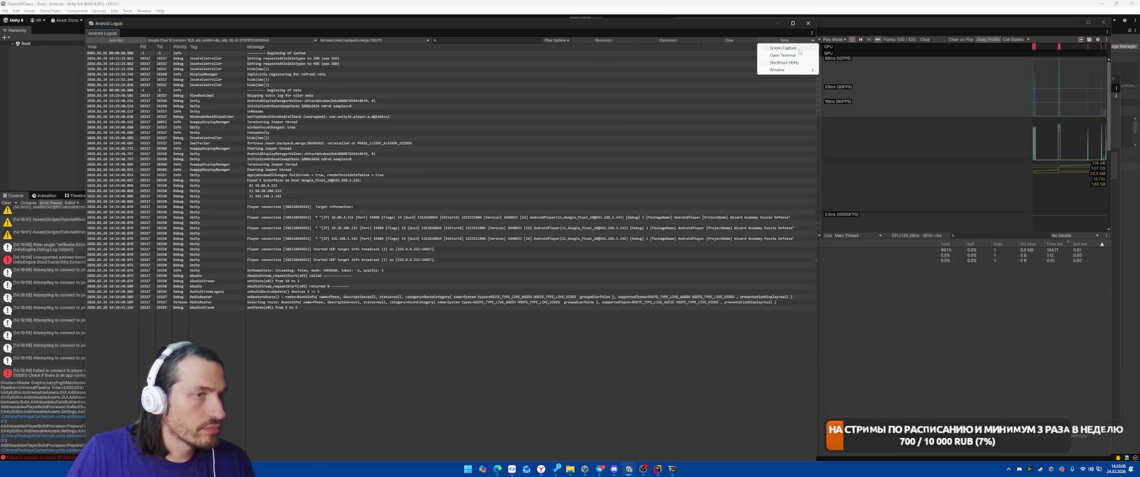
{"action": "mouse_move", "coordinate": [774, 71]}
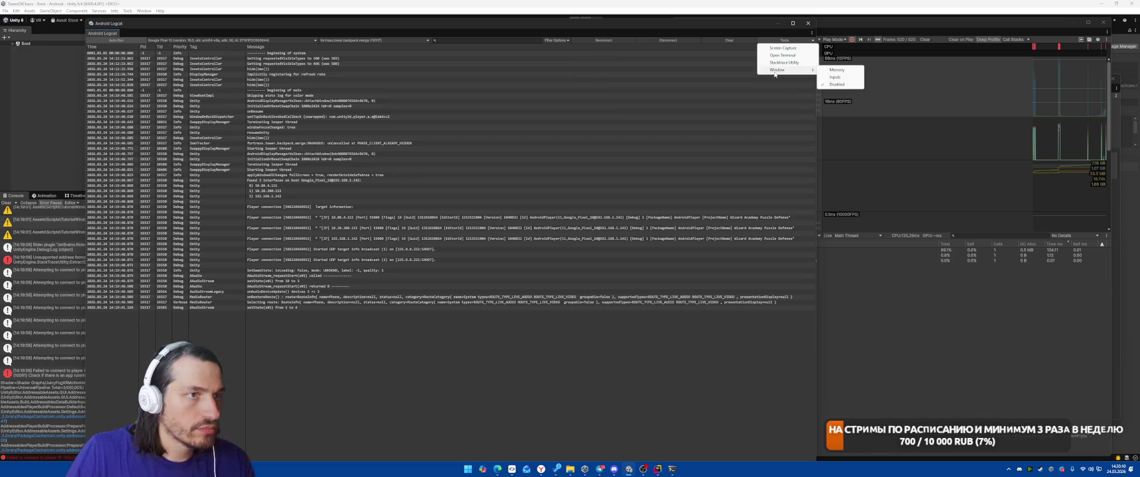
{"action": "left_click", "coordinate": [835, 71]}
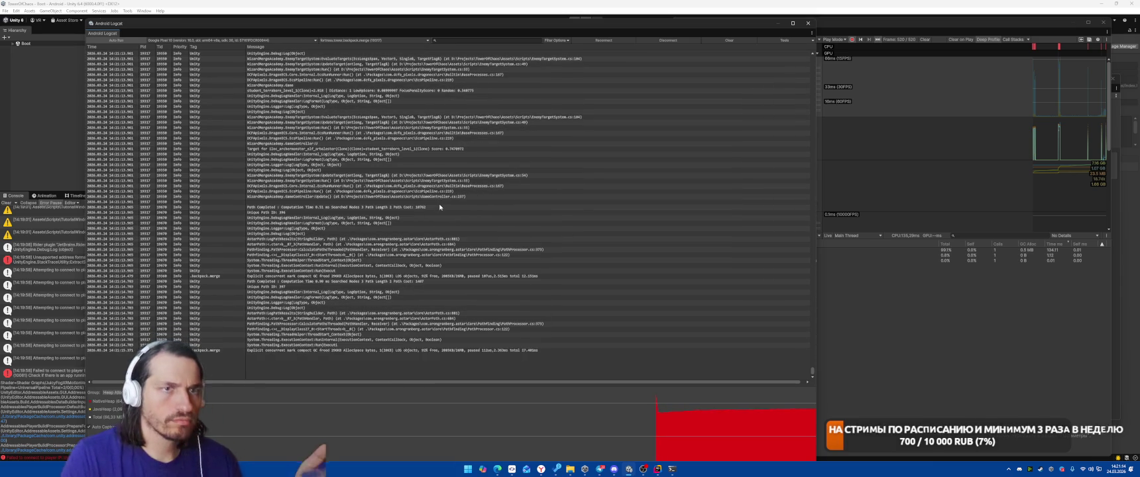
Close the Profiler window and switch to the YouGile board in the browser
{"action": "left_click", "coordinate": [933, 125]}
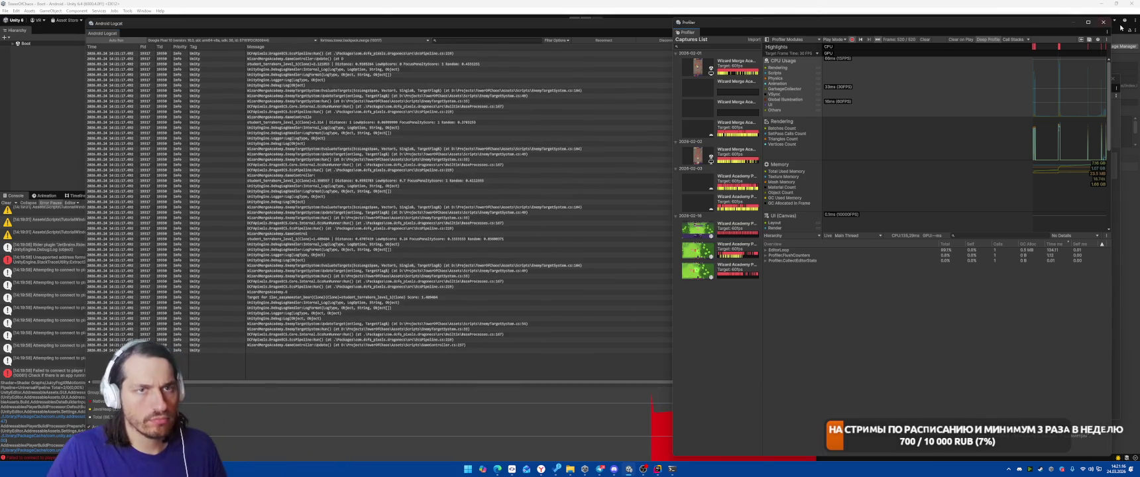
{"action": "left_click", "coordinate": [1102, 21]}
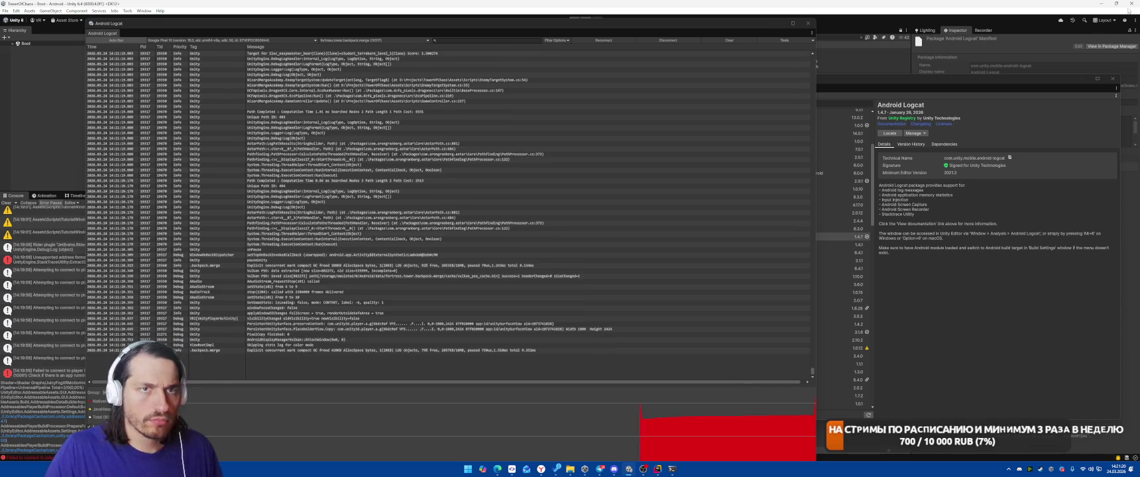
{"action": "key", "text": "alt+Tab"}
Bring up the Android SDK platform-tools folder window and its path
{"action": "mouse_move", "coordinate": [622, 457]}
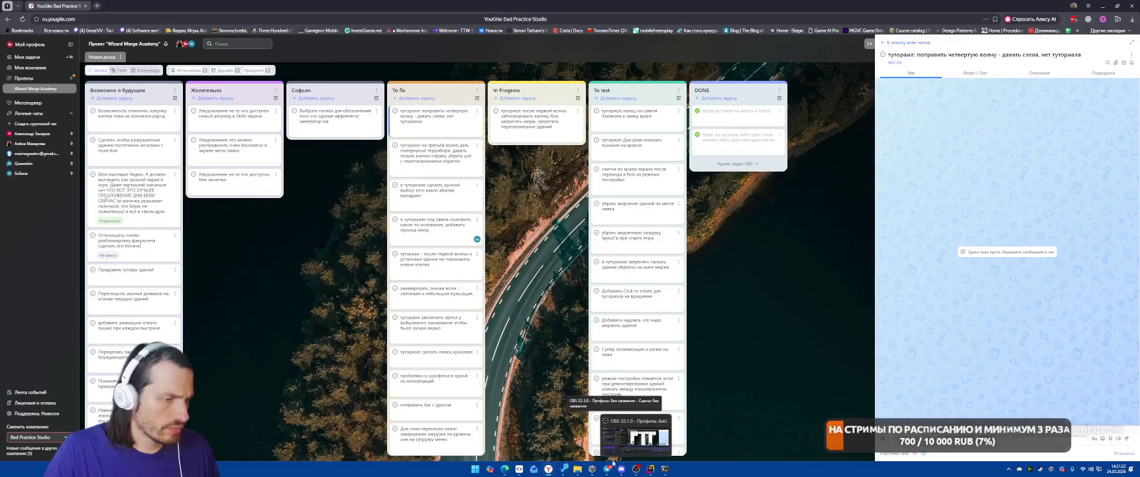
{"action": "mouse_move", "coordinate": [576, 471]}
{"action": "left_click", "coordinate": [576, 430]}
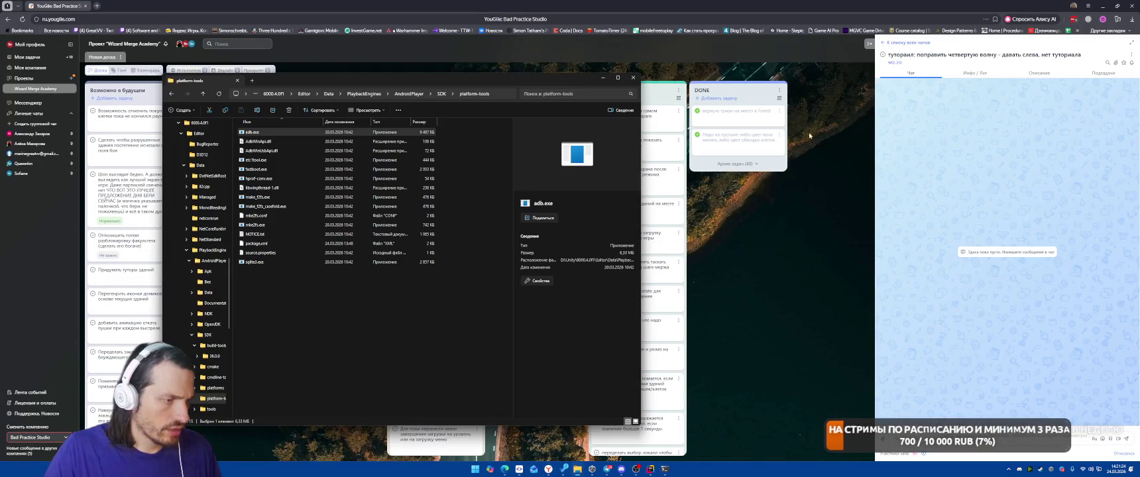
{"action": "left_click", "coordinate": [494, 94]}
{"action": "key", "text": "alt+F4"}
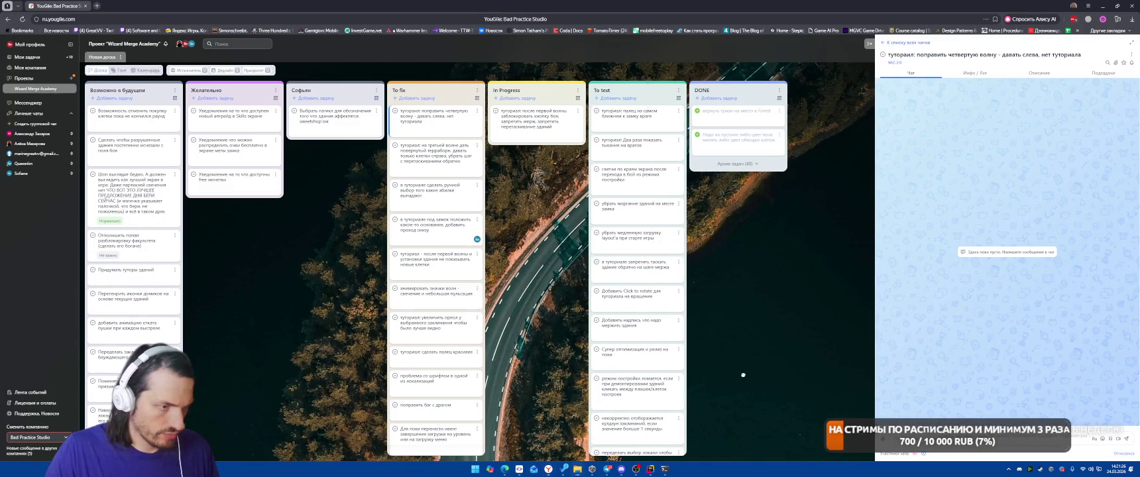
{"action": "left_click", "coordinate": [577, 468]}
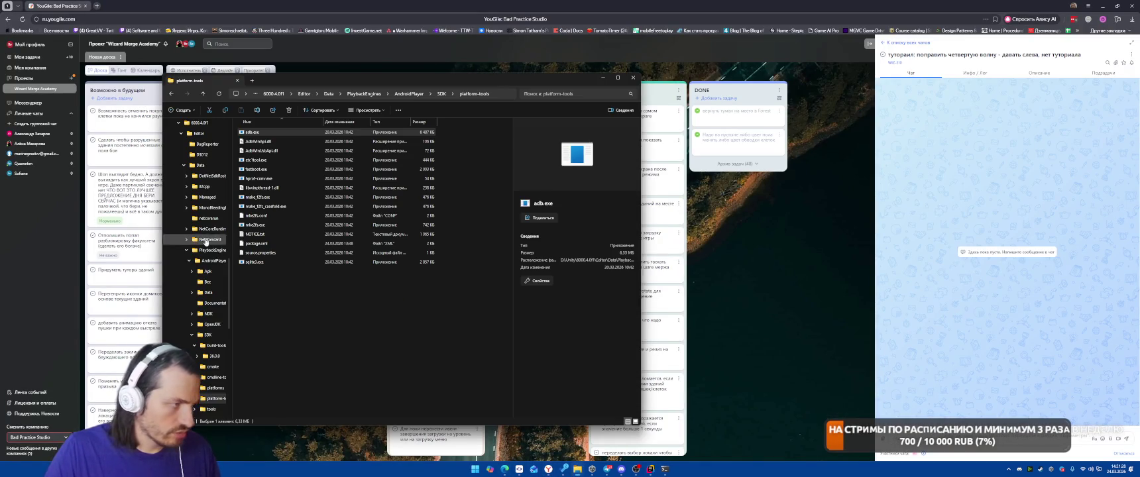
{"action": "scroll", "coordinate": [205, 261], "scroll_direction": "up", "scroll_amount": 10}
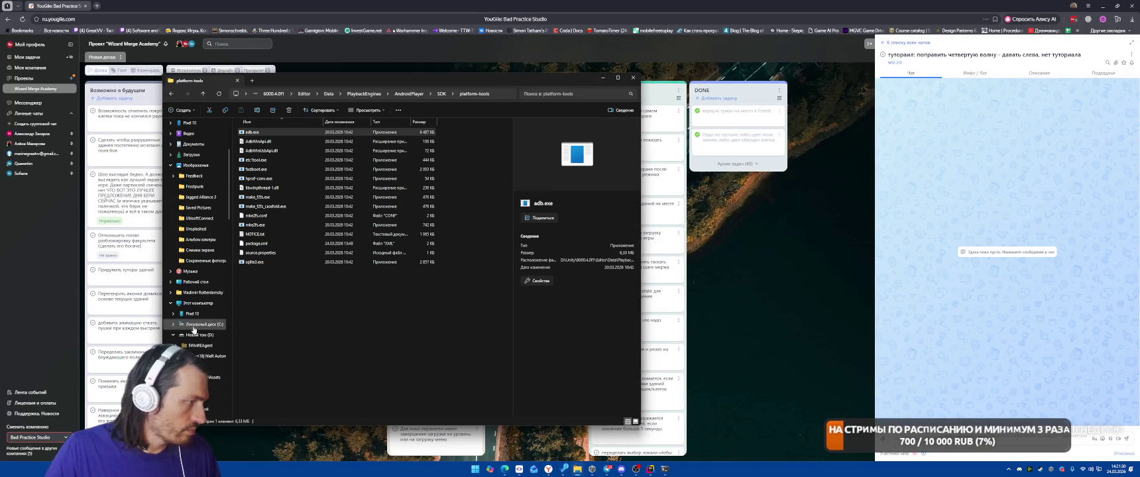
Open This PC's Properties, then Advanced system settings > Environment Variables
{"action": "left_click", "coordinate": [202, 303]}
{"action": "right_click", "coordinate": [378, 312]}
{"action": "left_click", "coordinate": [443, 383]}
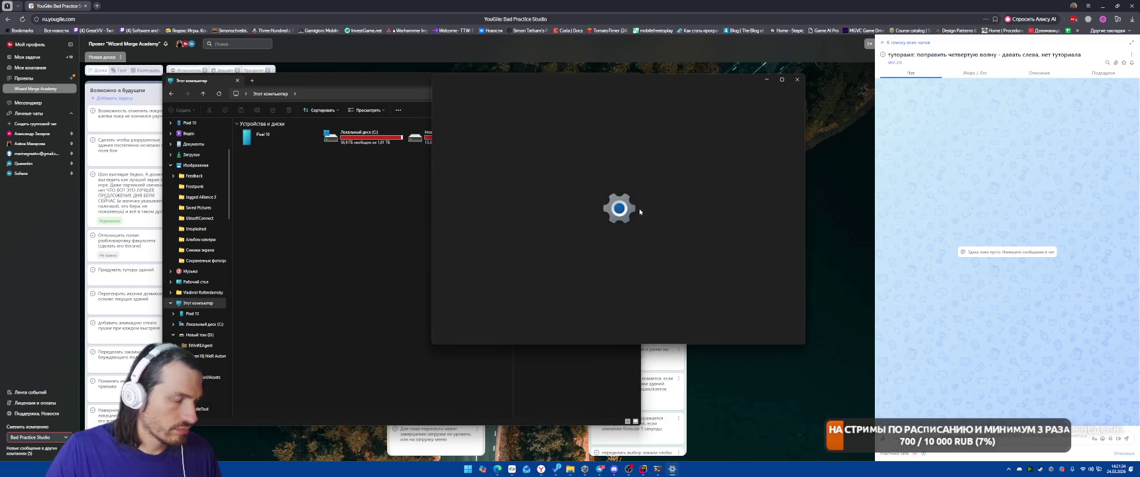
{"action": "scroll", "coordinate": [658, 240], "scroll_direction": "down", "scroll_amount": 2}
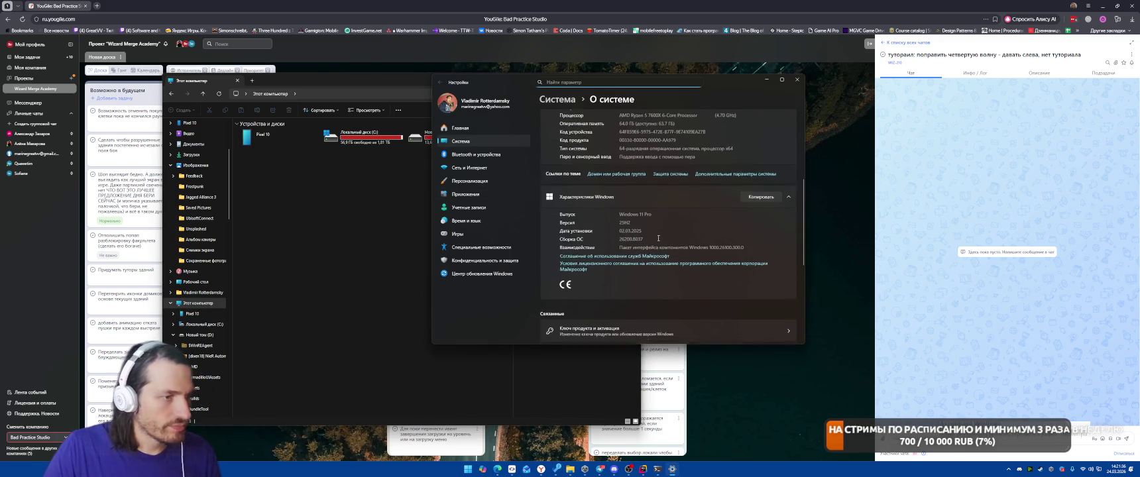
{"action": "scroll", "coordinate": [658, 240], "scroll_direction": "down", "scroll_amount": 3}
{"action": "scroll", "coordinate": [710, 137], "scroll_direction": "up", "scroll_amount": 3}
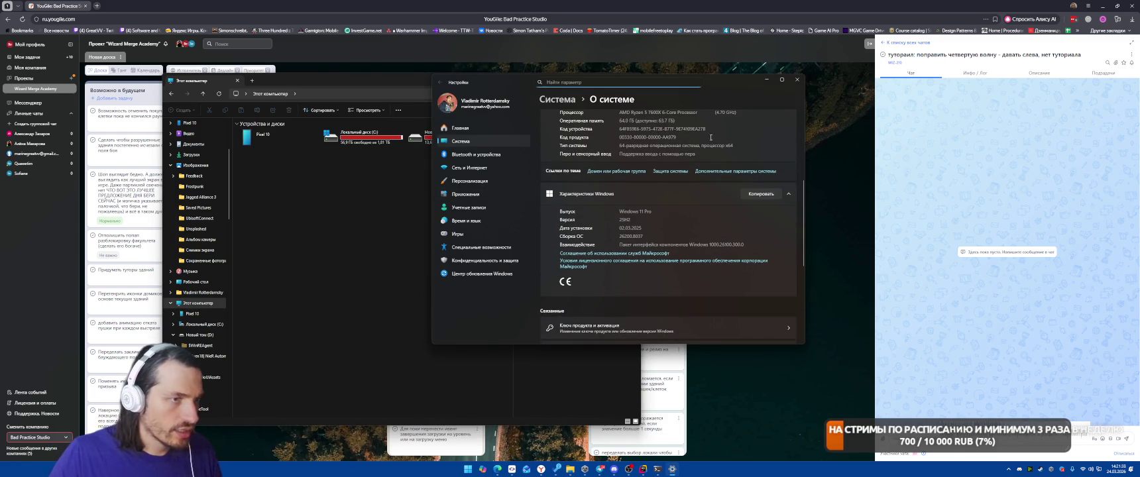
{"action": "left_click", "coordinate": [712, 172]}
{"action": "left_click", "coordinate": [188, 216]}
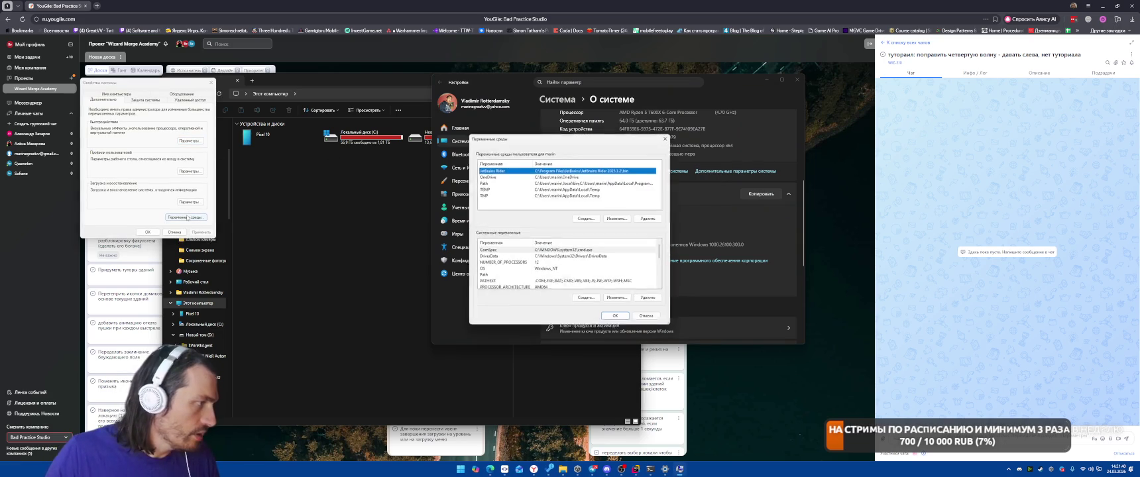
Add the Android SDK platform-tools folder path as a new Path entry and save
{"action": "double_click", "coordinate": [488, 183]}
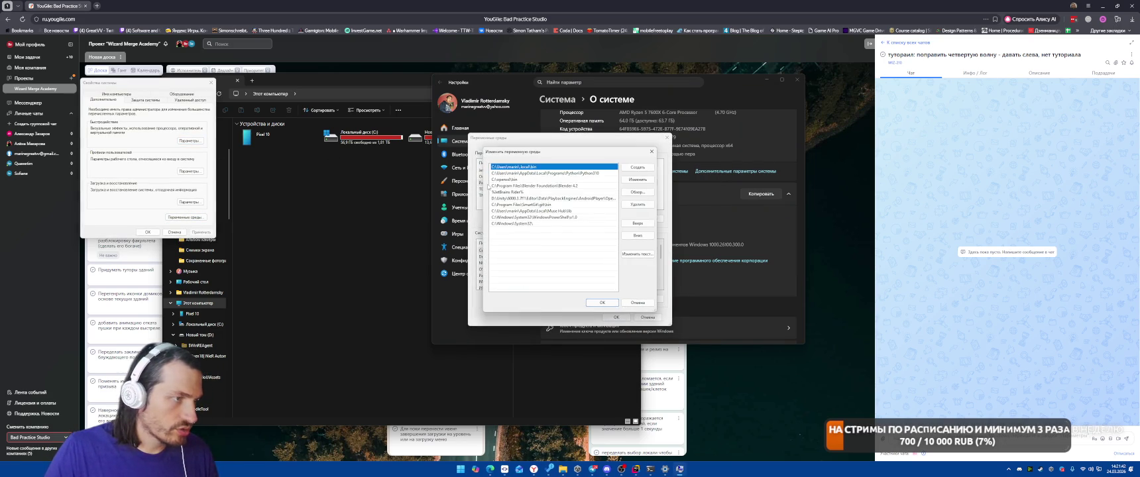
{"action": "left_click", "coordinate": [636, 167]}
{"action": "key", "text": "ctrl+v"}
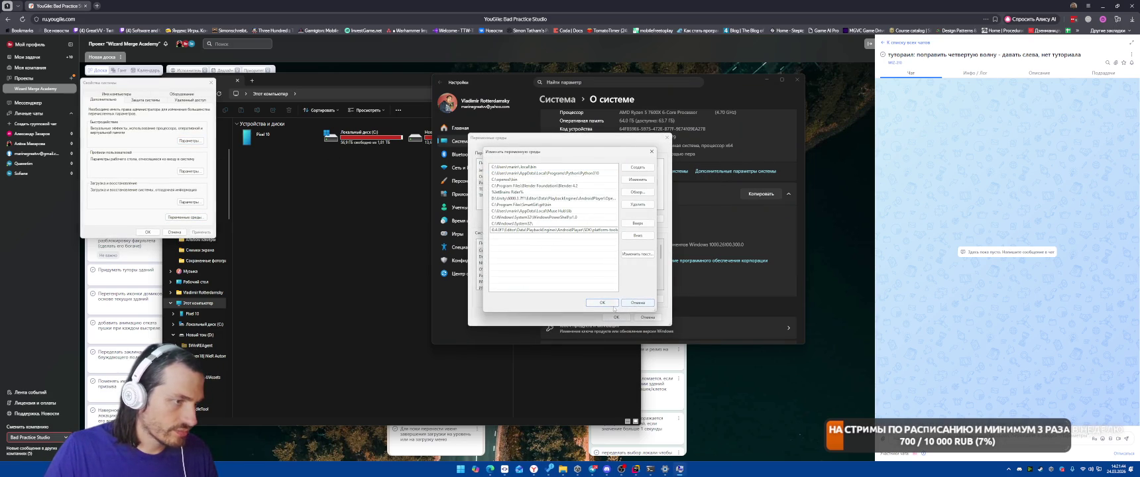
{"action": "left_click", "coordinate": [613, 305]}
Check the system Path variable without changes, then apply and close the system dialogs
{"action": "double_click", "coordinate": [487, 276]}
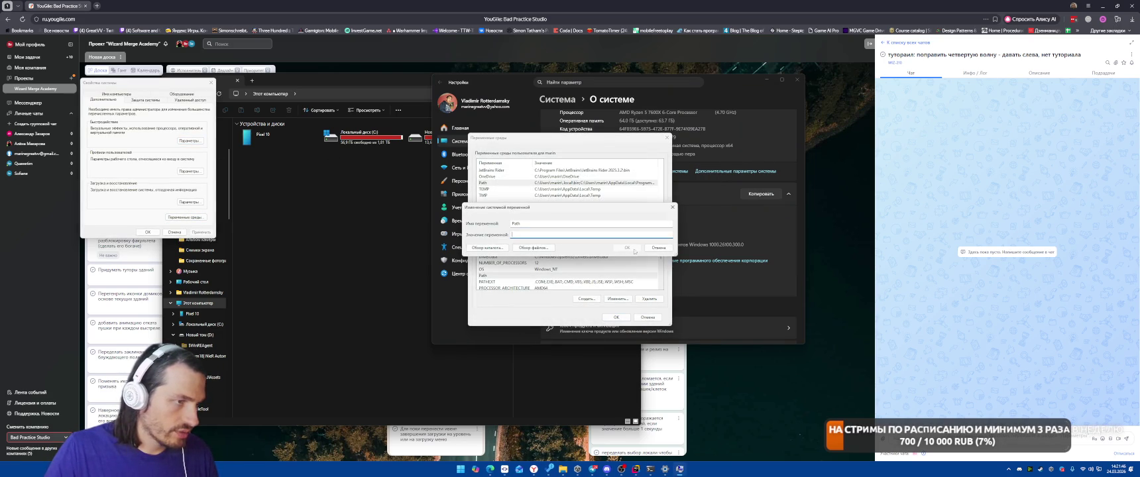
{"action": "key", "text": "Escape"}
{"action": "double_click", "coordinate": [568, 275]}
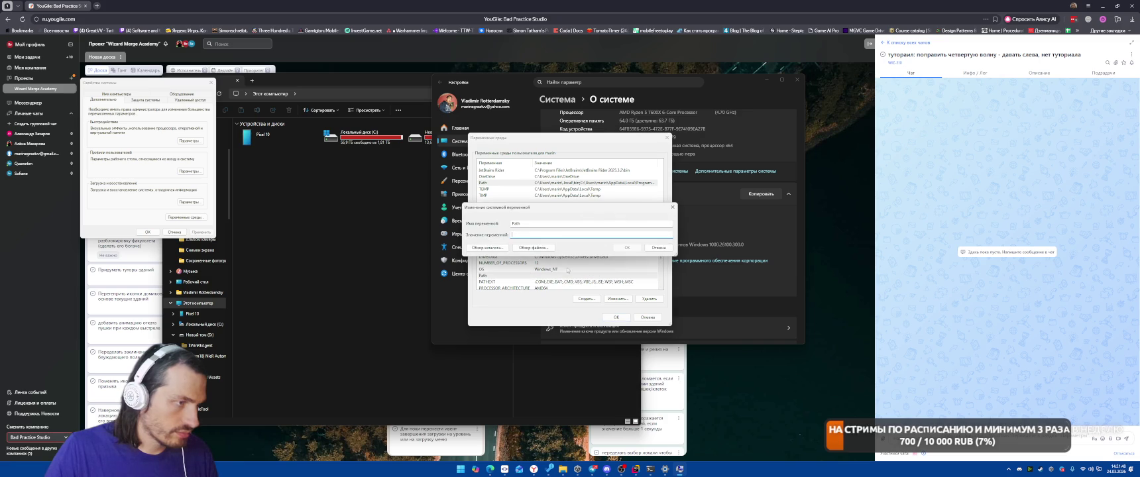
{"action": "left_click", "coordinate": [658, 248]}
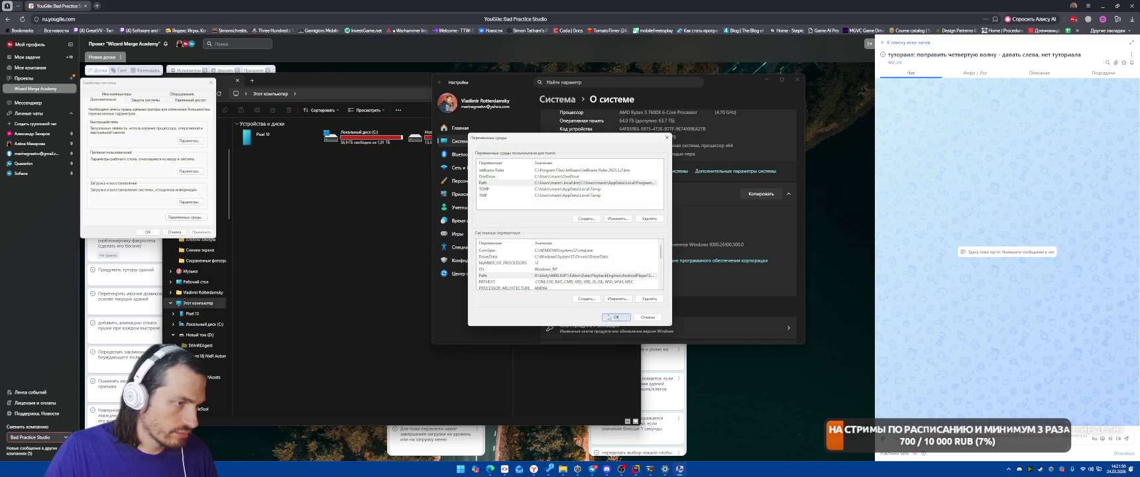
{"action": "left_click", "coordinate": [616, 318]}
{"action": "left_click", "coordinate": [796, 80]}
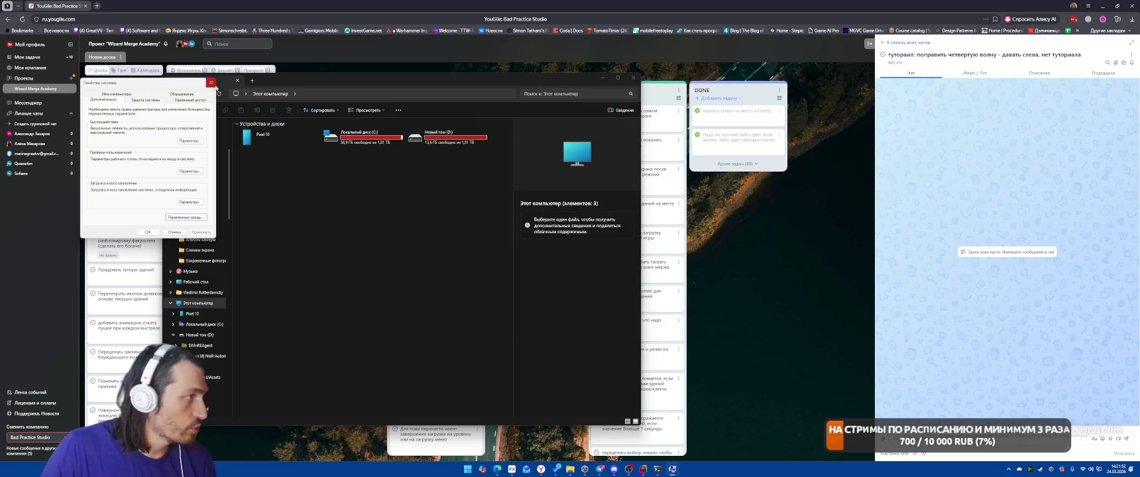
{"action": "left_click", "coordinate": [211, 82]}
Launch the TowerOfChaos project from Unity Hub's Projects list
{"action": "left_click", "coordinate": [634, 469]}
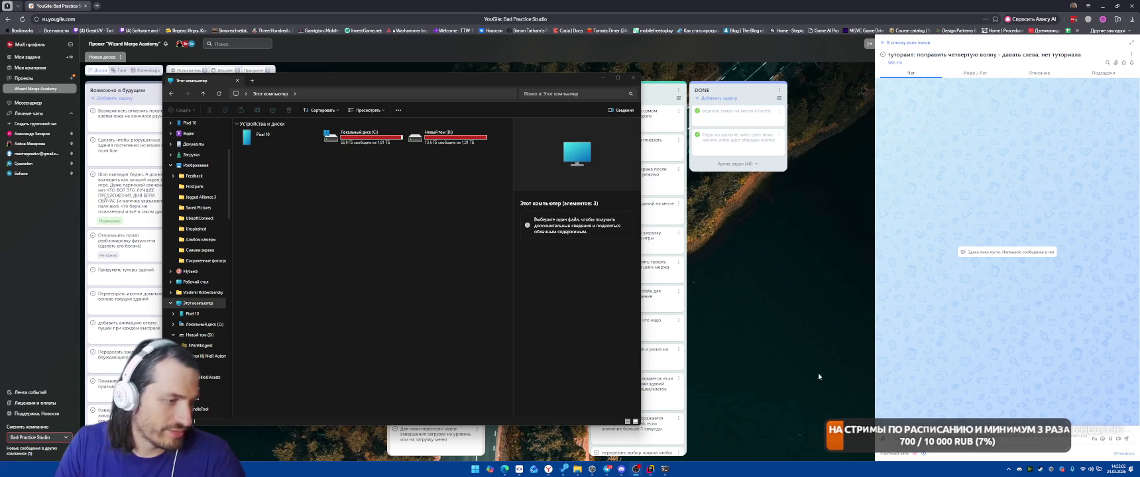
{"action": "left_click", "coordinate": [592, 469]}
{"action": "left_click", "coordinate": [534, 199]}
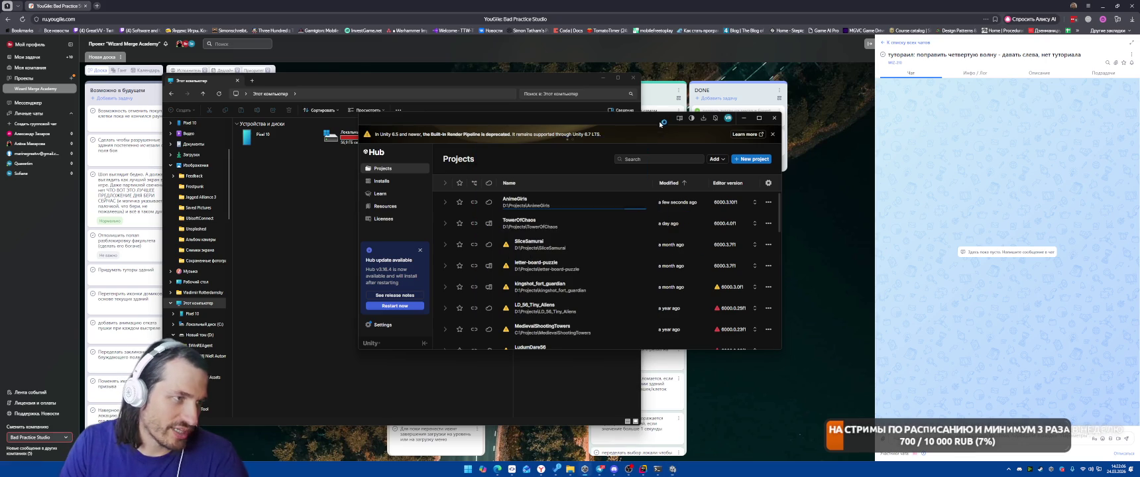
{"action": "left_click", "coordinate": [533, 222]}
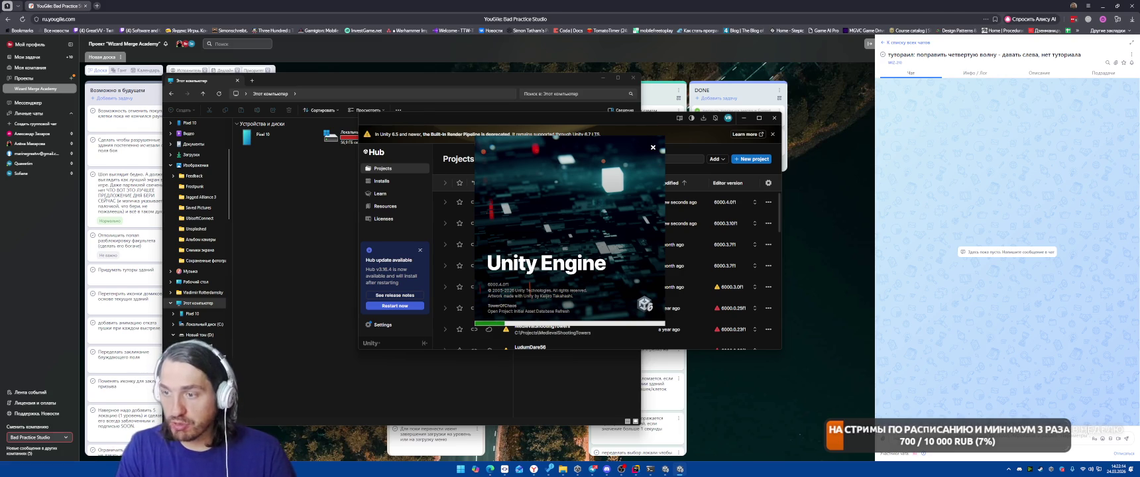
{"action": "key", "text": "alt+Tab"}
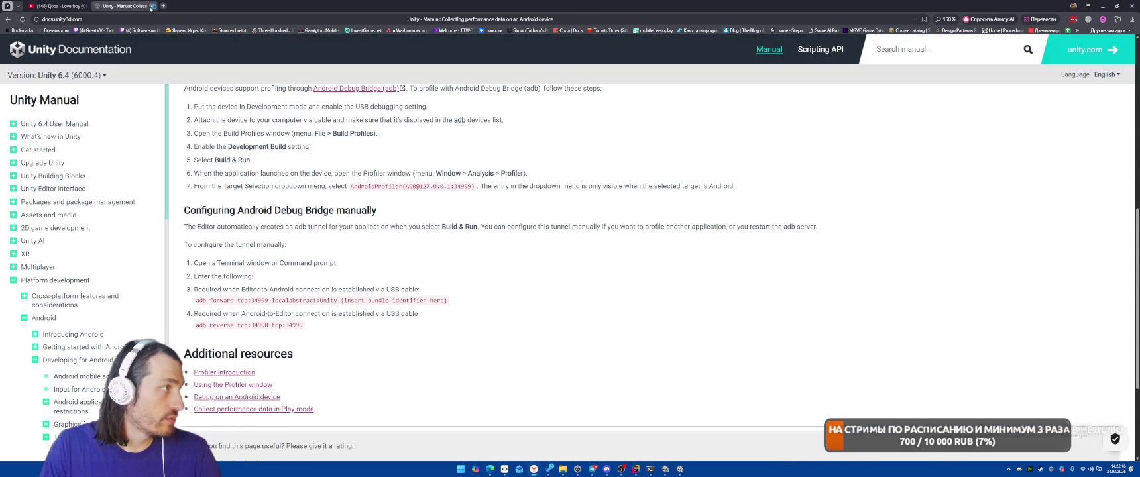
Close the Unity Manual tab and return to the Unity Editor
{"action": "left_click", "coordinate": [151, 6]}
{"action": "key", "text": "alt+Tab"}
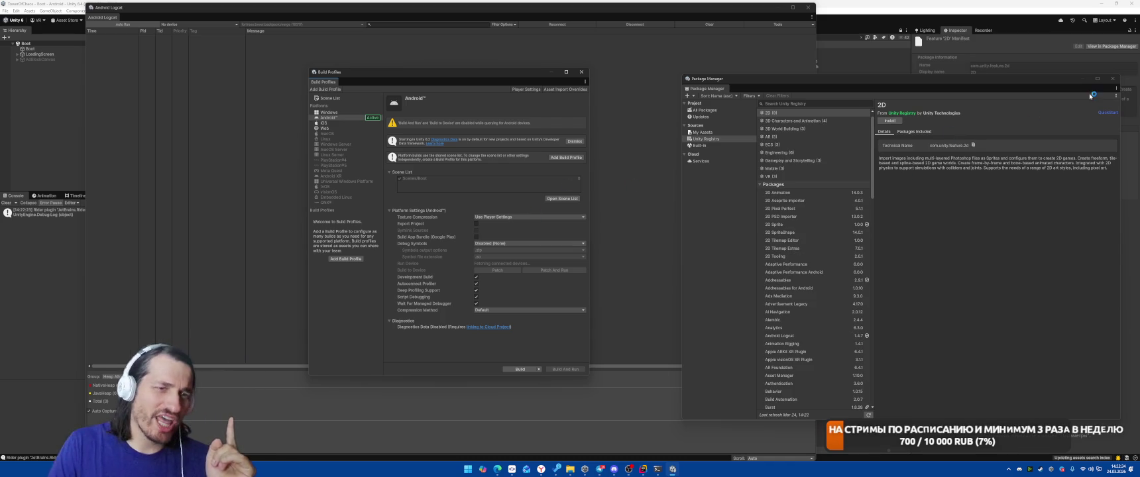
Close the Package Manager and Android Logcat windows
{"action": "left_click", "coordinate": [1113, 79]}
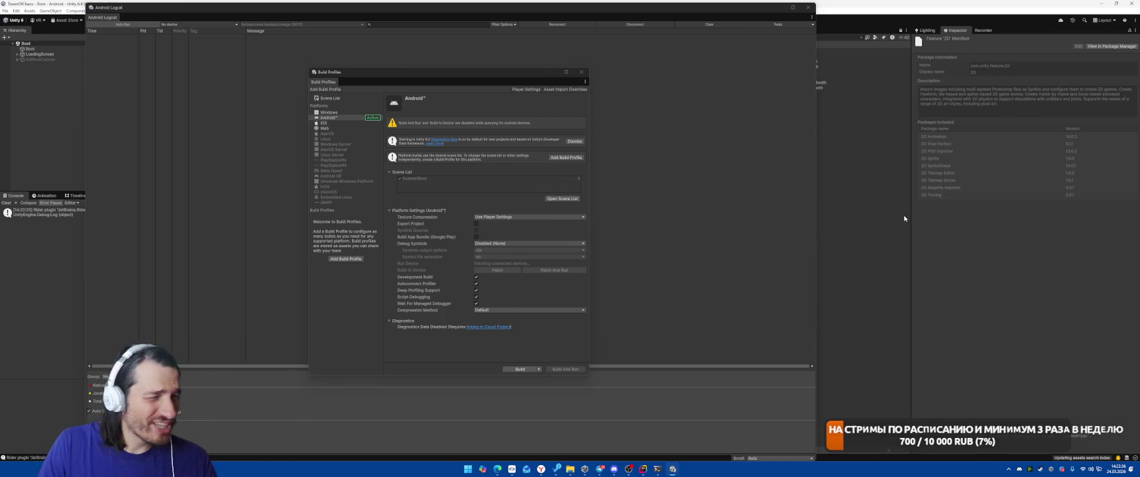
{"action": "left_click", "coordinate": [741, 205]}
{"action": "left_click", "coordinate": [809, 8]}
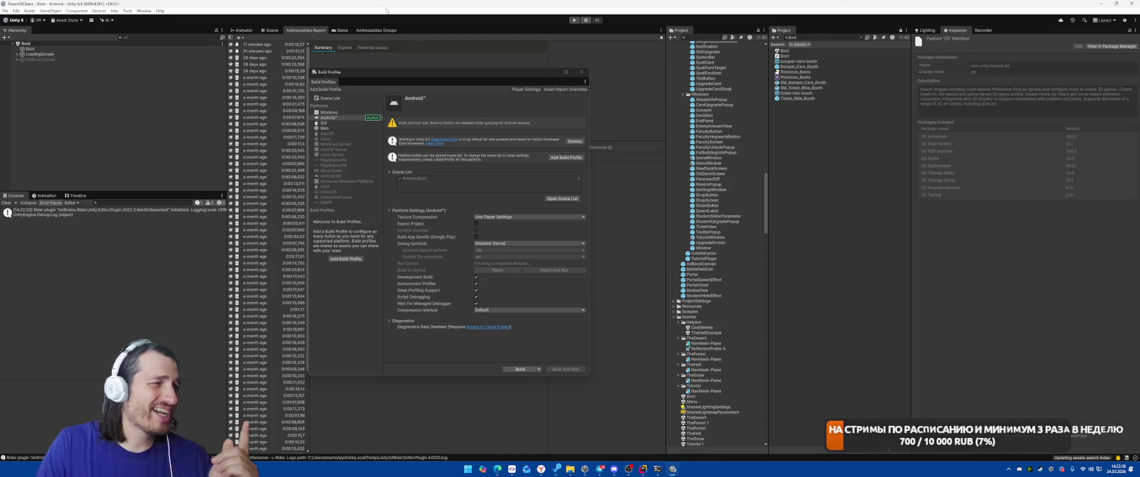
Open the Profiler from Window > Analysis and attach it to the Google_Pixel device
{"action": "left_click", "coordinate": [144, 11]}
{"action": "mouse_move", "coordinate": [194, 86]}
{"action": "left_click", "coordinate": [250, 86]}
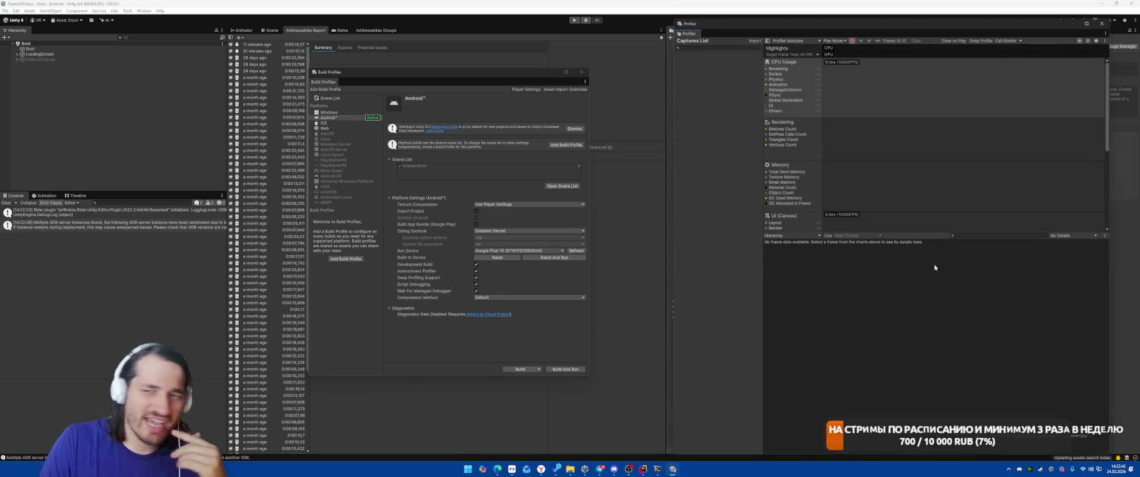
{"action": "left_click", "coordinate": [838, 40]}
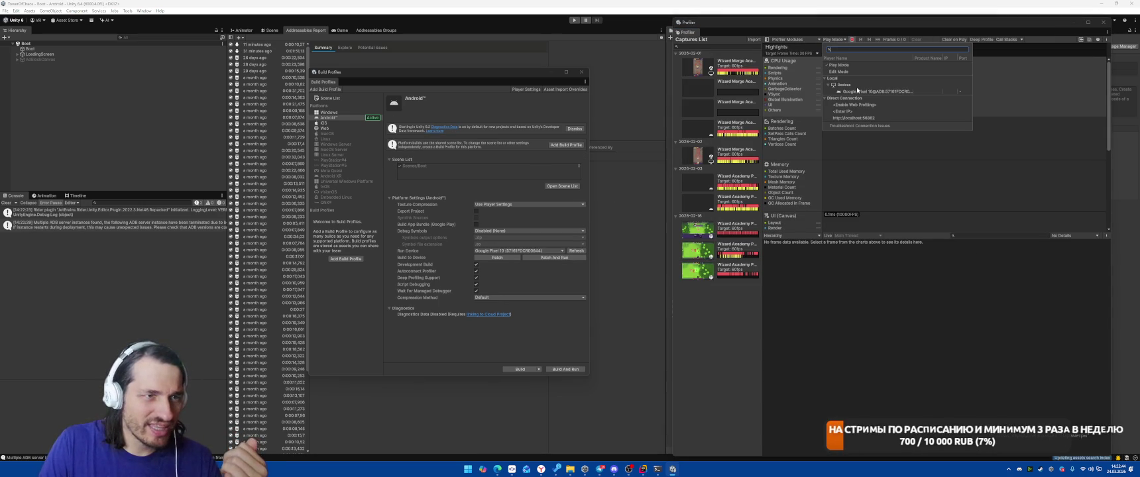
{"action": "left_click", "coordinate": [892, 91]}
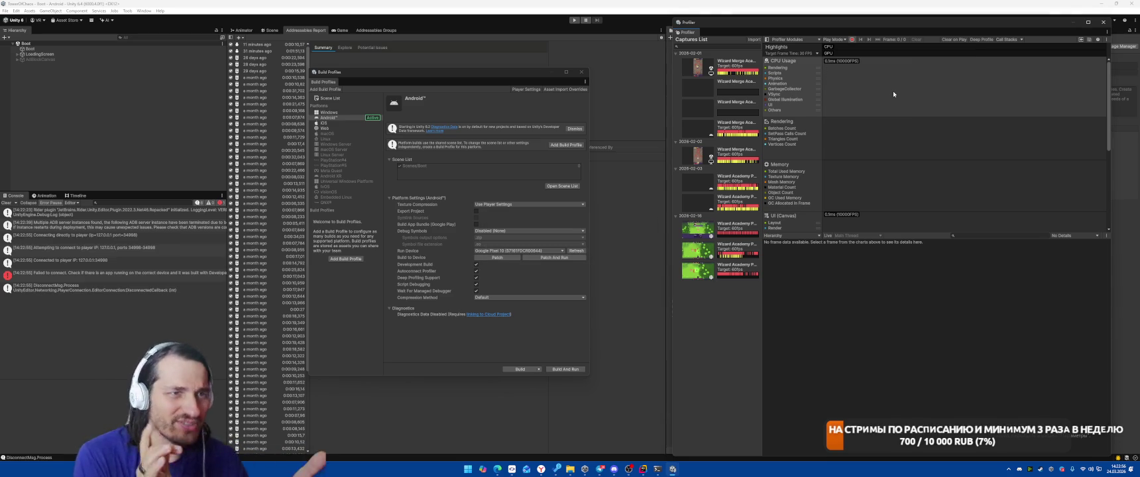
{"action": "left_click", "coordinate": [833, 41]}
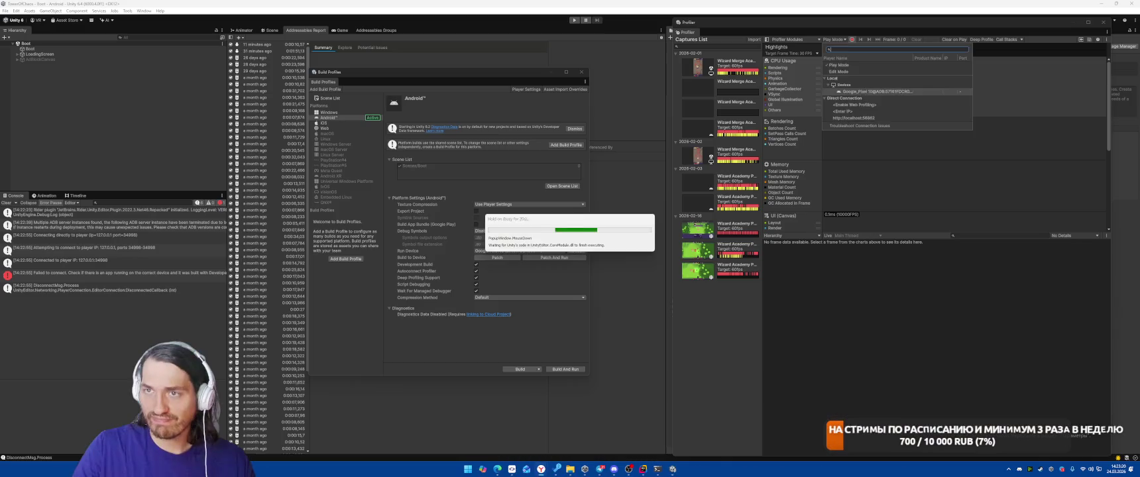
{"action": "key", "text": "alt+Tab"}
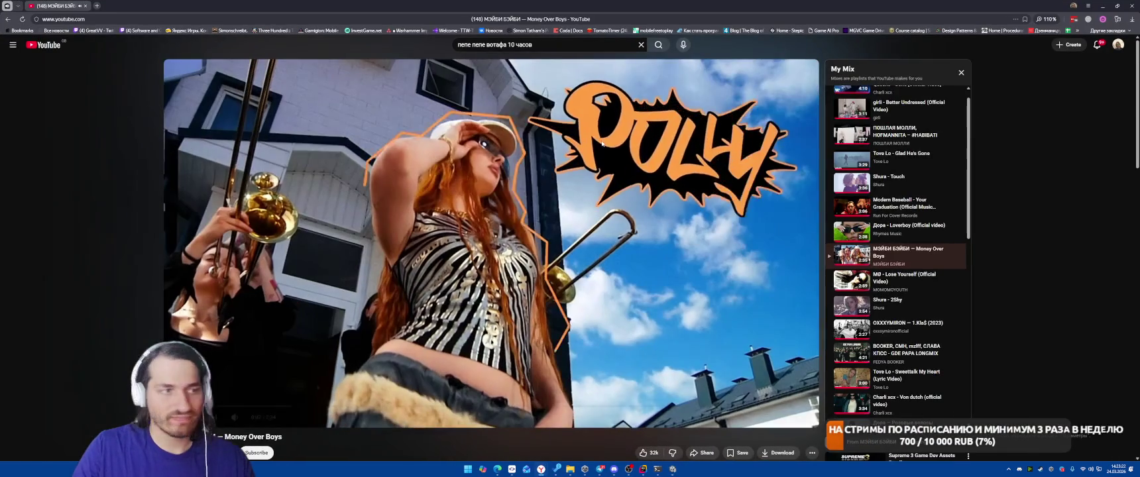
{"action": "key", "text": "alt+Tab"}
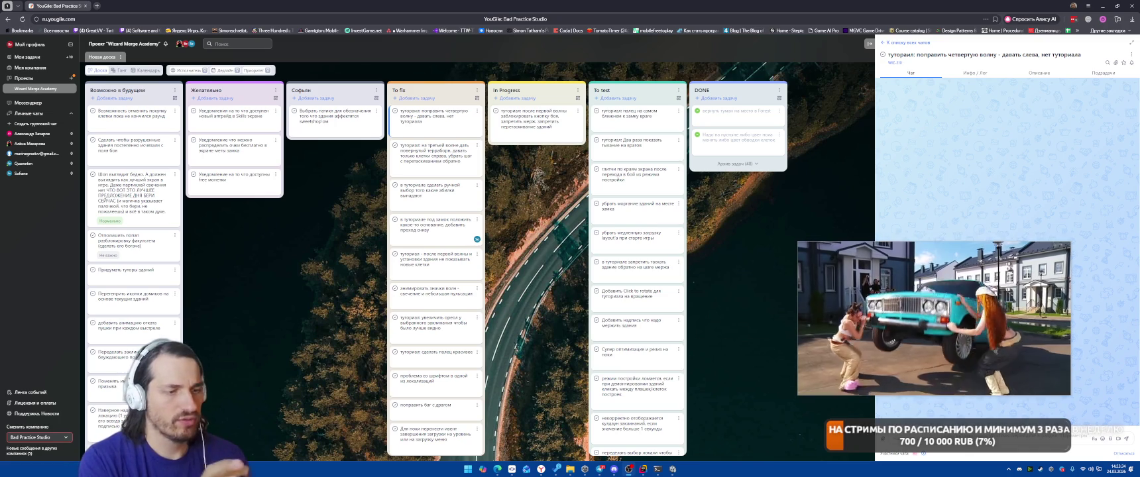
{"action": "left_click", "coordinate": [672, 469]}
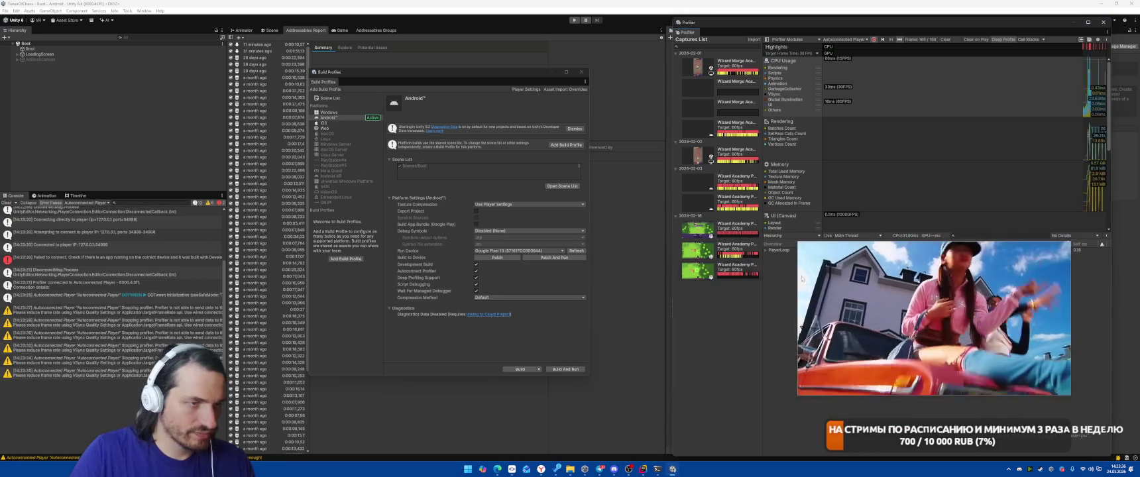
Pause live profiling on a captured frame and expand PlayerLoop to PostLateUpdate.FinishFrameRendering
{"action": "mouse_move", "coordinate": [979, 30]}
{"action": "left_mouse_down"}
{"action": "mouse_move", "coordinate": [647, 53]}
{"action": "mouse_move", "coordinate": [553, 28]}
{"action": "left_mouse_up"}
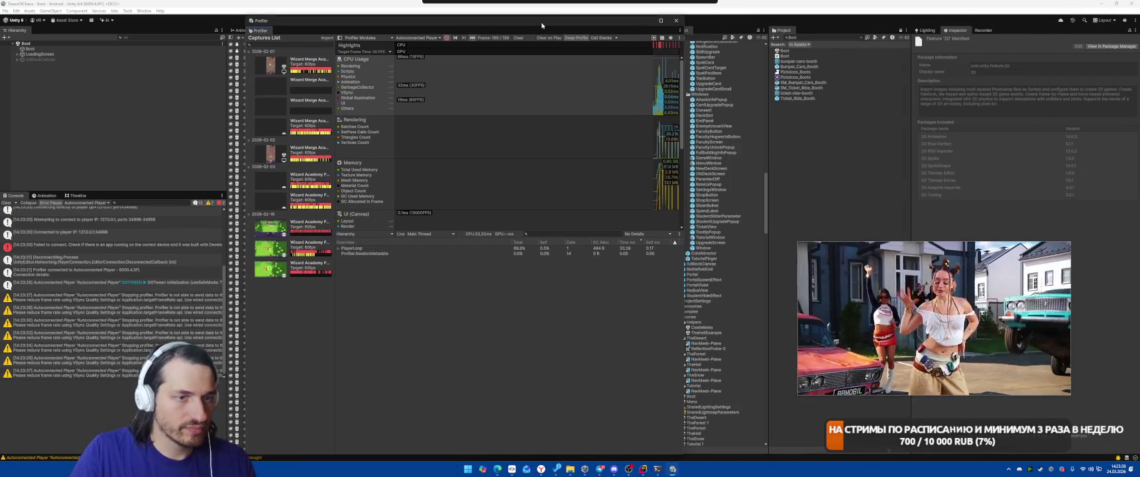
{"action": "left_click", "coordinate": [662, 89]}
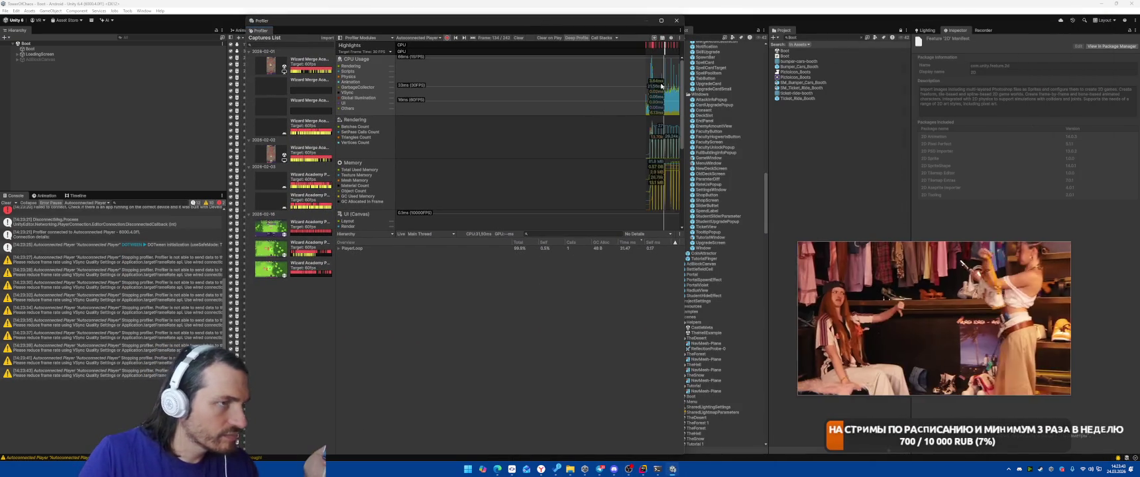
{"action": "left_click", "coordinate": [714, 104]}
{"action": "left_click", "coordinate": [667, 100]}
{"action": "left_click", "coordinate": [383, 249]}
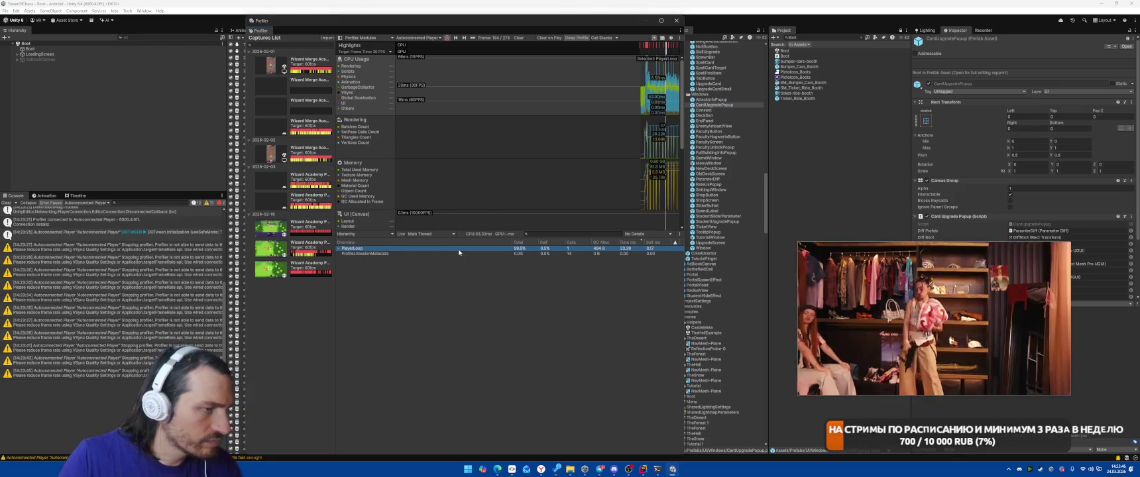
{"action": "key", "text": "Right"}
{"action": "left_click", "coordinate": [459, 253]}
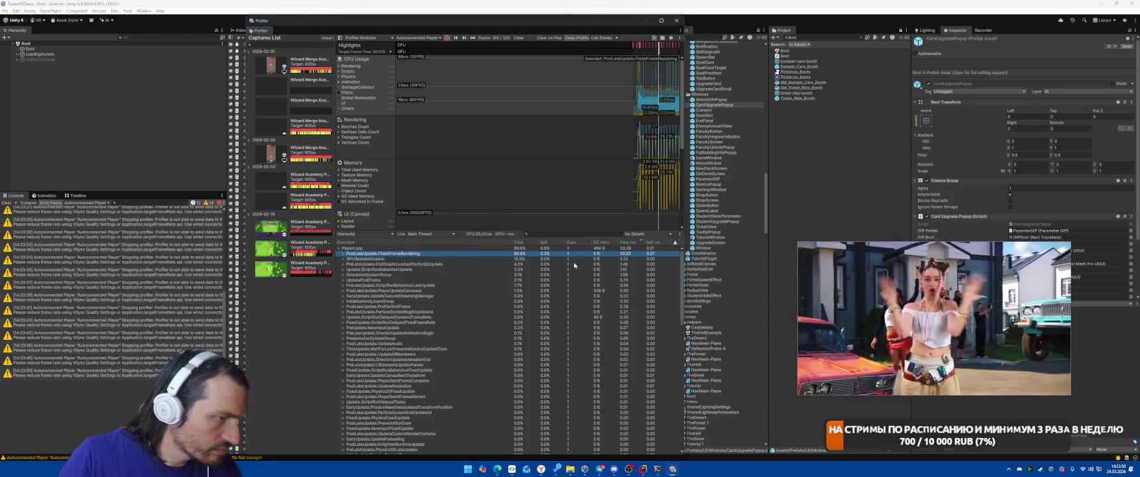
Sort calls by GC Alloc and expand PlayerUpdateCanvases down to Sprite.get_uv() and Image.OnPopulateMesh()
{"action": "left_click", "coordinate": [600, 241]}
{"action": "left_click", "coordinate": [590, 254]}
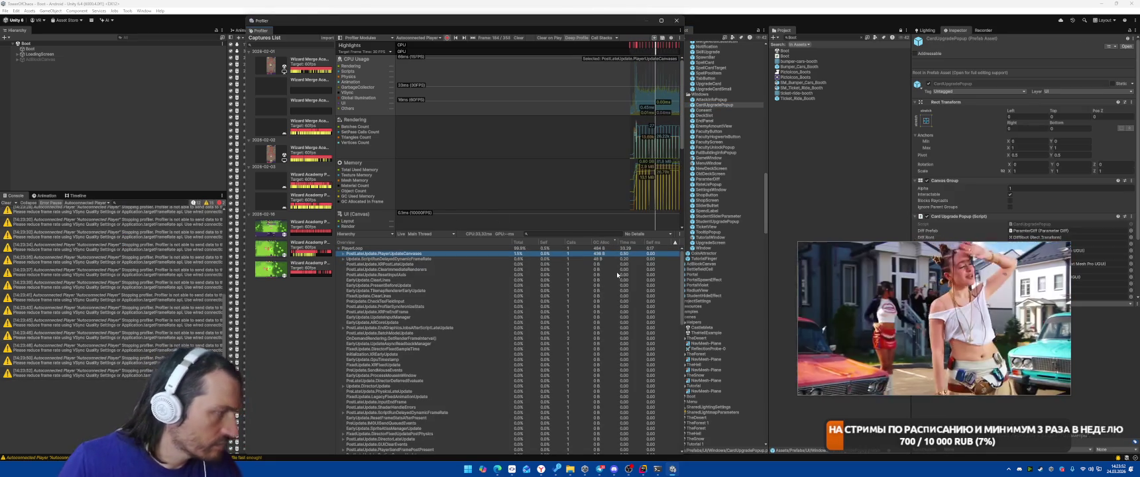
{"action": "key", "text": "Right"}
{"action": "key", "text": "Down"}
{"action": "key", "text": "Right"}
{"action": "key", "text": "Down"}
{"action": "key", "text": "Right"}
{"action": "key", "text": "Down"}
{"action": "key", "text": "Right"}
{"action": "key", "text": "Down"}
{"action": "key", "text": "Right"}
{"action": "key", "text": "Down"}
{"action": "key", "text": "Right"}
{"action": "key", "text": "Down"}
{"action": "key", "text": "Right"}
{"action": "key", "text": "Down"}
{"action": "key", "text": "Right"}
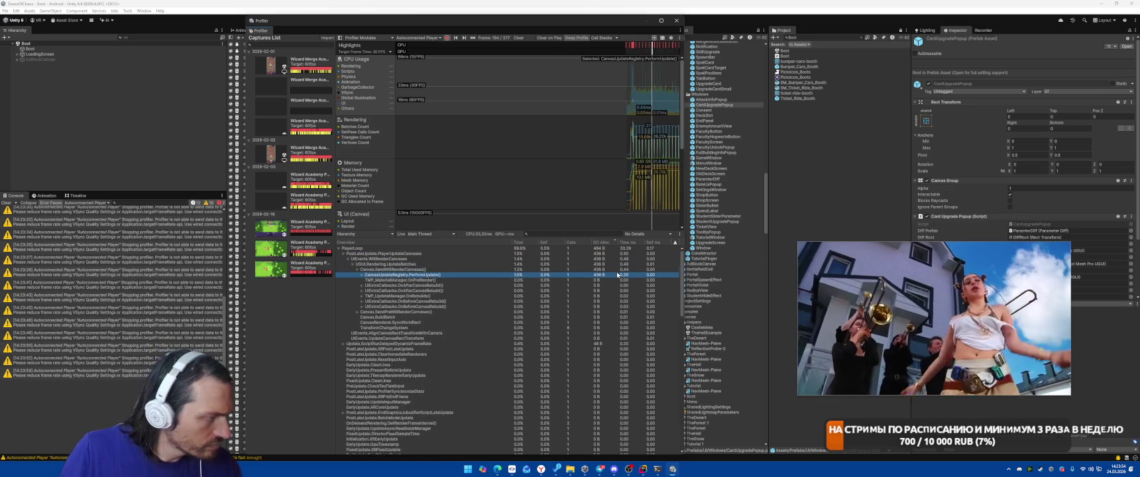
{"action": "key", "text": "Down"}
{"action": "key", "text": "Right"}
{"action": "key", "text": "Down"}
{"action": "key", "text": "Right"}
{"action": "key", "text": "Down"}
{"action": "key", "text": "Right"}
{"action": "key", "text": "Down"}
{"action": "key", "text": "Right"}
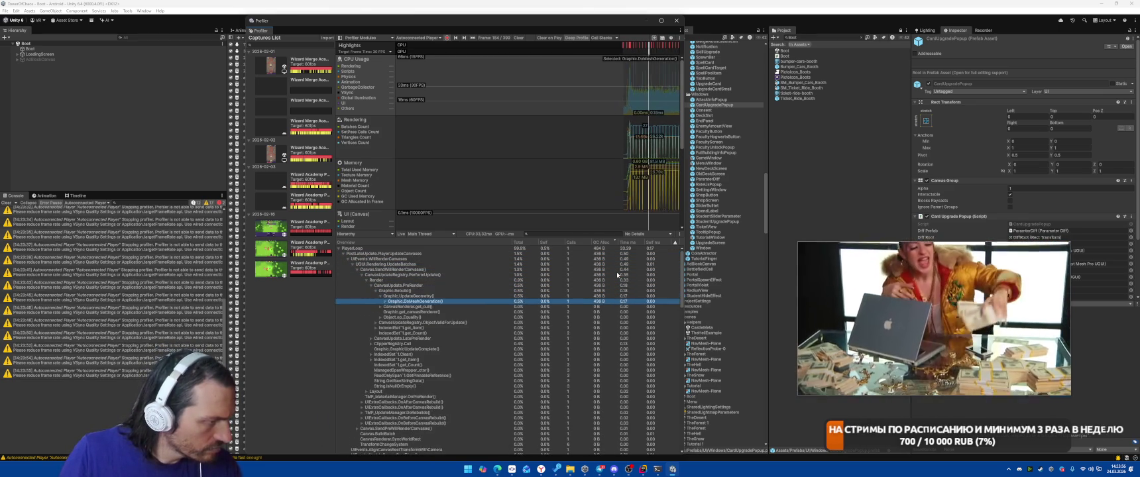
{"action": "key", "text": "Down"}
{"action": "key", "text": "Right"}
{"action": "key", "text": "Down"}
{"action": "key", "text": "Down"}
{"action": "key", "text": "Right"}
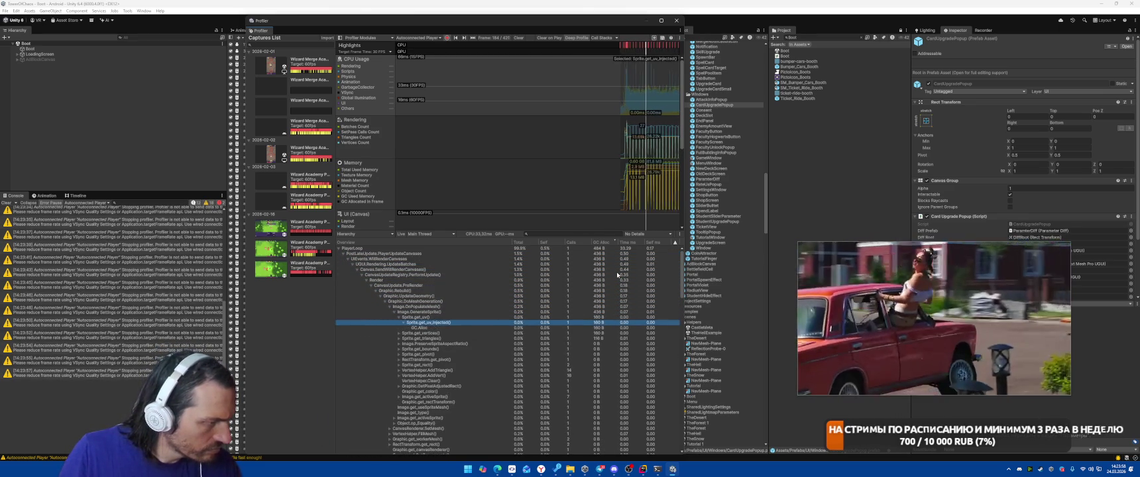
{"action": "key", "text": "Up"}
{"action": "key", "text": "Up"}
{"action": "key", "text": "Up"}
{"action": "key", "text": "Left"}
{"action": "key", "text": "Left"}
{"action": "key", "text": "Left"}
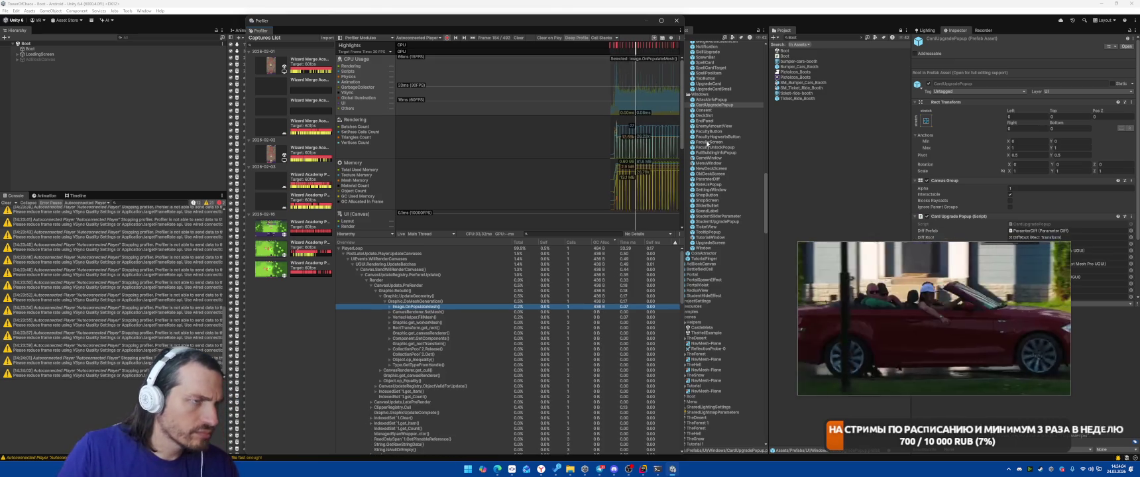
Inspect frame 422 in the CPU chart, then a later frame's memory details
{"action": "left_click", "coordinate": [667, 83]}
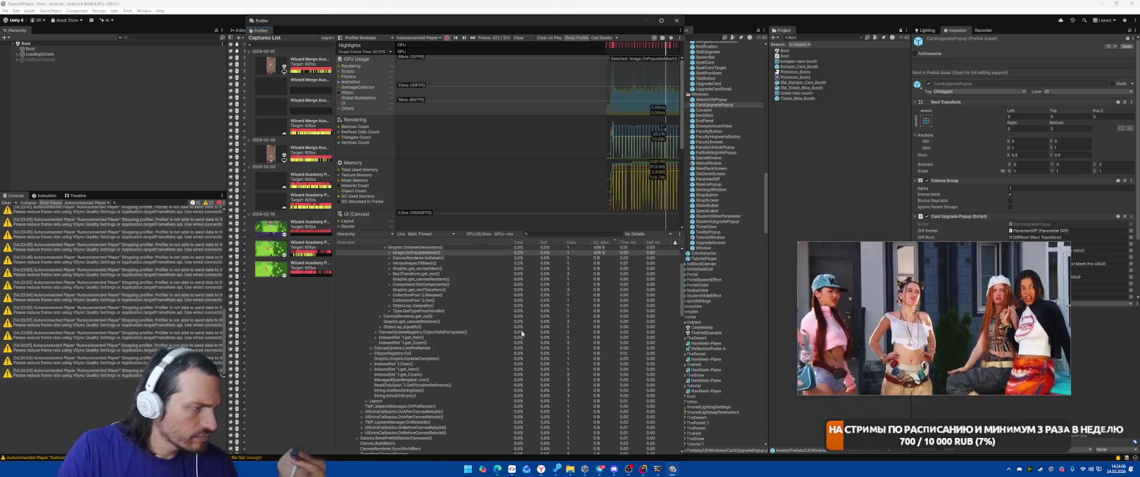
{"action": "scroll", "coordinate": [521, 331], "scroll_direction": "up", "scroll_amount": 3}
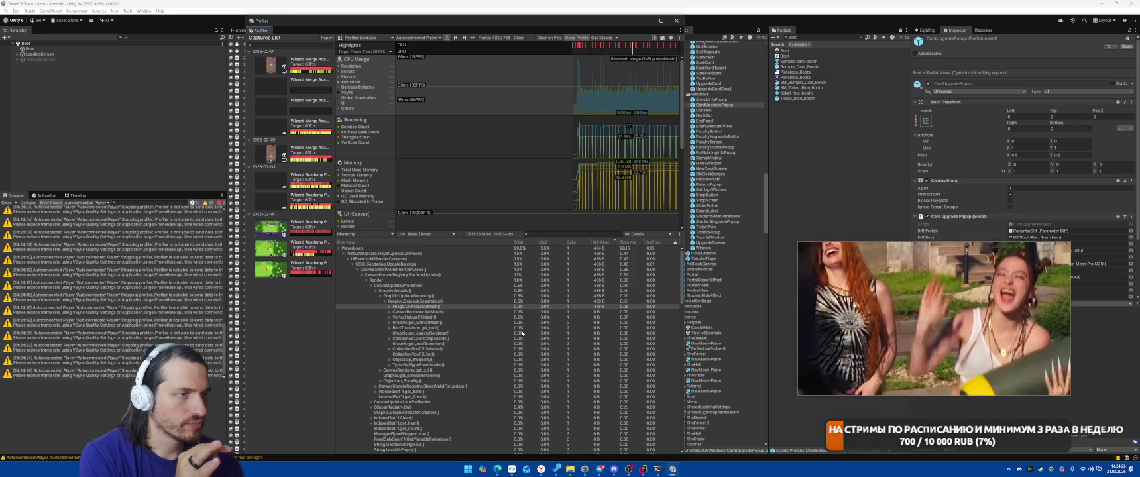
{"action": "left_click", "coordinate": [664, 159]}
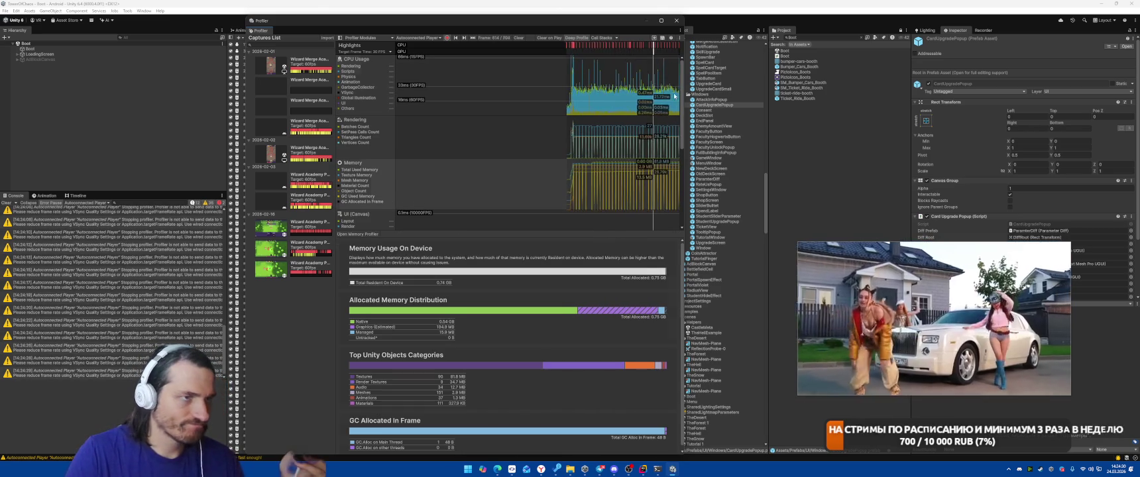
In frame 760, expand Update.ScriptRunDelayedDynamicFrameRate's awaitable chain down to CancellationToken.Register
{"action": "left_click", "coordinate": [620, 93]}
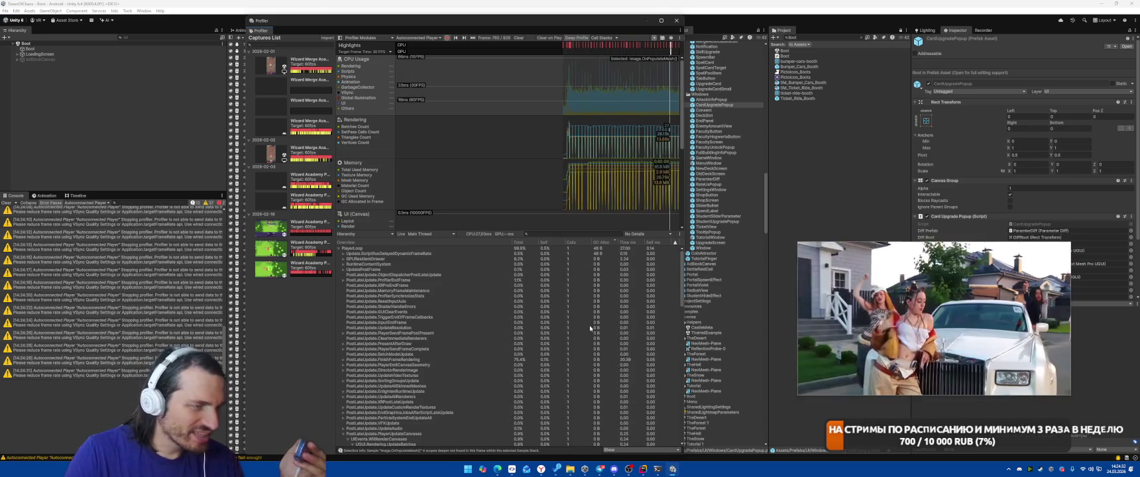
{"action": "left_click", "coordinate": [521, 254]}
{"action": "key", "text": "Right"}
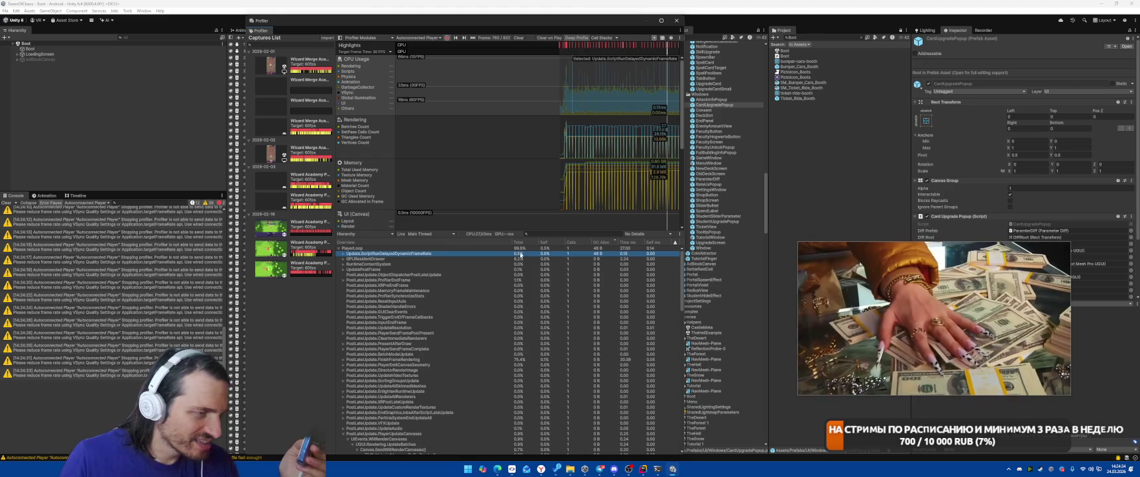
{"action": "key", "text": "Down"}
{"action": "key", "text": "Right"}
{"action": "key", "text": "Down"}
{"action": "key", "text": "Right"}
{"action": "key", "text": "Down"}
{"action": "key", "text": "Right"}
{"action": "key", "text": "Down"}
{"action": "key", "text": "Right"}
{"action": "key", "text": "Down"}
{"action": "key", "text": "Right"}
{"action": "key", "text": "Down"}
{"action": "key", "text": "Right"}
{"action": "key", "text": "Down"}
Expand the cancellation registration calls, then step back to the MoveAsync MoveNext sample
{"action": "key", "text": "Right"}
{"action": "key", "text": "Down"}
{"action": "key", "text": "Right"}
{"action": "key", "text": "Down"}
{"action": "key", "text": "Right"}
{"action": "key", "text": "Down"}
{"action": "key", "text": "Down"}
{"action": "key", "text": "Down"}
{"action": "key", "text": "Right"}
{"action": "key", "text": "Down"}
{"action": "key", "text": "Down"}
{"action": "key", "text": "Down"}
{"action": "key", "text": "Right"}
{"action": "key", "text": "Up"}
{"action": "key", "text": "Left"}
{"action": "key", "text": "Left"}
{"action": "key", "text": "Left"}
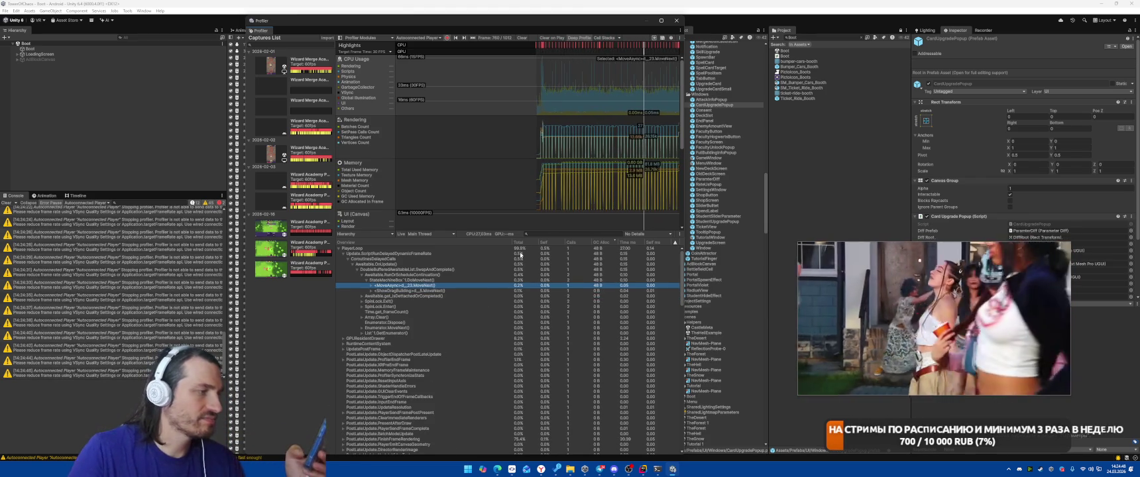
Inspect frames 965, 955 and 738, then open the Play Mode player attach list
{"action": "left_click", "coordinate": [671, 88]}
{"action": "left_click_drag", "start_coordinate": [672, 88], "coordinate": [672, 88]}
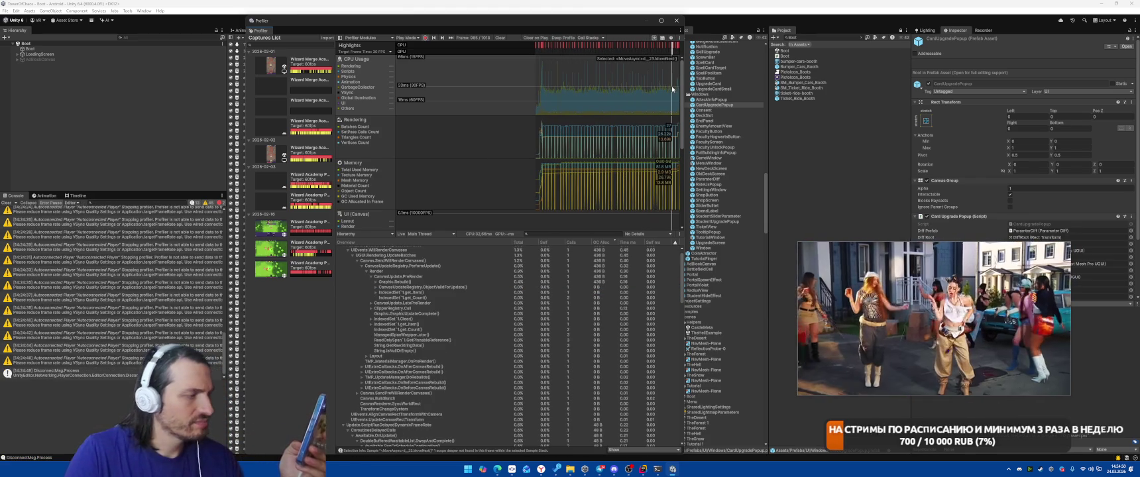
{"action": "left_click", "coordinate": [670, 84]}
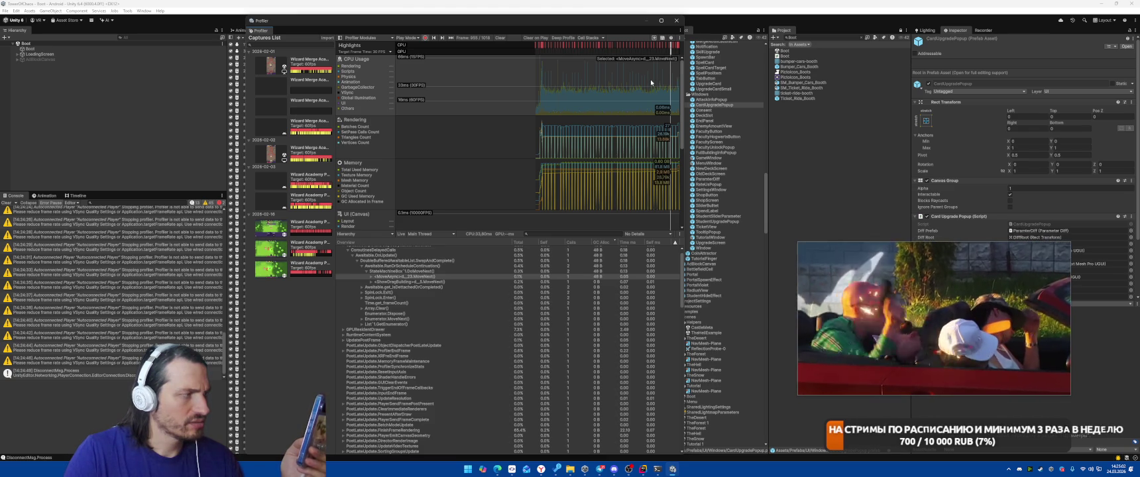
{"action": "left_click", "coordinate": [639, 78]}
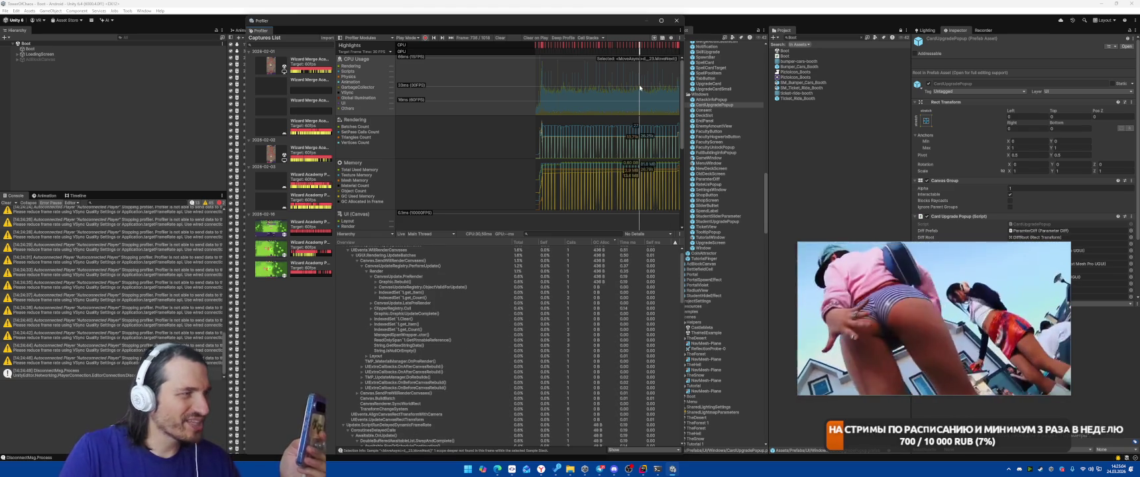
{"action": "left_click", "coordinate": [407, 38]}
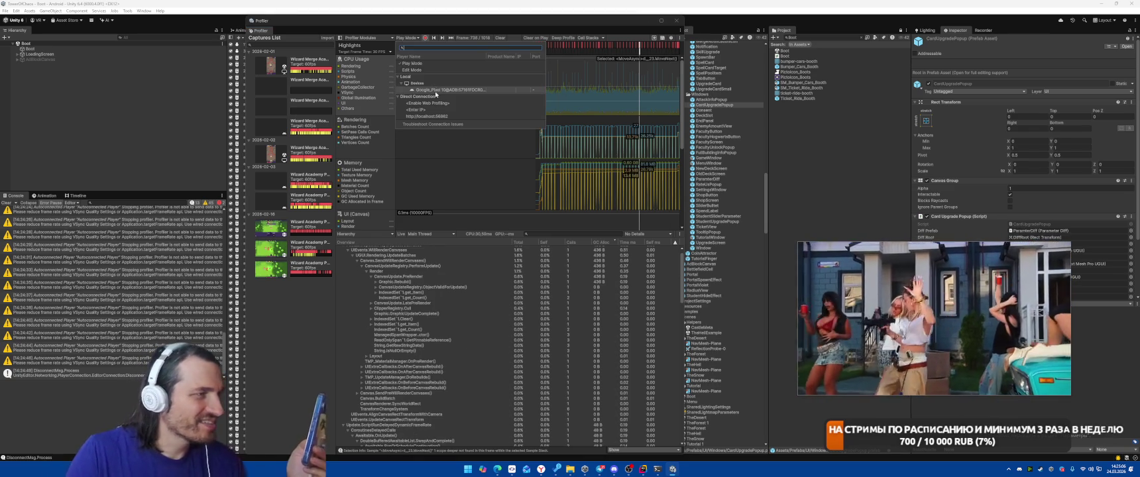
Reattach the Profiler to the Android device, widen the Profiler window, and select frame 1106
{"action": "left_click", "coordinate": [464, 202]}
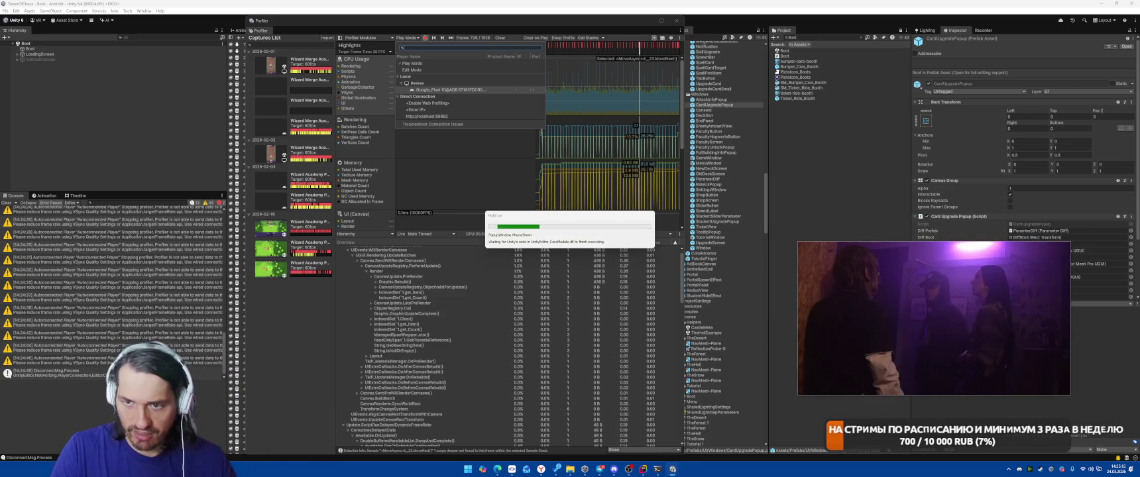
{"action": "mouse_move", "coordinate": [919, 323]}
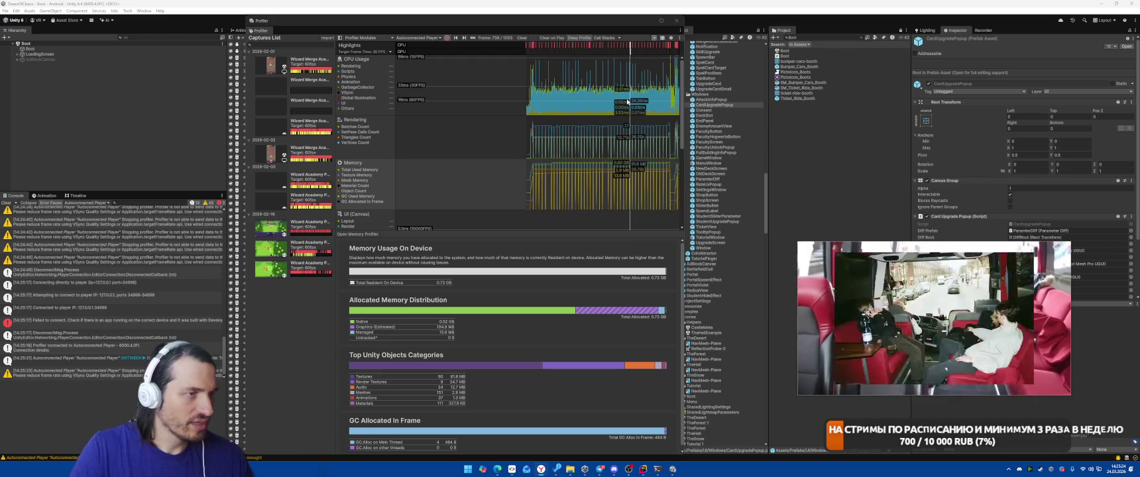
{"action": "left_click", "coordinate": [628, 101]}
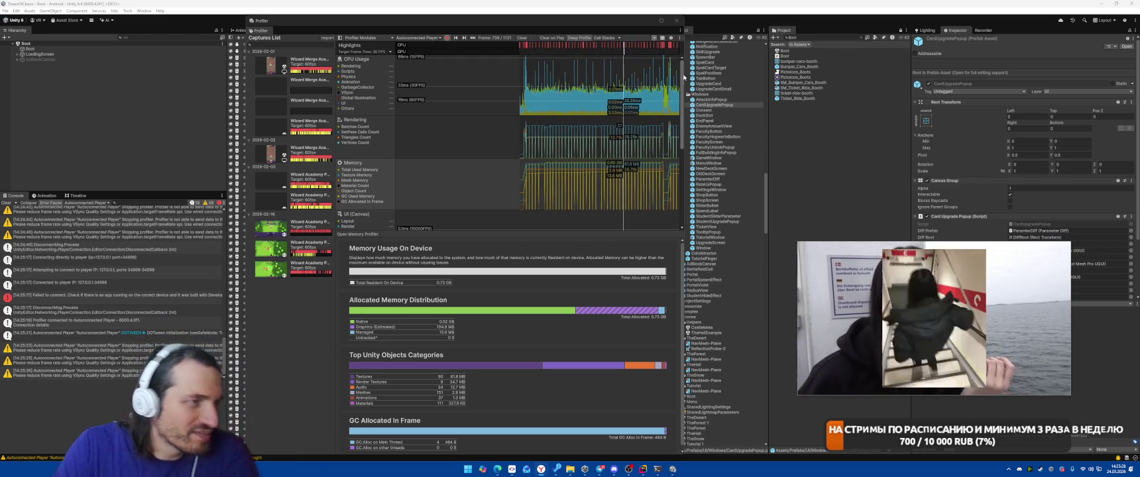
{"action": "mouse_move", "coordinate": [681, 81]}
{"action": "left_mouse_down"}
{"action": "mouse_move", "coordinate": [927, 81]}
{"action": "mouse_move", "coordinate": [806, 81]}
{"action": "left_mouse_up"}
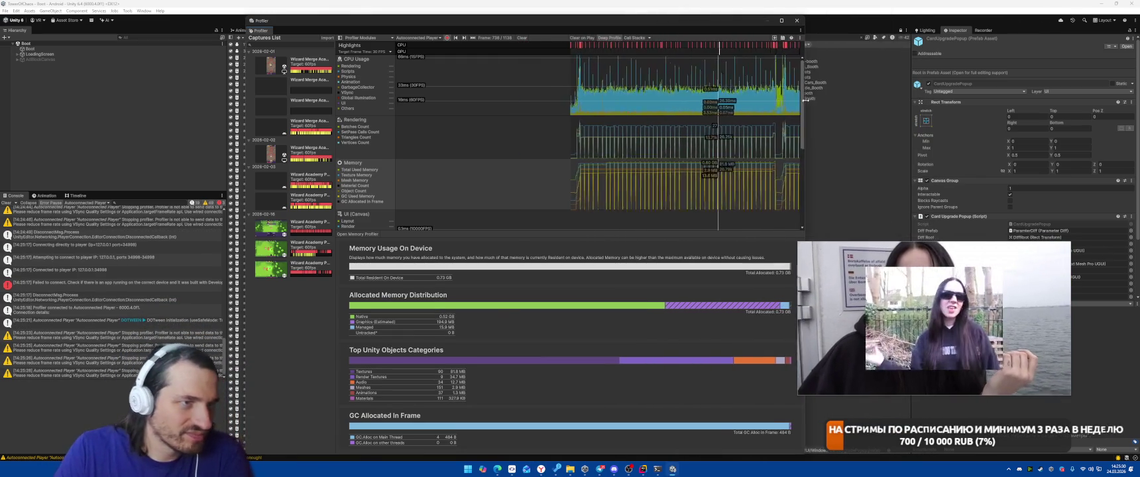
{"action": "left_click", "coordinate": [795, 79]}
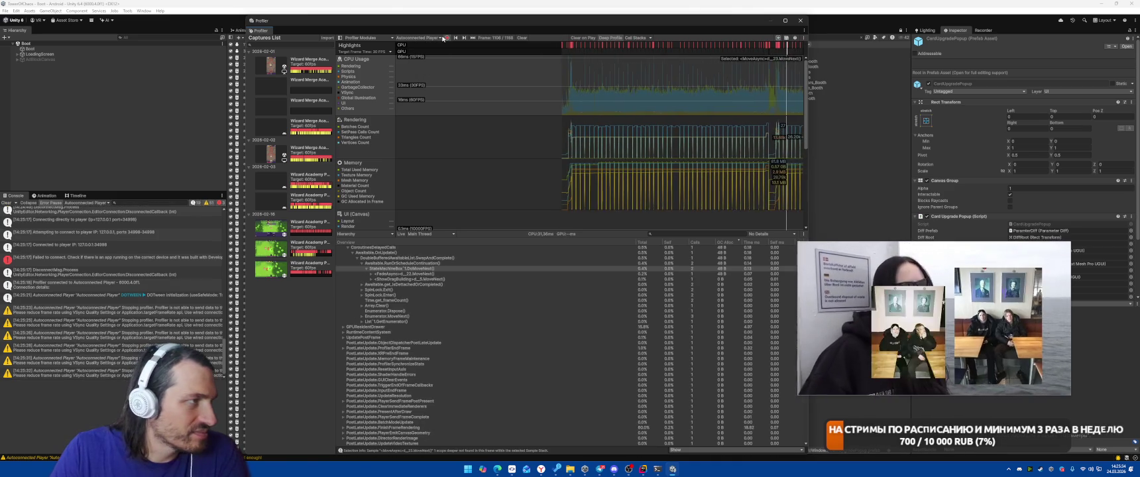
Step to frame 1107, collapse the hierarchy back to PlayerLoop, and sort calls by time
{"action": "left_click", "coordinate": [786, 67]}
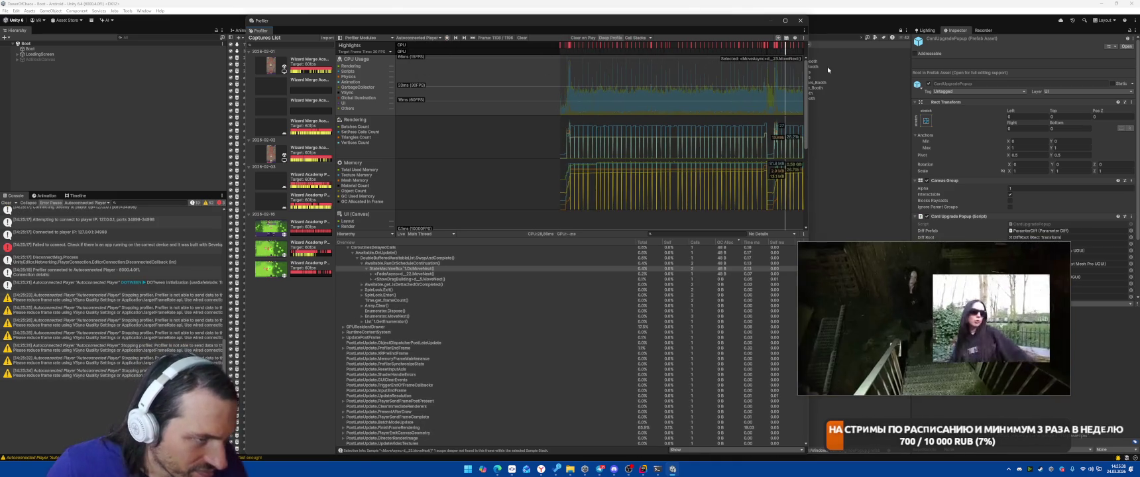
{"action": "scroll", "coordinate": [672, 299], "scroll_direction": "up", "scroll_amount": 1}
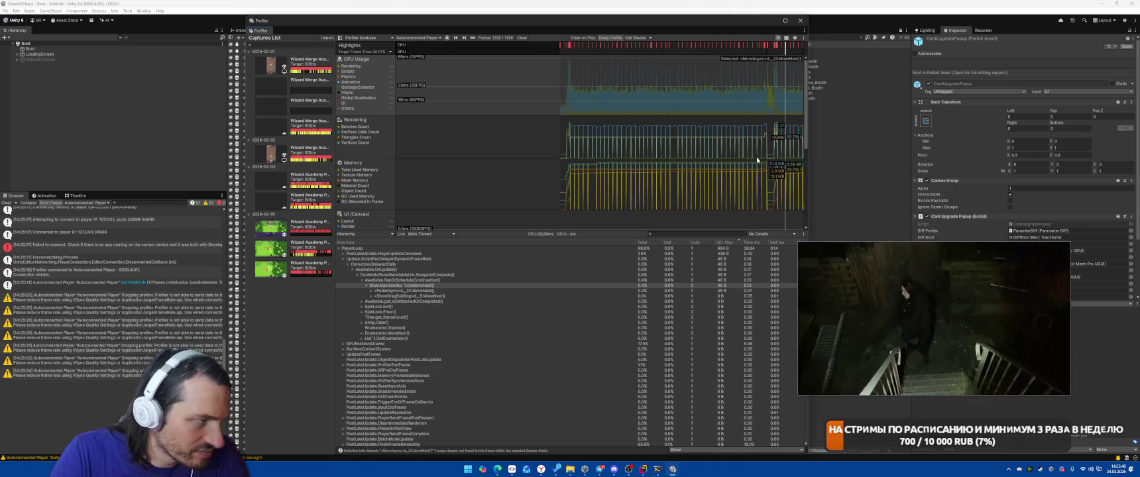
{"action": "key", "text": "Left"}
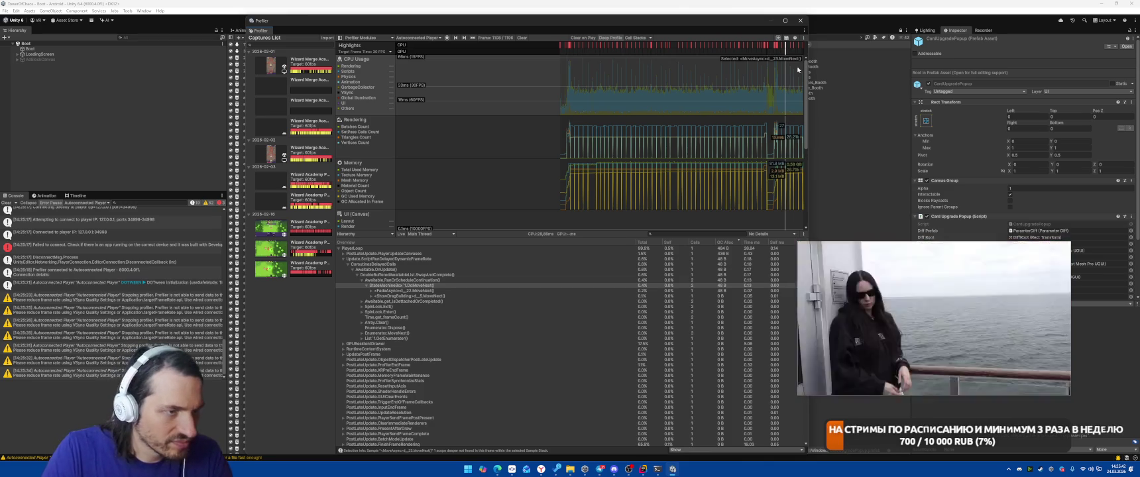
{"action": "key", "text": "Right"}
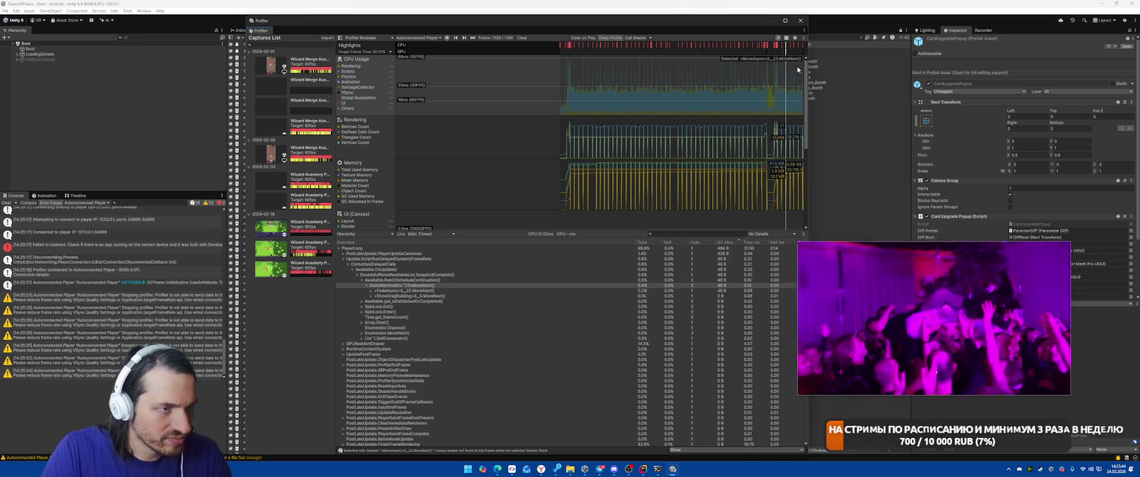
{"action": "left_click", "coordinate": [378, 263]}
{"action": "key", "text": "Left"}
{"action": "key", "text": "Left"}
{"action": "key", "text": "Left"}
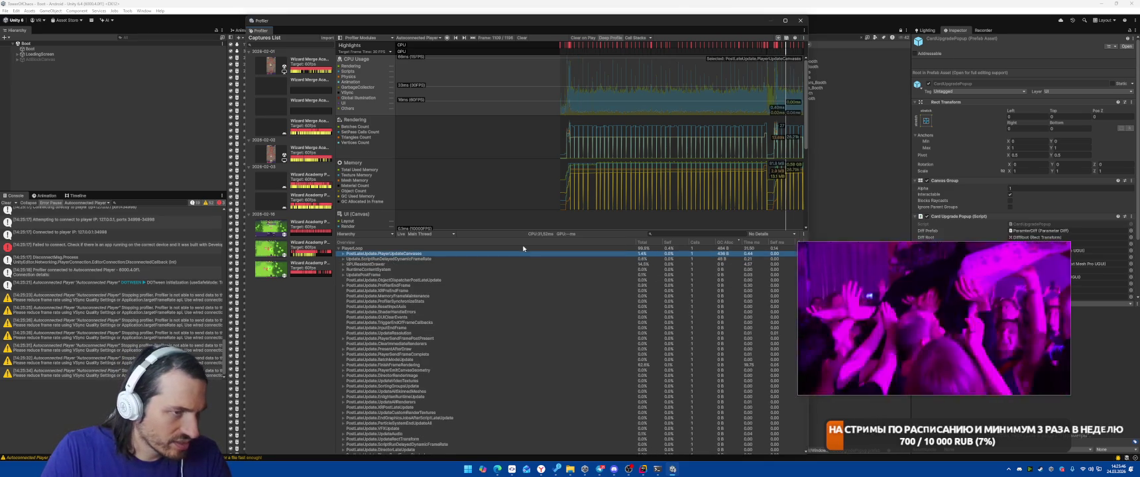
{"action": "left_click", "coordinate": [751, 244]}
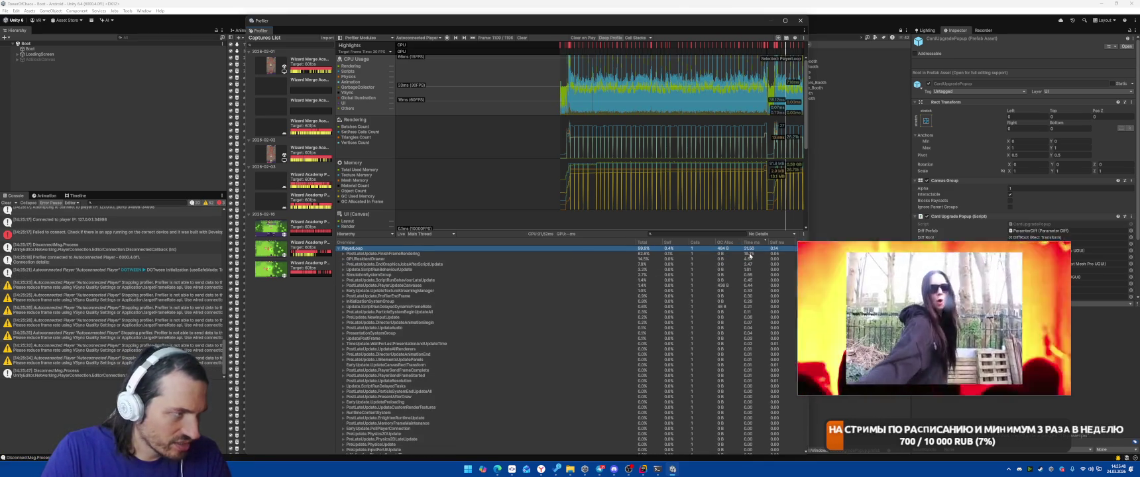
Expand the frame rendering chain through the camera stack and render graph to the main rendering pass
{"action": "key", "text": "Right"}
{"action": "key", "text": "Down"}
{"action": "key", "text": "Right"}
{"action": "key", "text": "Down"}
{"action": "key", "text": "Right"}
{"action": "key", "text": "Right"}
{"action": "key", "text": "Down"}
{"action": "key", "text": "Right"}
{"action": "key", "text": "Down"}
{"action": "key", "text": "Right"}
{"action": "key", "text": "Down"}
{"action": "key", "text": "Right"}
{"action": "key", "text": "Down"}
{"action": "key", "text": "Right"}
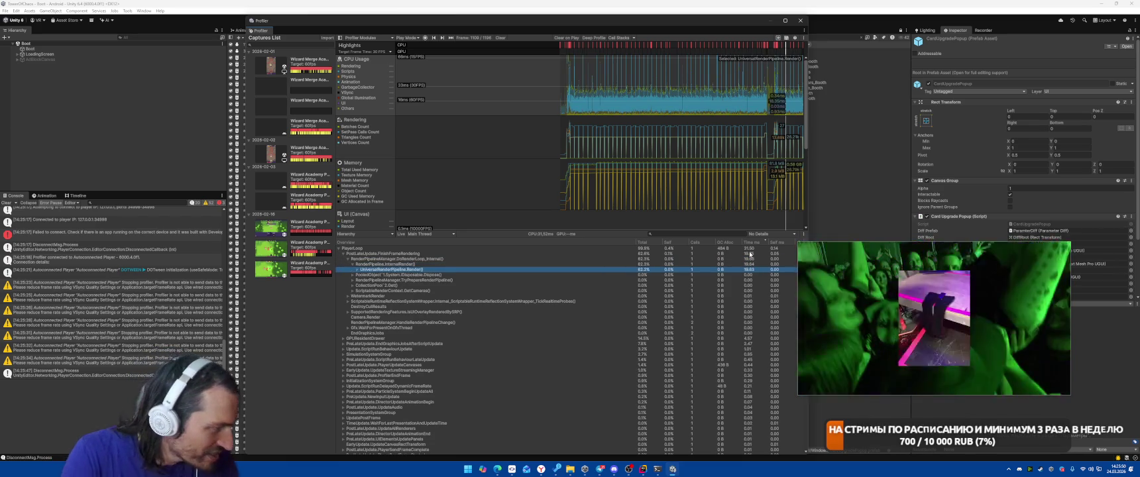
{"action": "key", "text": "Down"}
{"action": "key", "text": "Right"}
{"action": "key", "text": "Down"}
{"action": "key", "text": "Right"}
{"action": "key", "text": "Down"}
{"action": "key", "text": "Right"}
{"action": "key", "text": "Down"}
{"action": "key", "text": "Right"}
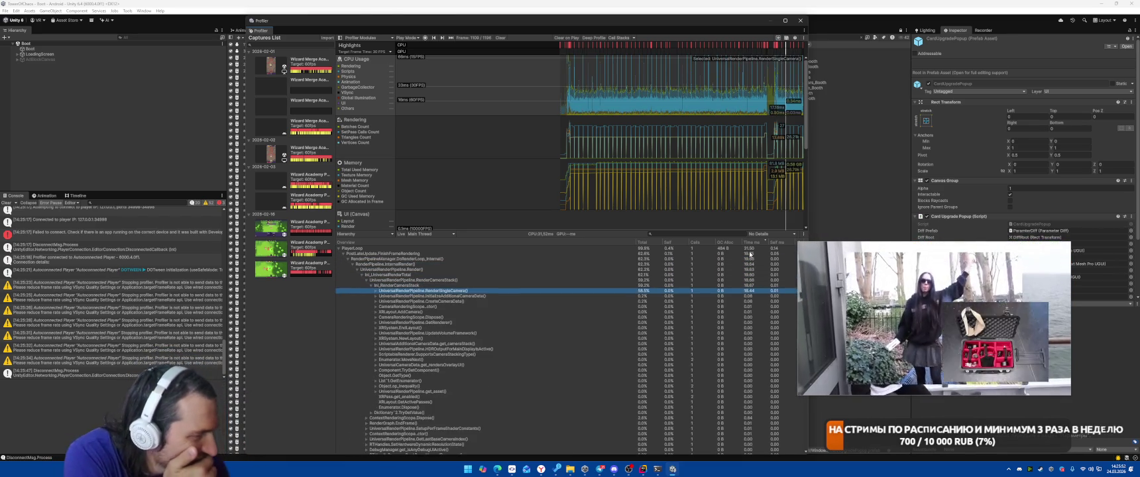
{"action": "key", "text": "Down"}
{"action": "key", "text": "Right"}
{"action": "key", "text": "Down"}
{"action": "key", "text": "Right"}
{"action": "key", "text": "Down"}
{"action": "key", "text": "Right"}
{"action": "key", "text": "Down"}
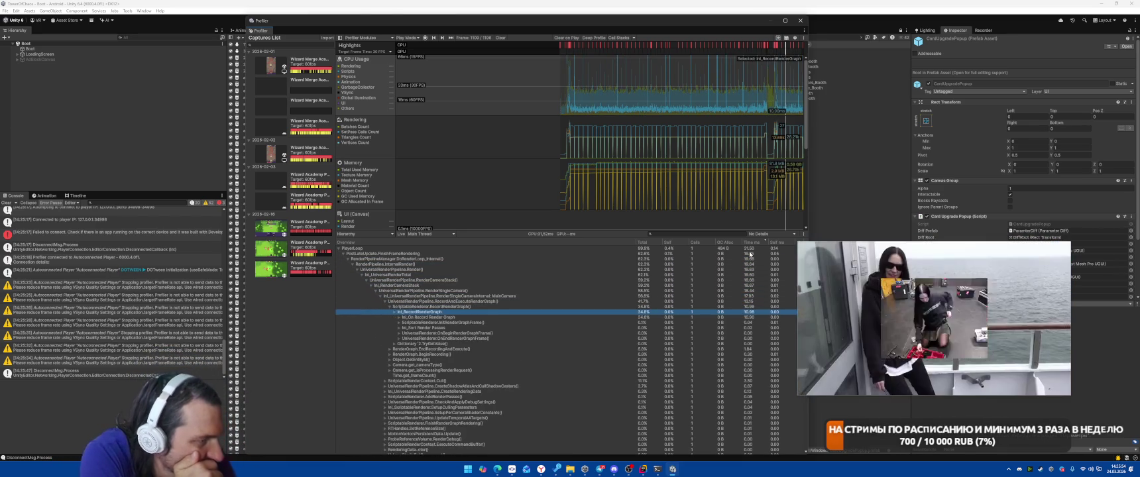
{"action": "key", "text": "Right"}
{"action": "key", "text": "Down"}
{"action": "key", "text": "Right"}
{"action": "key", "text": "Down"}
{"action": "key", "text": "Down"}
{"action": "key", "text": "Right"}
{"action": "key", "text": "Down"}
{"action": "key", "text": "Right"}
{"action": "key", "text": "Down"}
{"action": "key", "text": "Right"}
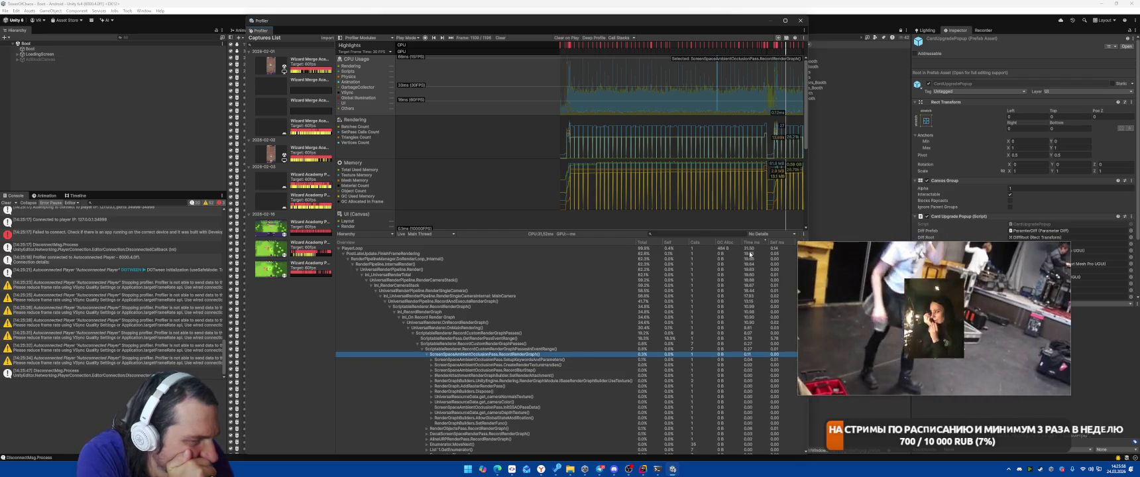
Fold the custom pass subtree and OnMainRendering, then collapse the RecordRenderGraph branch
{"action": "key", "text": "Up"}
{"action": "key", "text": "Up"}
{"action": "key", "text": "Up"}
{"action": "key", "text": "Down"}
{"action": "key", "text": "Down"}
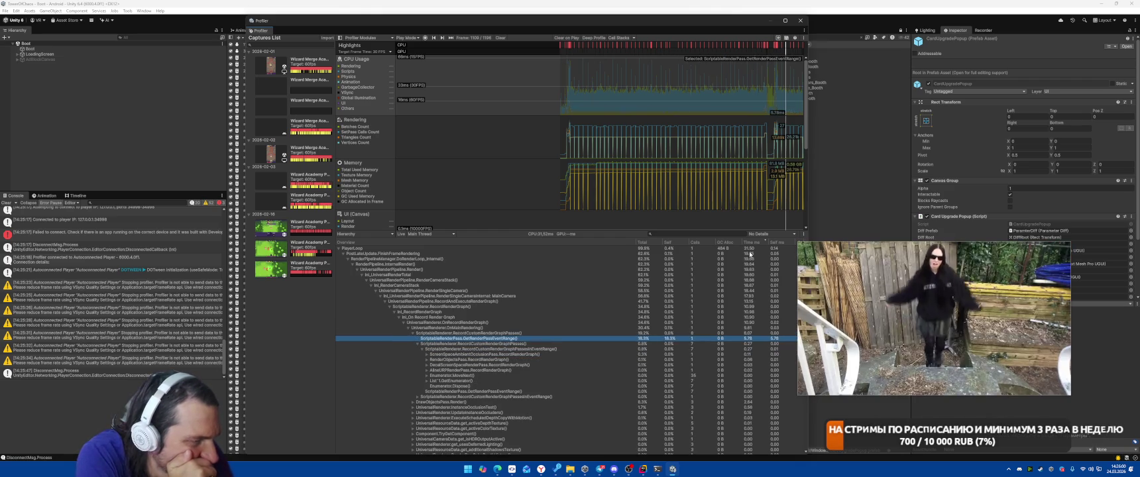
{"action": "key", "text": "Left"}
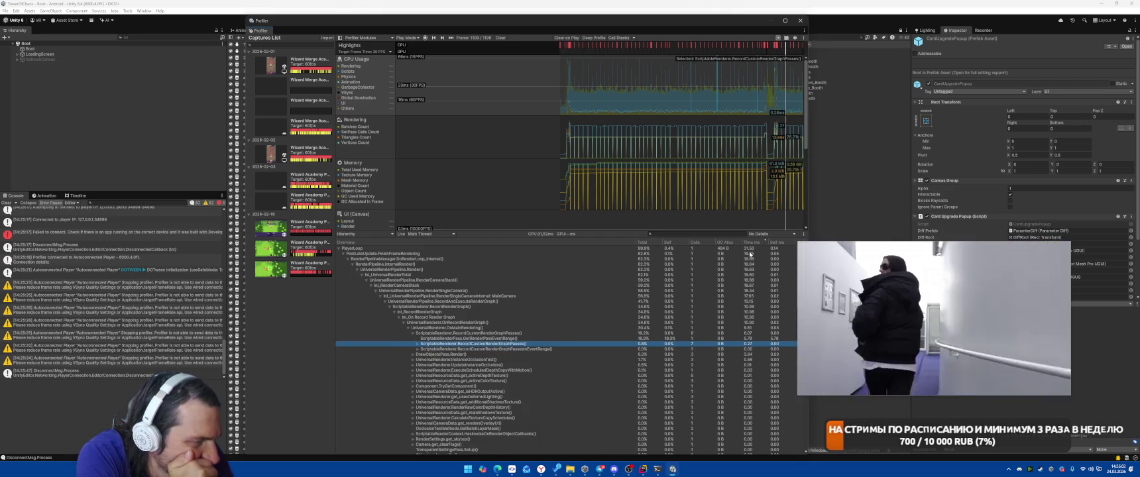
{"action": "key", "text": "Right"}
{"action": "key", "text": "Down"}
{"action": "key", "text": "Up"}
{"action": "key", "text": "Up"}
{"action": "key", "text": "Up"}
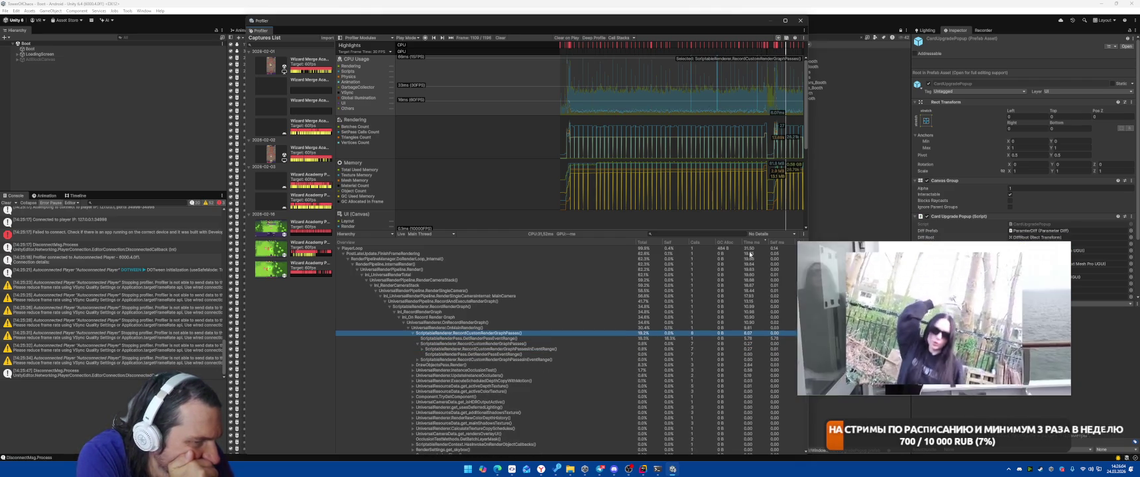
{"action": "key", "text": "Left"}
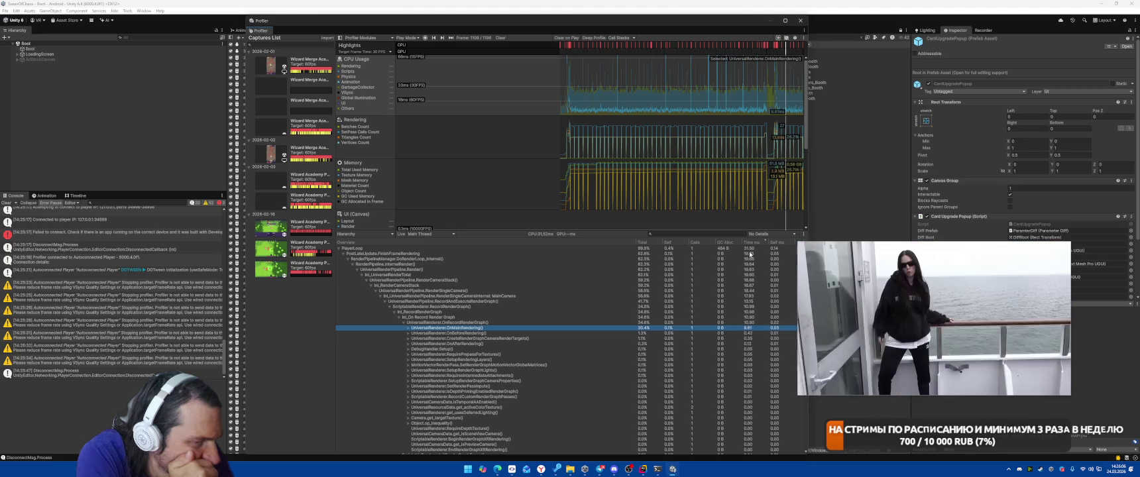
{"action": "key", "text": "Up"}
{"action": "key", "text": "Left"}
{"action": "key", "text": "Up"}
{"action": "key", "text": "Up"}
{"action": "key", "text": "Up"}
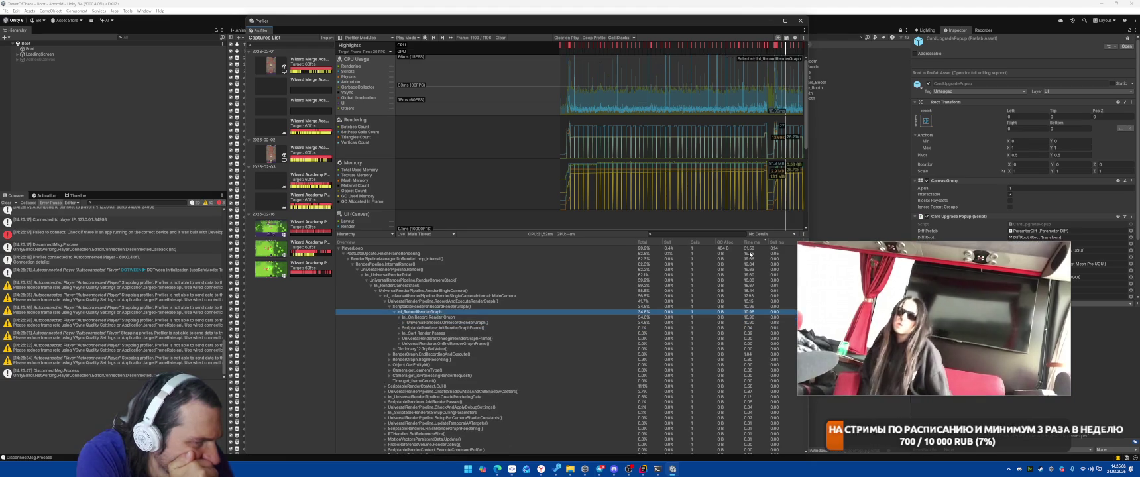
{"action": "key", "text": "Left"}
{"action": "key", "text": "Left"}
{"action": "key", "text": "Left"}
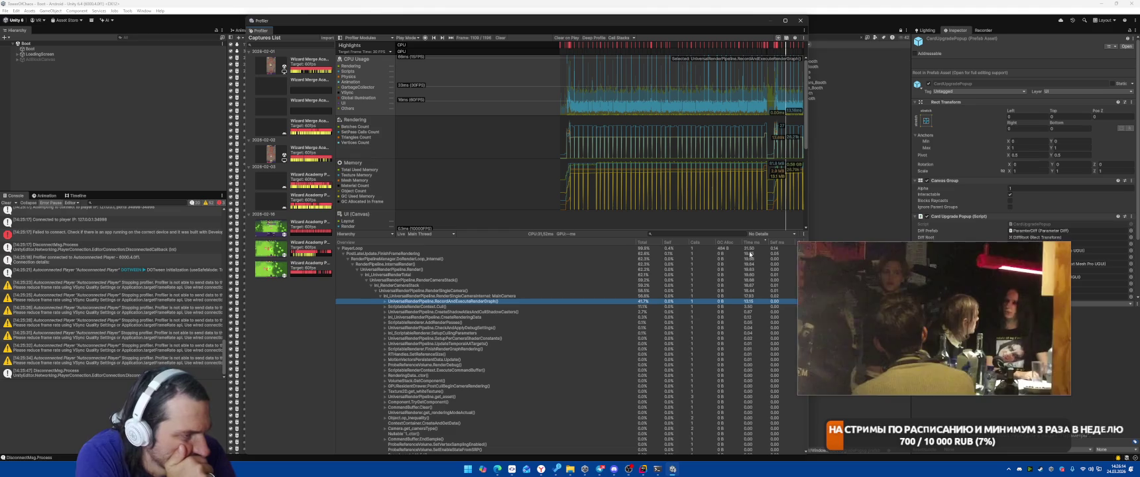
Climb through the MainCamera render and DoRenderLoop_Internal, collapsing up to FinishFrameRendering
{"action": "key", "text": "Left"}
{"action": "key", "text": "Left"}
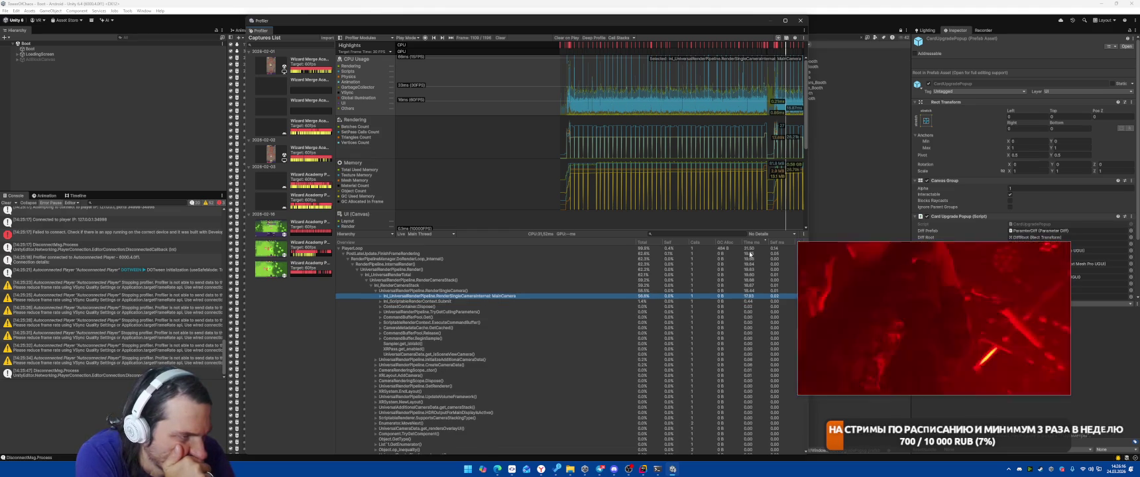
{"action": "key", "text": "Up"}
{"action": "key", "text": "Up"}
{"action": "key", "text": "Up"}
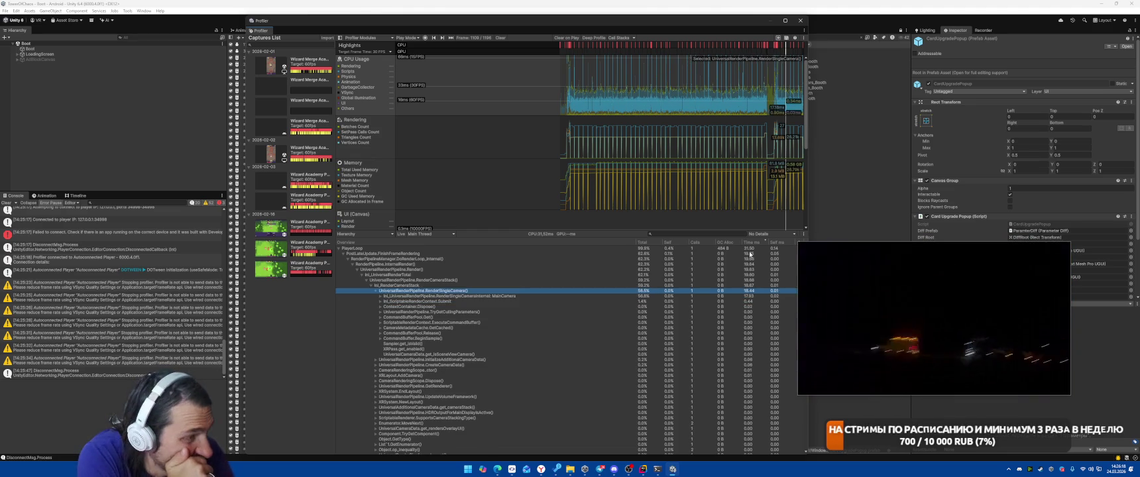
{"action": "key", "text": "Left"}
{"action": "key", "text": "Right"}
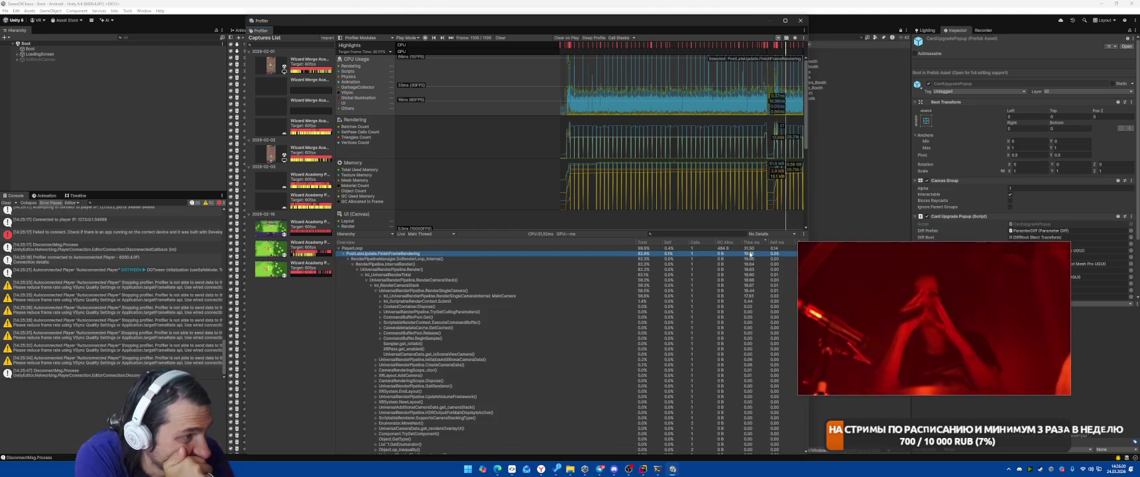
{"action": "key", "text": "Left"}
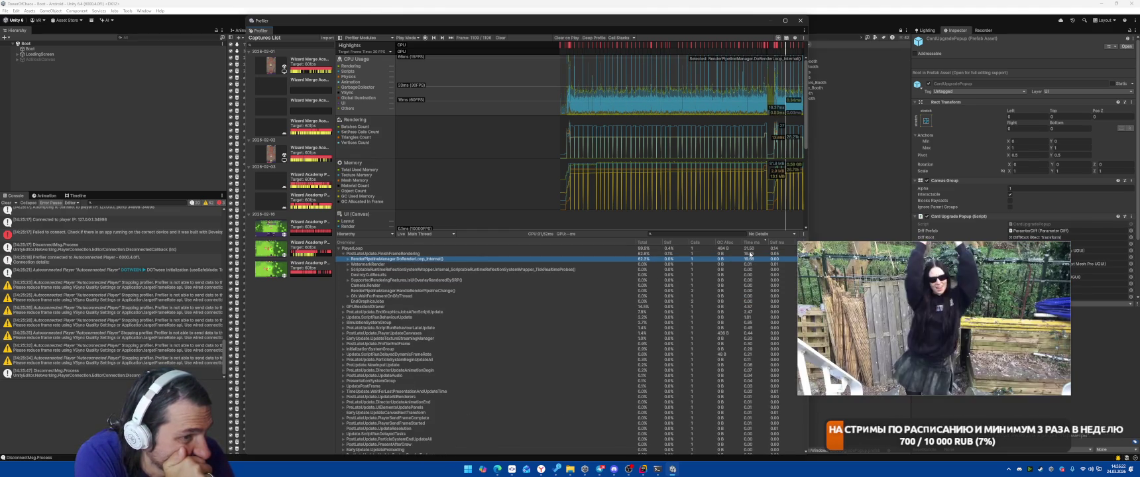
{"action": "key", "text": "Left"}
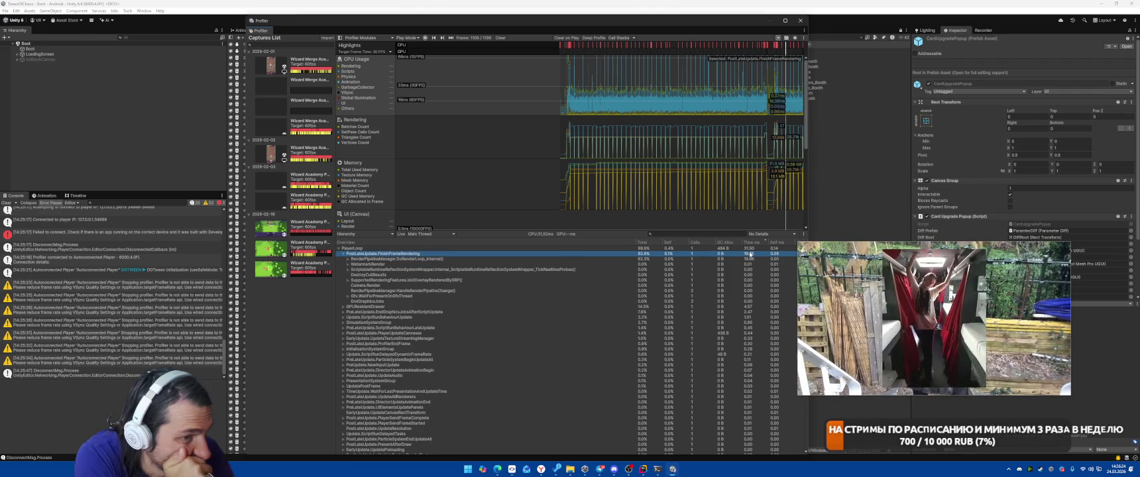
{"action": "key", "text": "Left"}
Drill into the GPUResidentDrawer update calls down to the material and mesh change processing
{"action": "key", "text": "Down"}
{"action": "key", "text": "Right"}
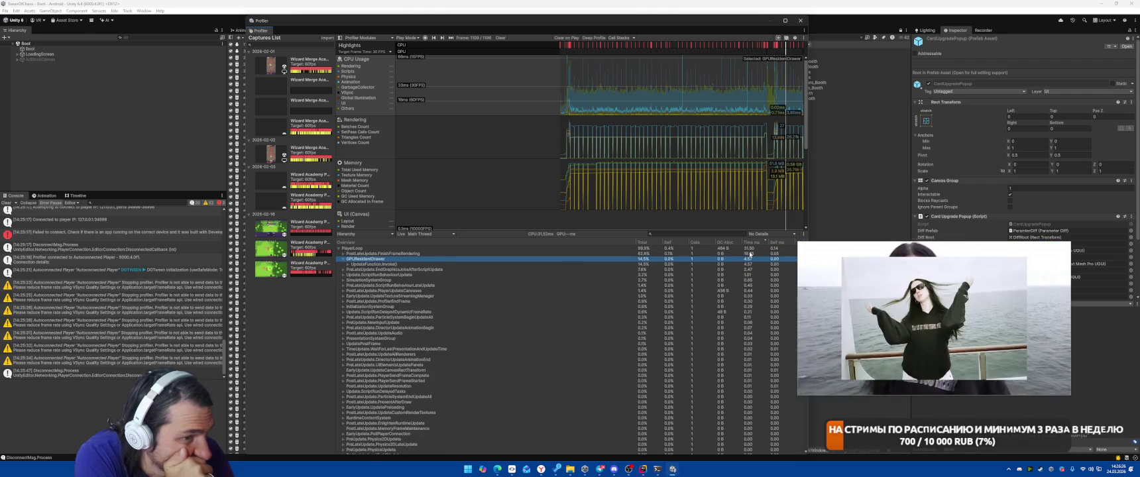
{"action": "key", "text": "Down"}
{"action": "key", "text": "Right"}
{"action": "key", "text": "Down"}
{"action": "key", "text": "Right"}
{"action": "key", "text": "Down"}
{"action": "key", "text": "Right"}
{"action": "key", "text": "Down"}
{"action": "key", "text": "Right"}
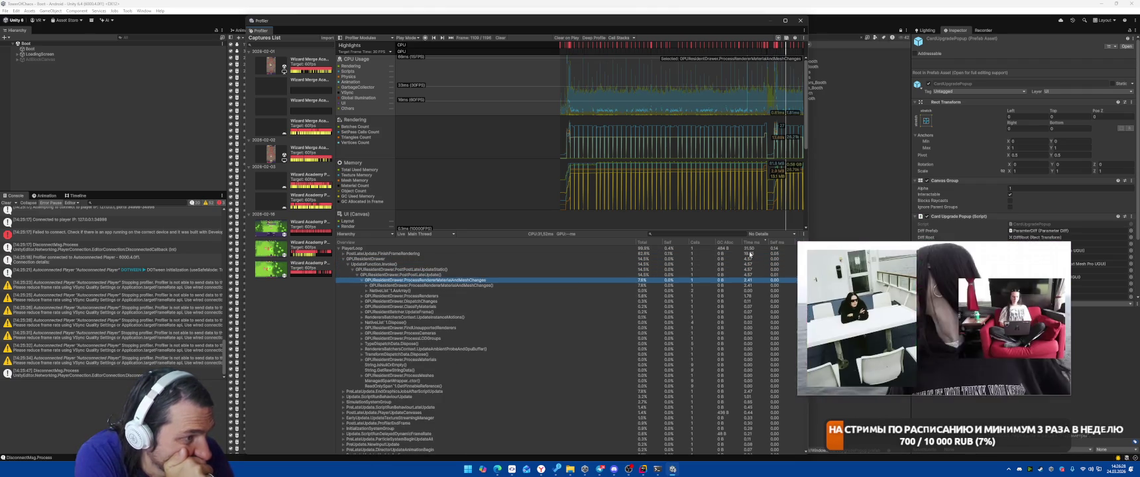
Follow FindRenderersFromMaterialsOrMeshes through the job handle chain to WaitForJobGroupID
{"action": "key", "text": "Down"}
{"action": "key", "text": "Right"}
{"action": "key", "text": "Down"}
{"action": "key", "text": "Right"}
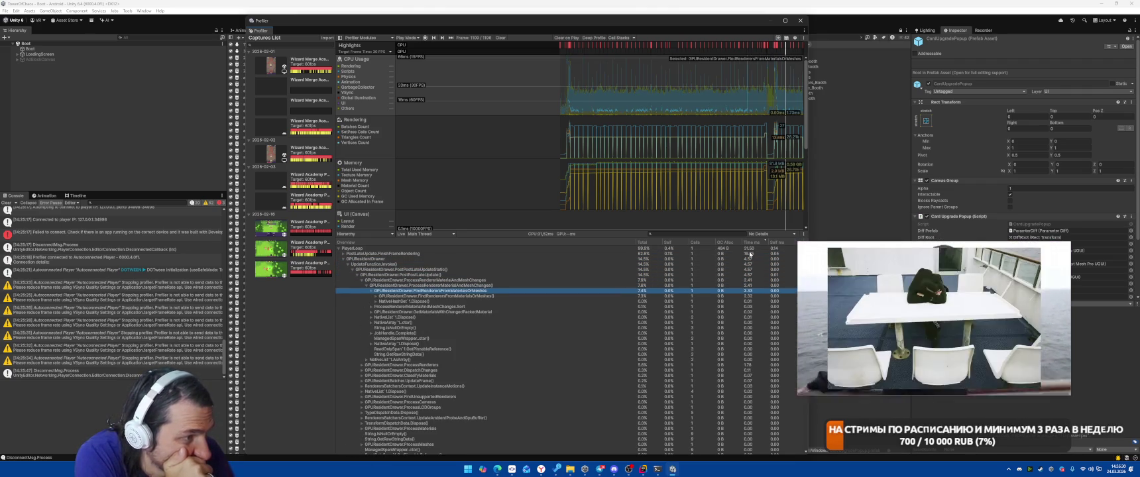
{"action": "key", "text": "Down"}
{"action": "key", "text": "Right"}
{"action": "key", "text": "Down"}
{"action": "key", "text": "Right"}
{"action": "key", "text": "Down"}
{"action": "key", "text": "Right"}
{"action": "key", "text": "Down"}
{"action": "key", "text": "Right"}
{"action": "key", "text": "Down"}
Fold the GPUResidentDrawer branch and select spike frame 1132
{"action": "key", "text": "Up"}
{"action": "key", "text": "Up"}
{"action": "key", "text": "Up"}
{"action": "key", "text": "Left"}
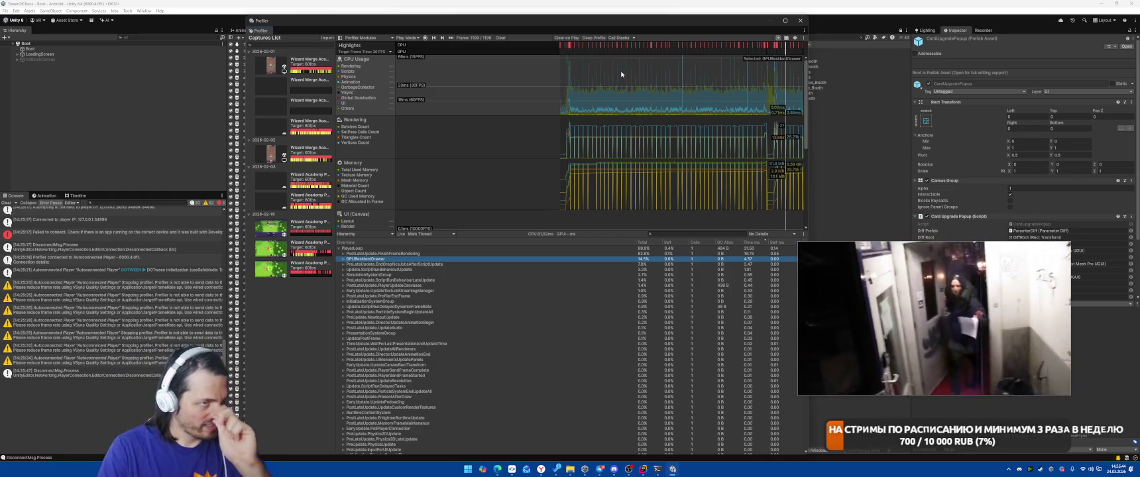
{"action": "left_click", "coordinate": [790, 68]}
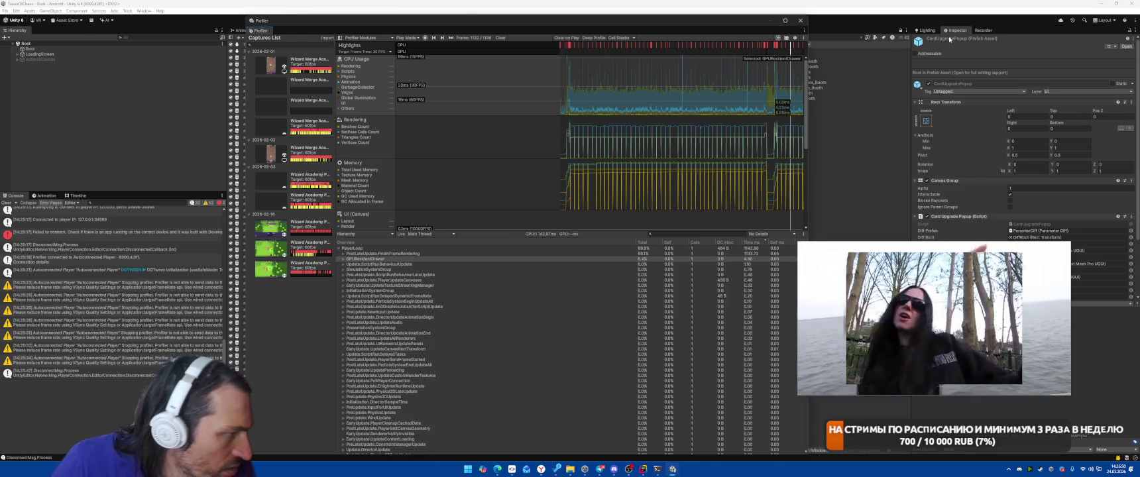
Expand FinishFrameRendering through ExecuteGraph and AddOcclusionCullingDispatch to DrawCommandOutputPerBatch
{"action": "left_click", "coordinate": [691, 255]}
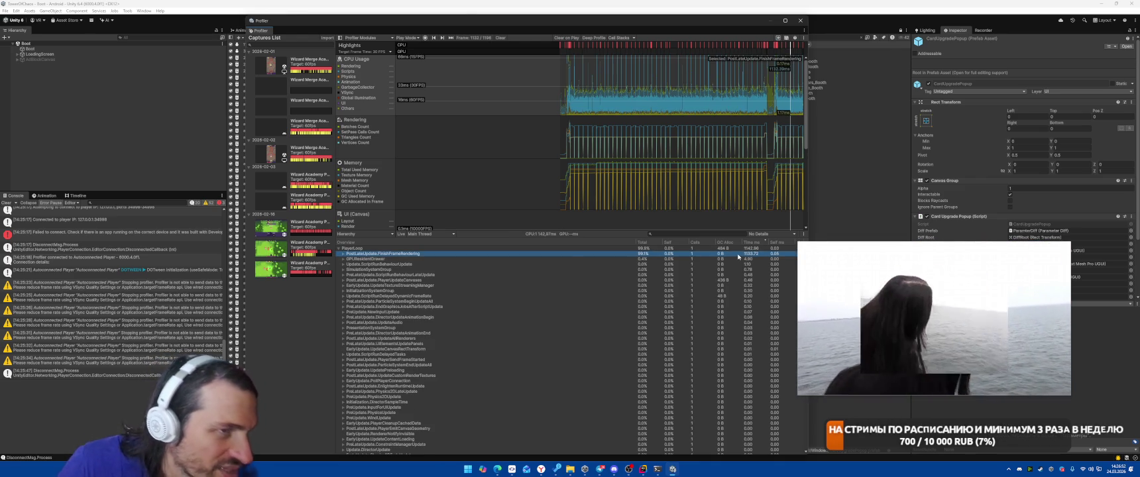
{"action": "key", "text": "Right"}
{"action": "key", "text": "Right"}
{"action": "key", "text": "Right"}
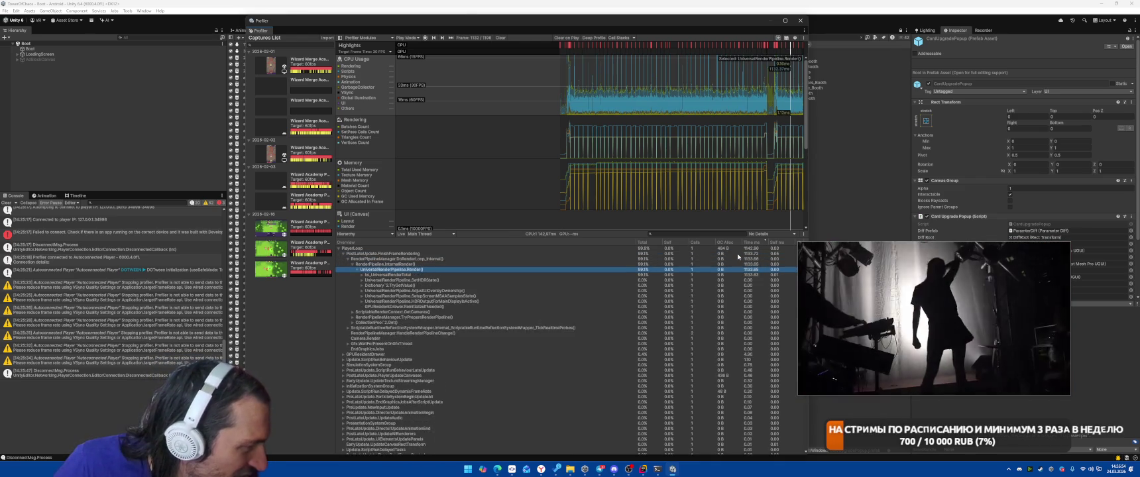
{"action": "key", "text": "Right"}
{"action": "key", "text": "Right"}
{"action": "key", "text": "Right"}
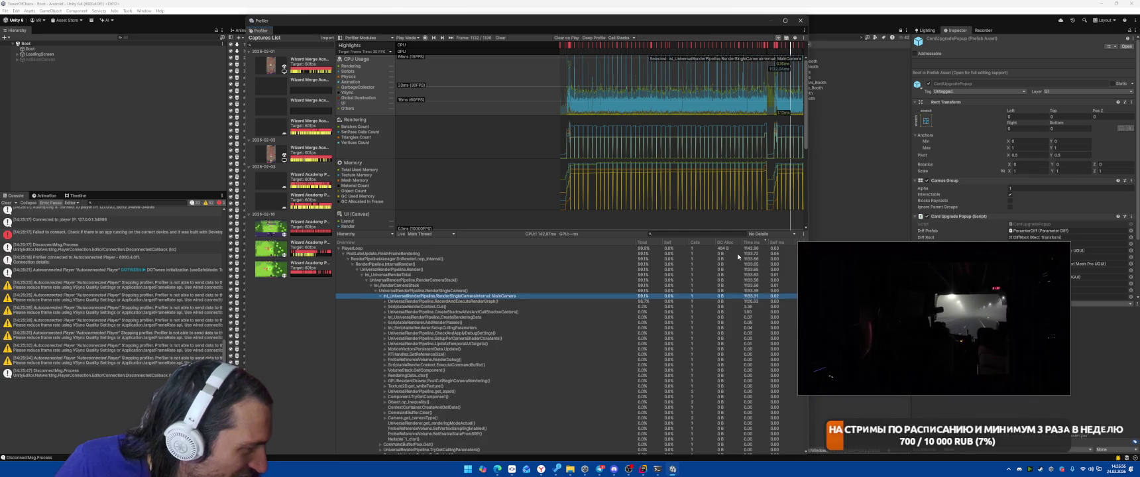
{"action": "key", "text": "Right"}
{"action": "key", "text": "Right"}
{"action": "key", "text": "Right"}
{"action": "key", "text": "Right"}
{"action": "key", "text": "Right"}
{"action": "key", "text": "Right"}
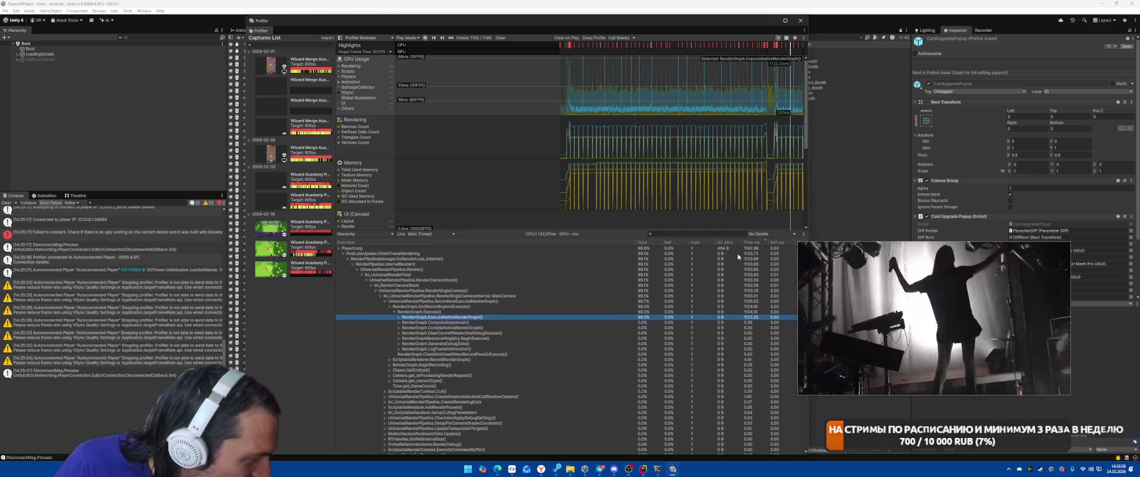
{"action": "key", "text": "Right"}
{"action": "key", "text": "Right"}
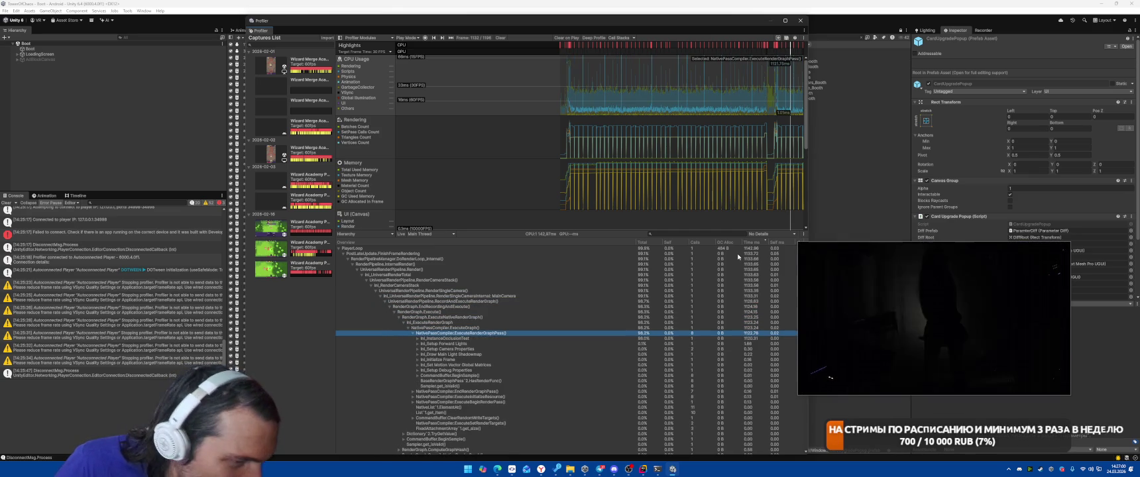
{"action": "key", "text": "Right"}
{"action": "key", "text": "Right"}
{"action": "key", "text": "Right"}
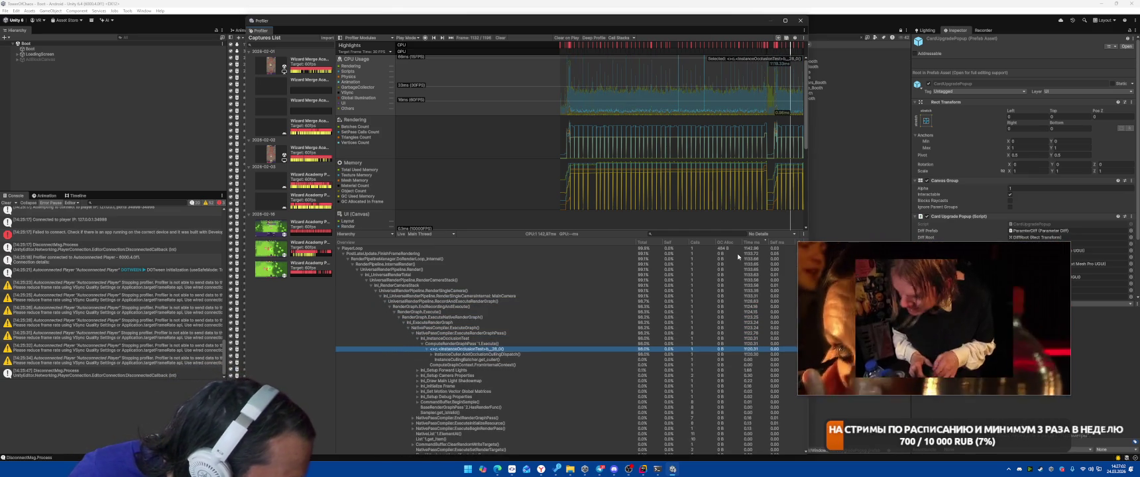
{"action": "key", "text": "Right"}
{"action": "key", "text": "Right"}
{"action": "key", "text": "Right"}
{"action": "key", "text": "Right"}
{"action": "key", "text": "Right"}
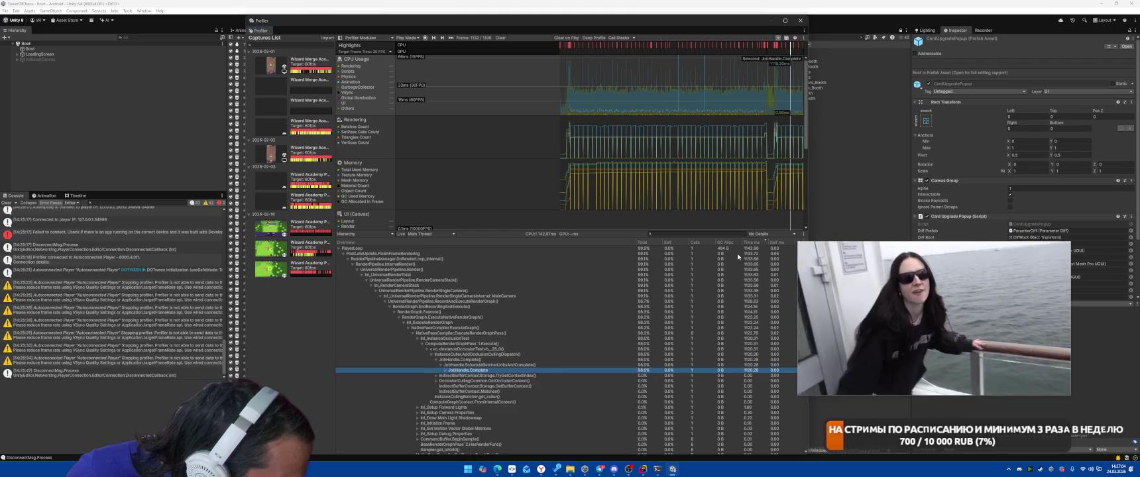
{"action": "key", "text": "Right"}
{"action": "key", "text": "Right"}
{"action": "key", "text": "Right"}
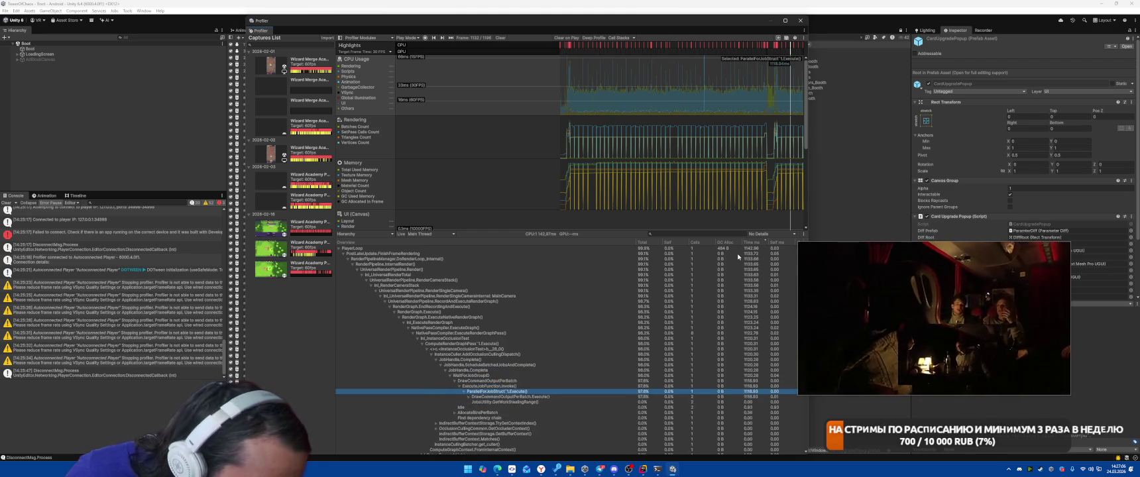
{"action": "key", "text": "Right"}
{"action": "key", "text": "Right"}
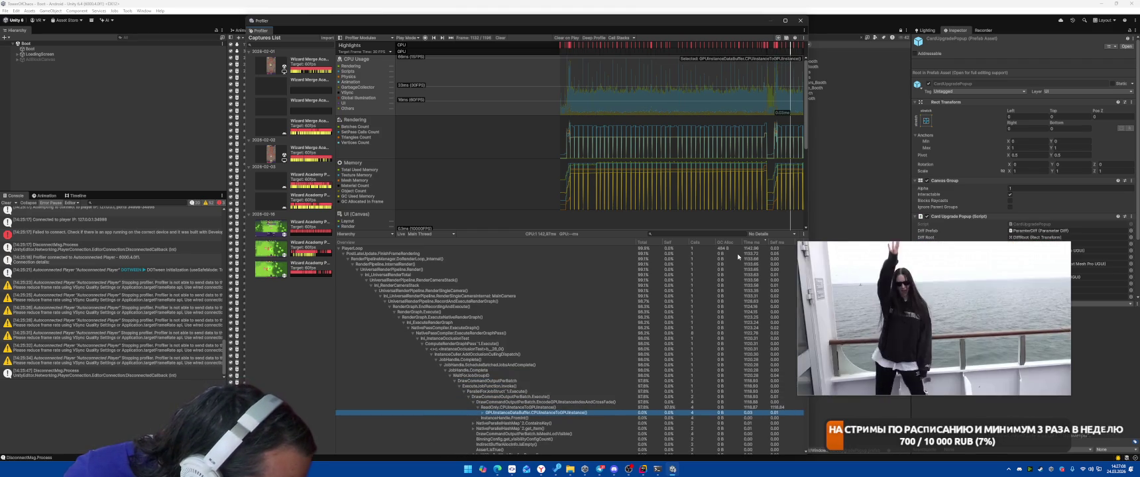
Fold ReadOnly.CPUInstanceToGPUInstance and step back up to EncodeGPUInstanceIndexAndCrossFade
{"action": "key", "text": "Up"}
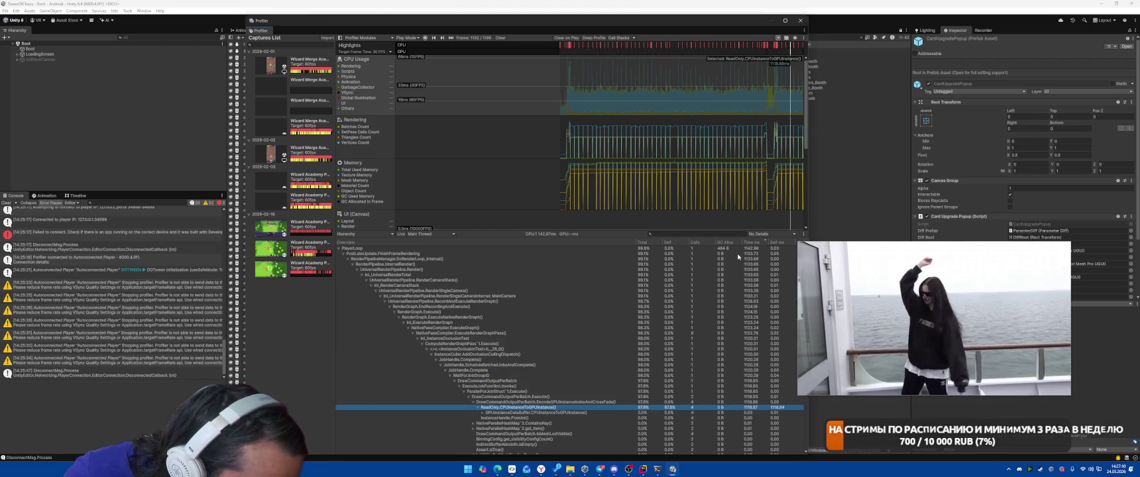
{"action": "key", "text": "Left"}
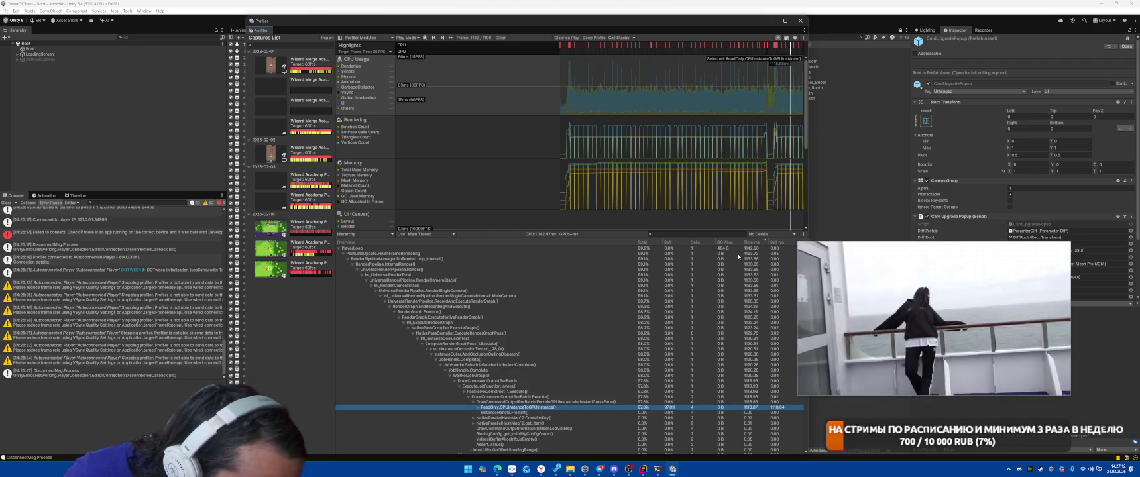
{"action": "key", "text": "Left"}
{"action": "key", "text": "Left"}
{"action": "left_click", "coordinate": [631, 469]}
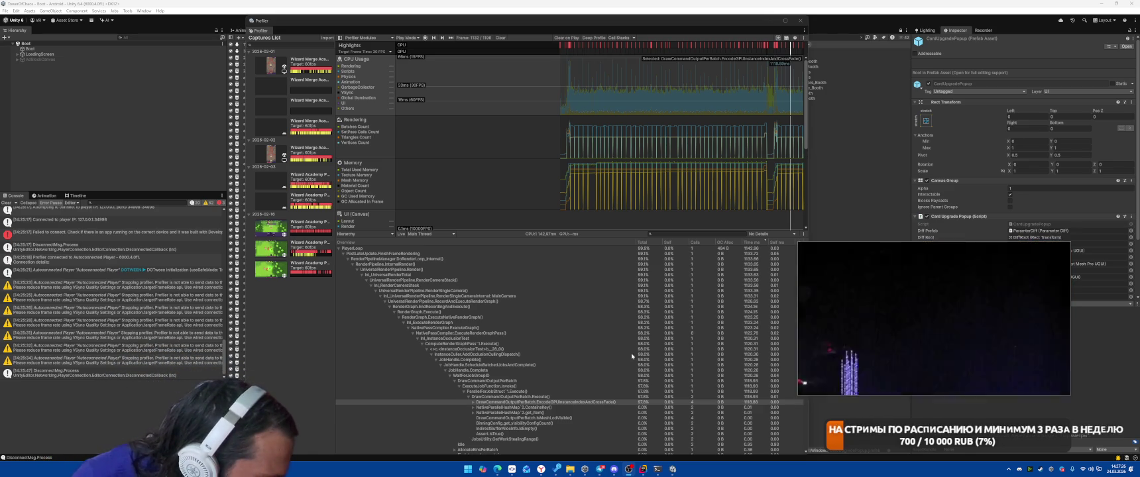
Expand AddOcclusionCullingDispatch through EncodeGPUInstanceIndexAndCrossFade to CPUInstanceToGPUInstance, then close the Profiler
{"action": "left_click", "coordinate": [508, 354]}
{"action": "key", "text": "Left"}
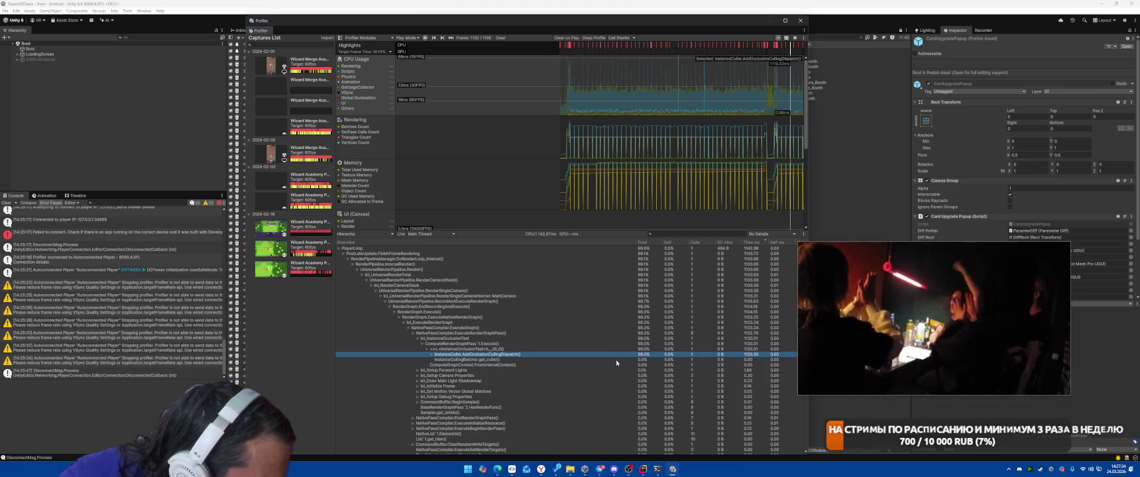
{"action": "key", "text": "Right"}
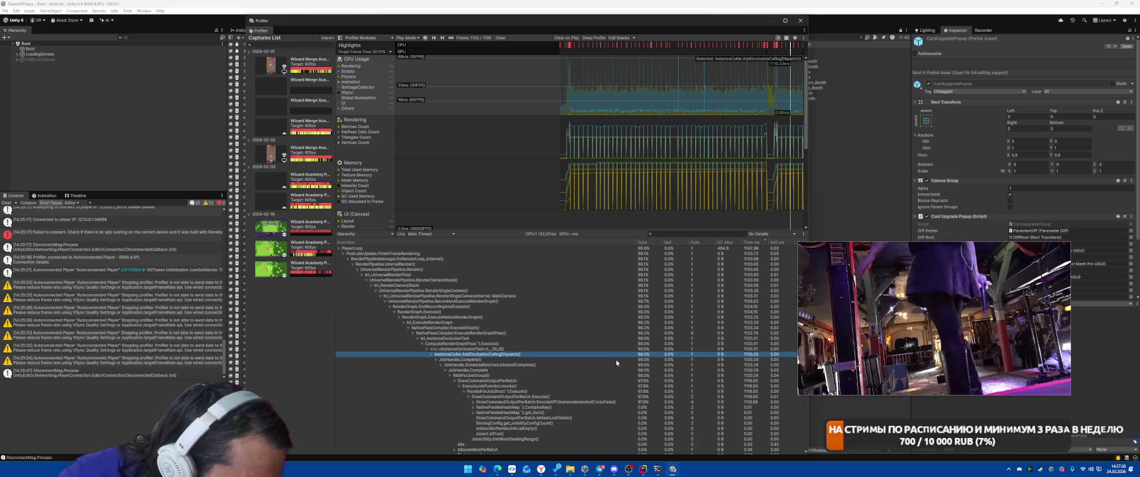
{"action": "key", "text": "Down"}
{"action": "key", "text": "Down"}
{"action": "key", "text": "Down"}
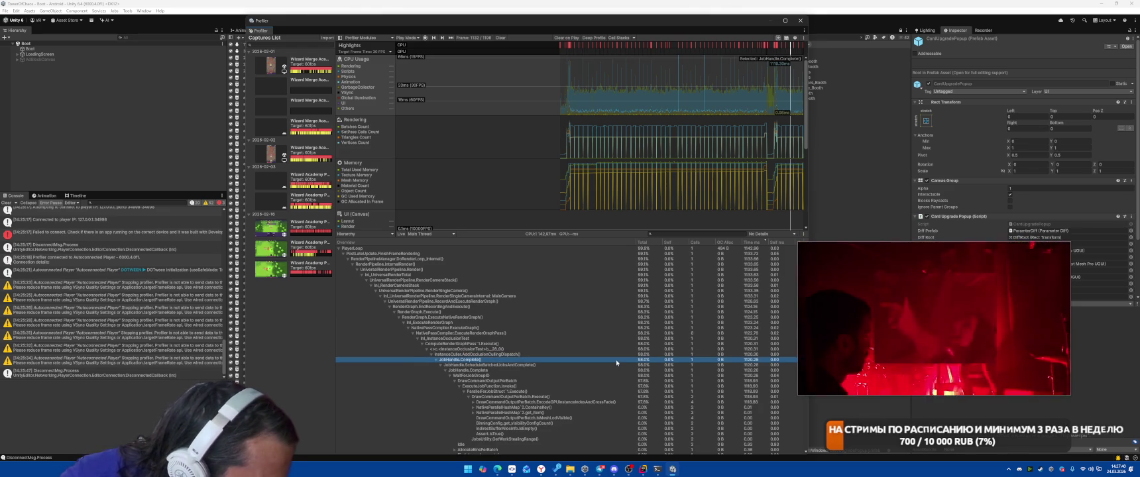
{"action": "key", "text": "Right"}
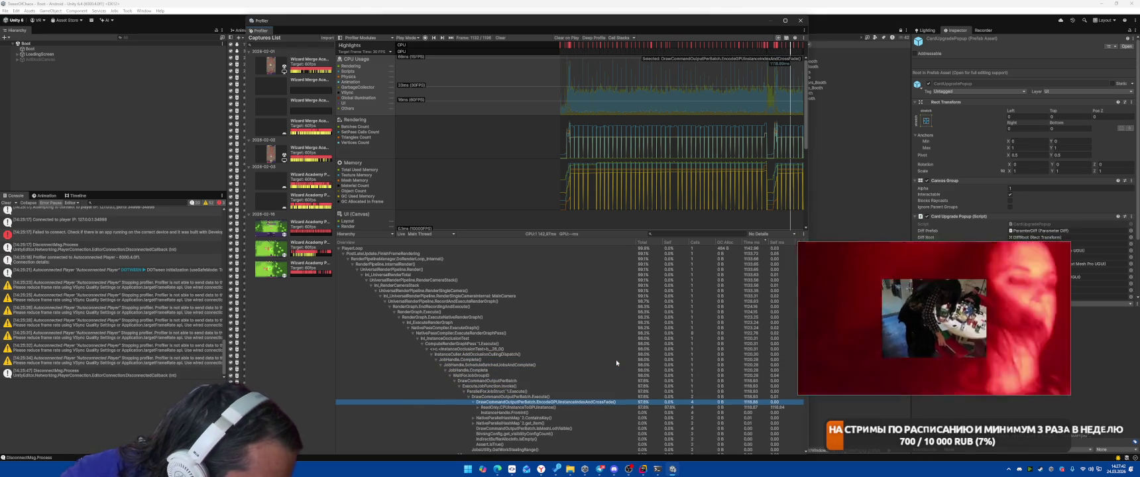
{"action": "key", "text": "Down"}
{"action": "key", "text": "Right"}
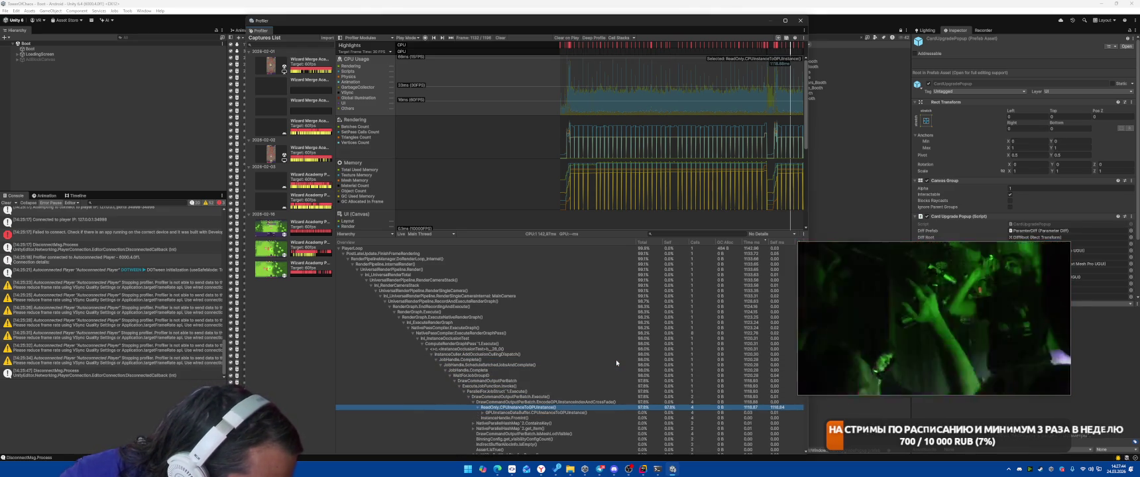
{"action": "key", "text": "Left"}
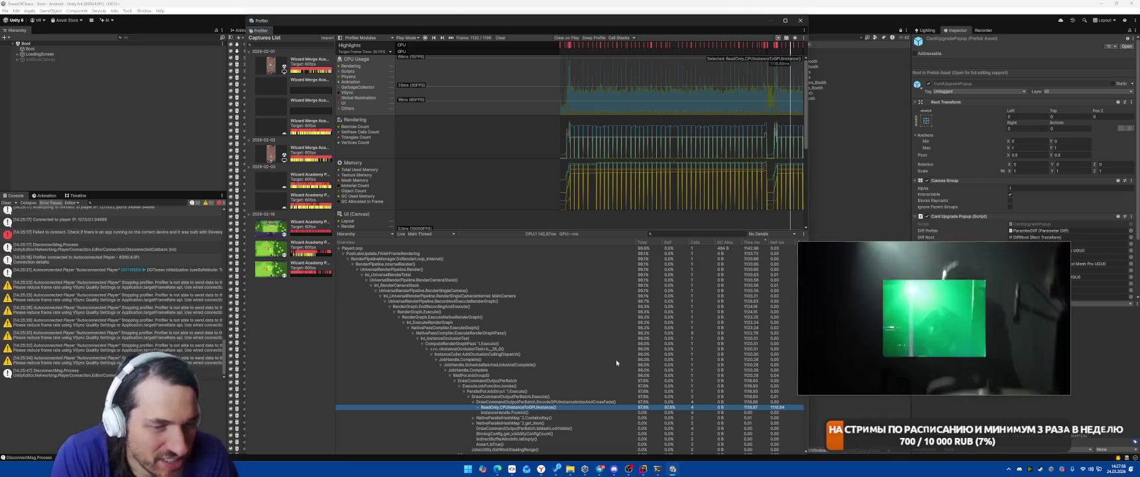
{"action": "mouse_move", "coordinate": [927, 318]}
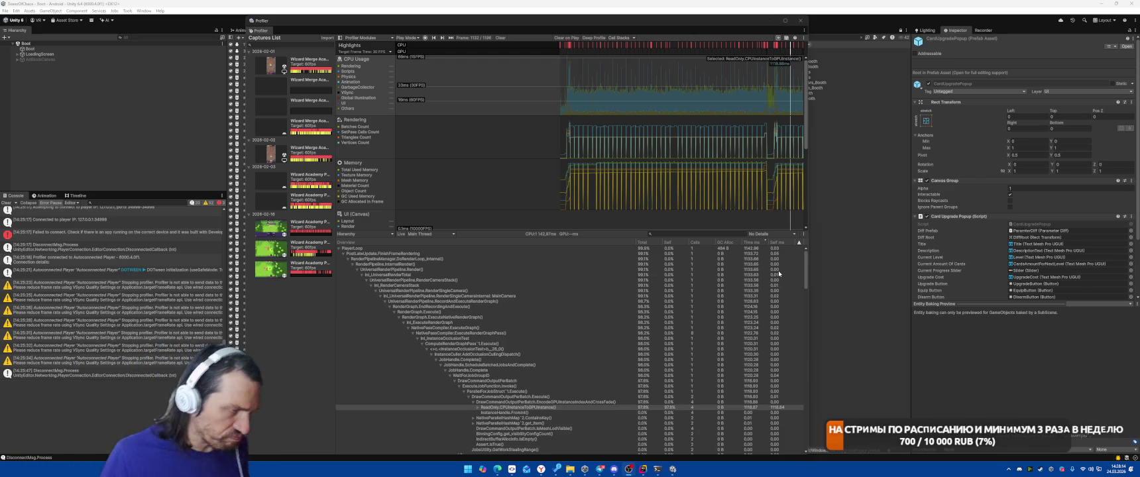
{"action": "left_click", "coordinate": [799, 20]}
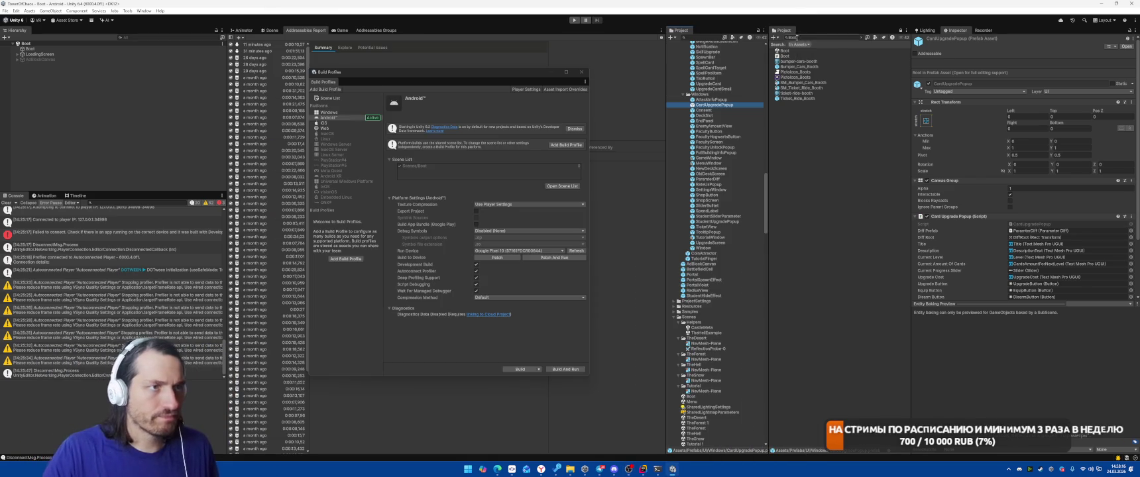
Search 'GameCon', open the GameController prefab, and select the MainCamera prefab asset
{"action": "type", "text": "GameCon"}
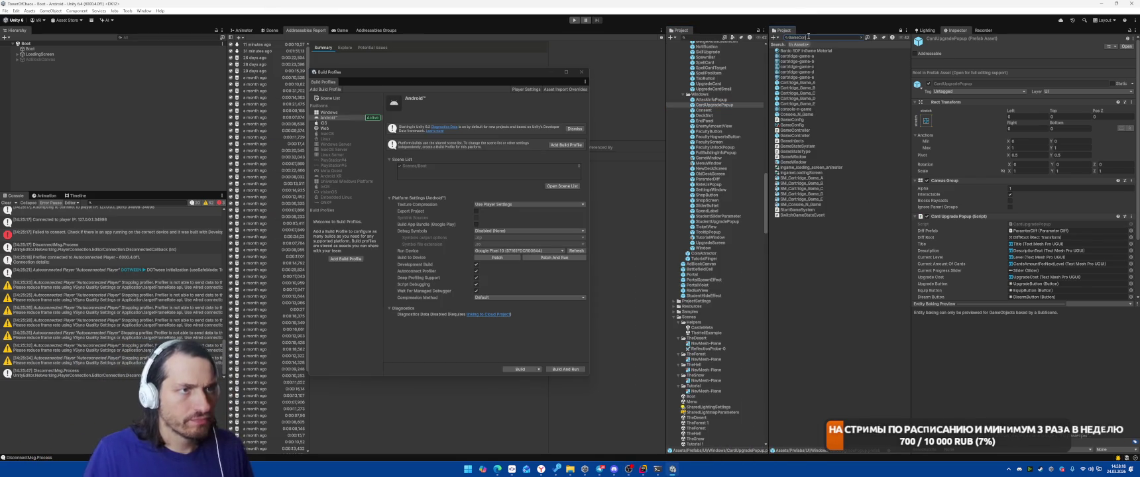
{"action": "double_click", "coordinate": [806, 61]}
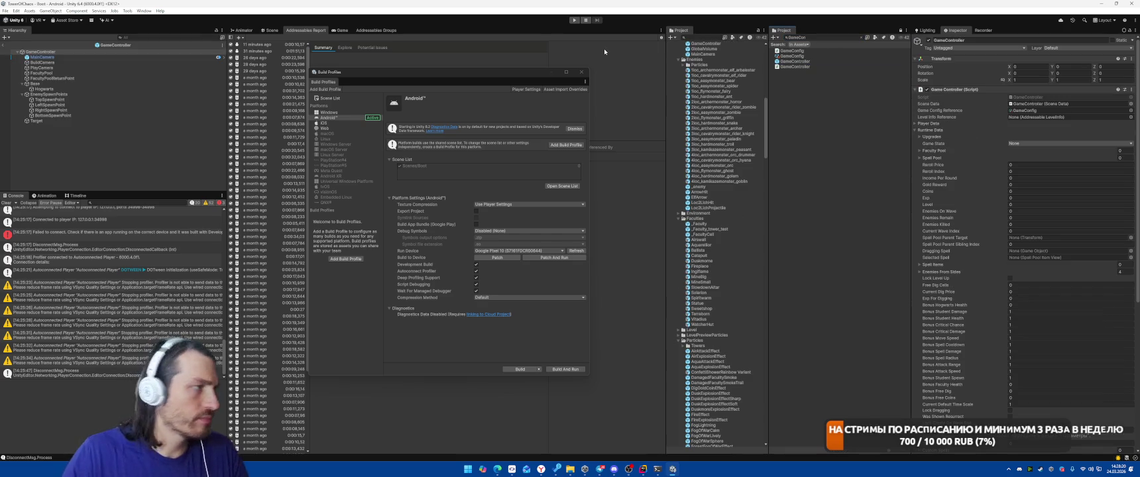
{"action": "left_click", "coordinate": [110, 57]}
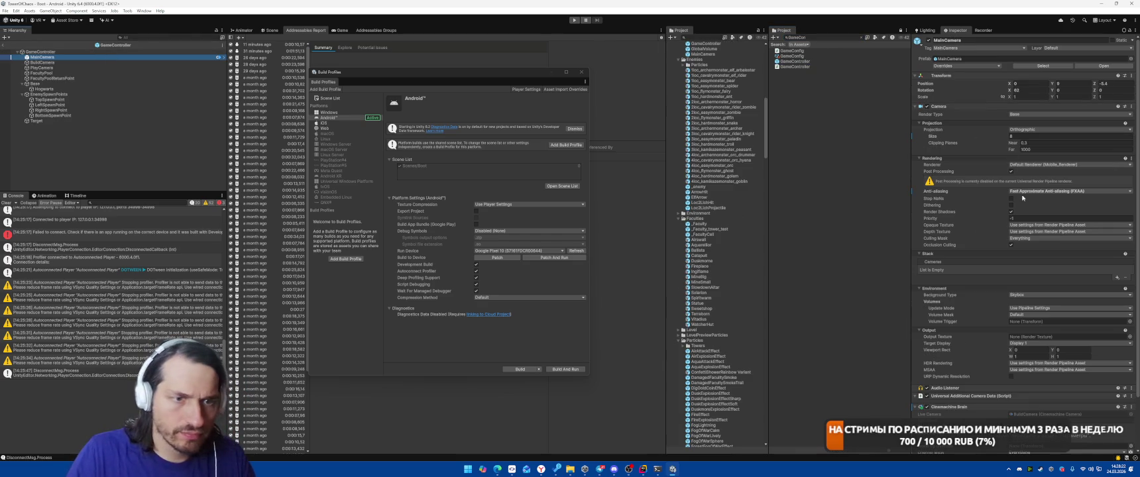
{"action": "left_click", "coordinate": [960, 58]}
{"action": "left_click", "coordinate": [702, 53]}
Browse the Project tree, collapsing the Prefabs folder to reach other folders
{"action": "scroll", "coordinate": [992, 183], "scroll_direction": "down", "scroll_amount": 3}
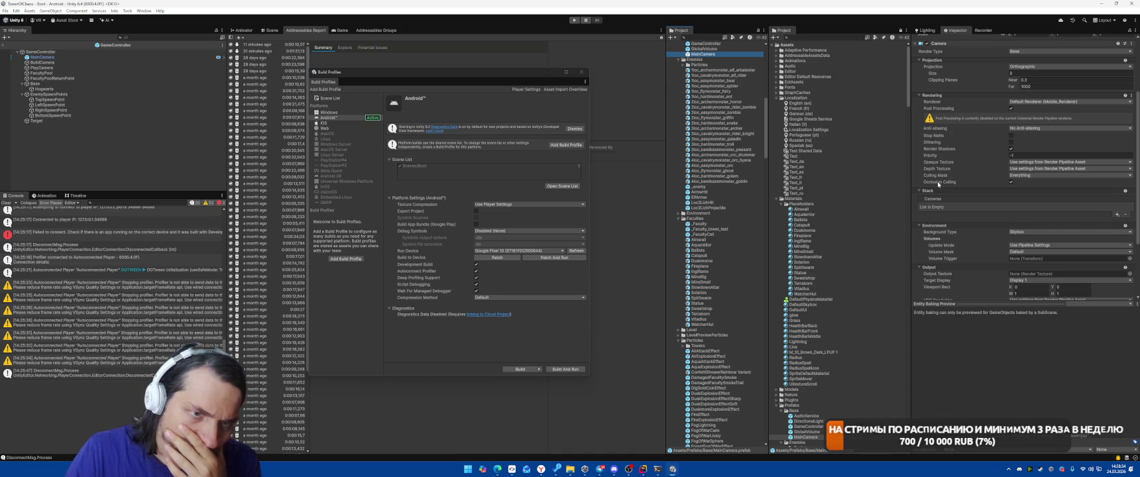
{"action": "scroll", "coordinate": [937, 185], "scroll_direction": "down", "scroll_amount": 3}
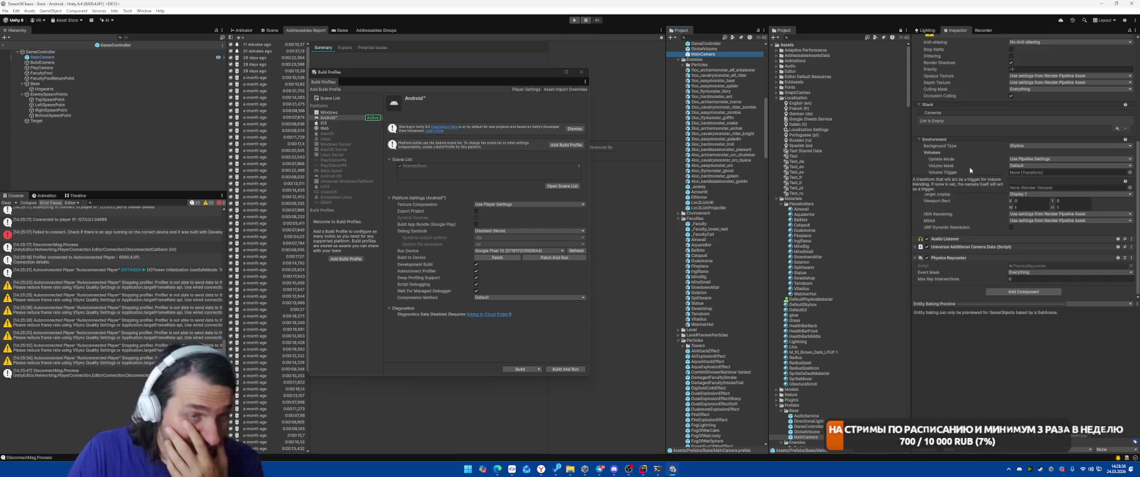
{"action": "scroll", "coordinate": [954, 195], "scroll_direction": "up", "scroll_amount": 6}
{"action": "scroll", "coordinate": [964, 207], "scroll_direction": "up", "scroll_amount": 2}
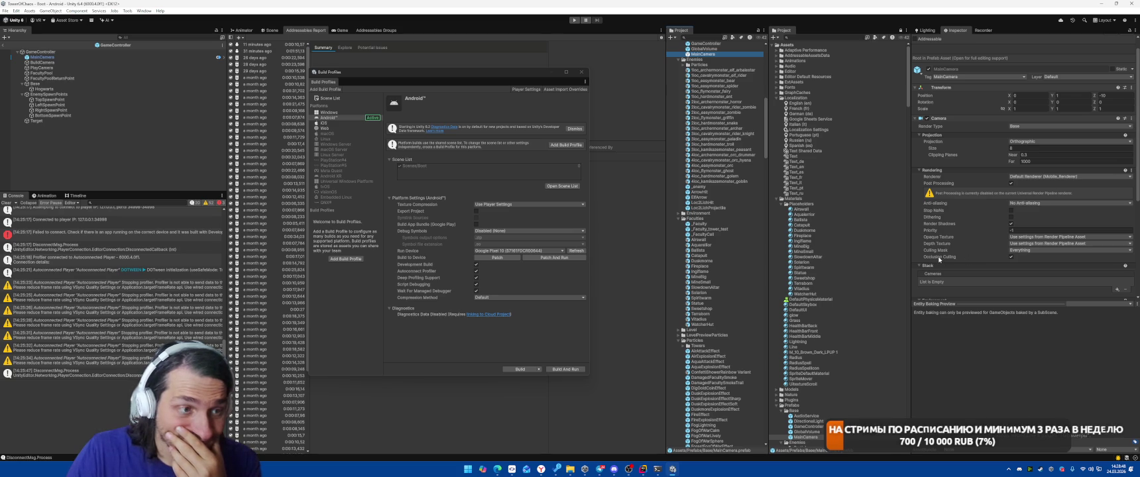
{"action": "scroll", "coordinate": [821, 274], "scroll_direction": "down", "scroll_amount": 10}
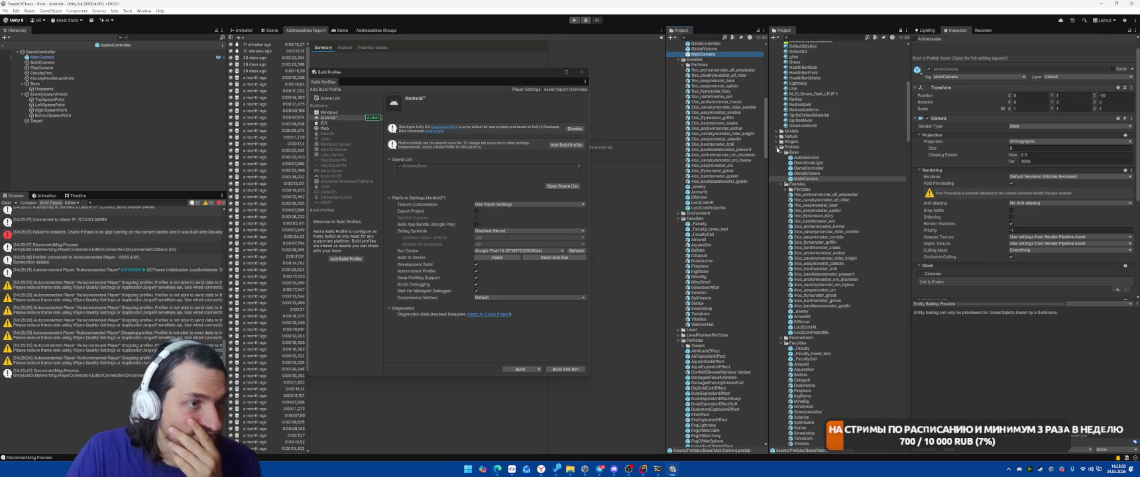
{"action": "left_click", "coordinate": [777, 147]}
{"action": "scroll", "coordinate": [783, 263], "scroll_direction": "down", "scroll_amount": 4}
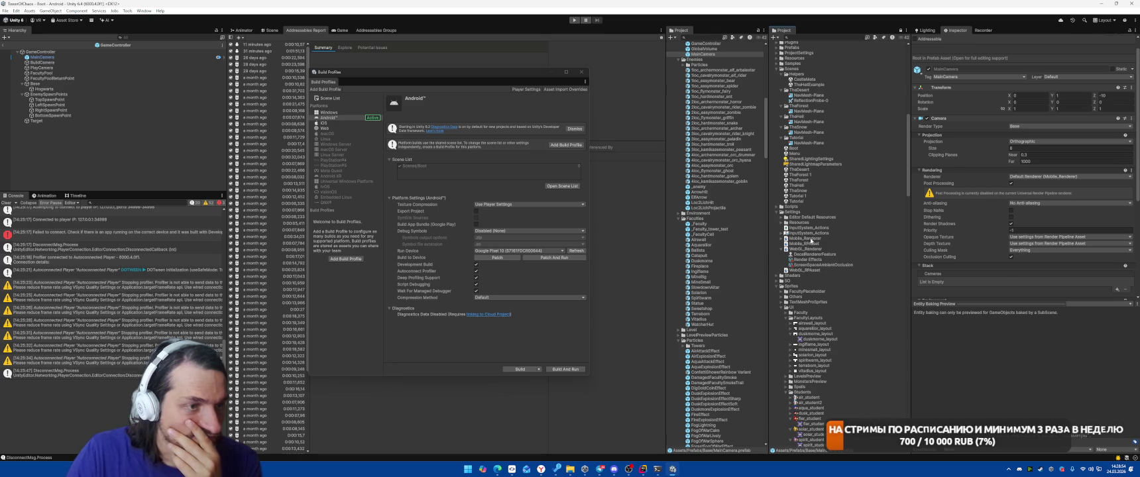
Select the Mobile_RPAsset pipeline asset and enable Dynamic Batching
{"action": "left_click", "coordinate": [808, 238]}
{"action": "left_click", "coordinate": [808, 245]}
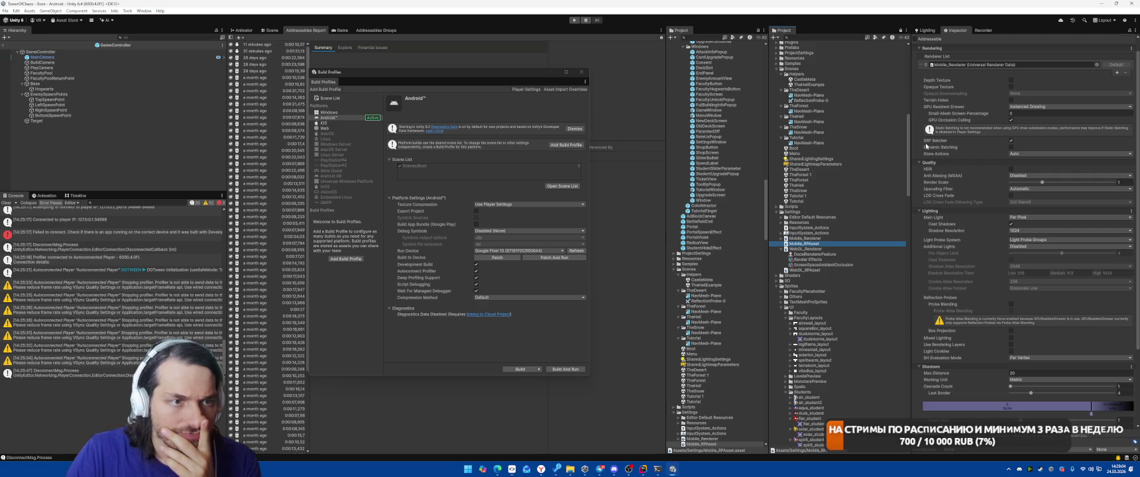
{"action": "left_click", "coordinate": [1011, 147]}
Check the Upscaling Filter options and leave it on Automatic
{"action": "scroll", "coordinate": [957, 227], "scroll_direction": "down", "scroll_amount": 2}
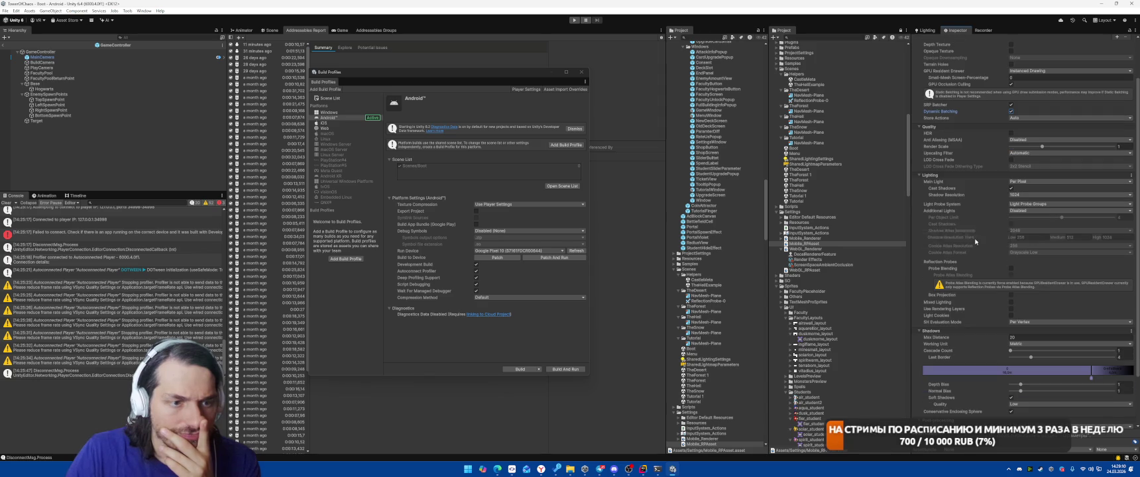
{"action": "scroll", "coordinate": [1013, 409], "scroll_direction": "down", "scroll_amount": 3}
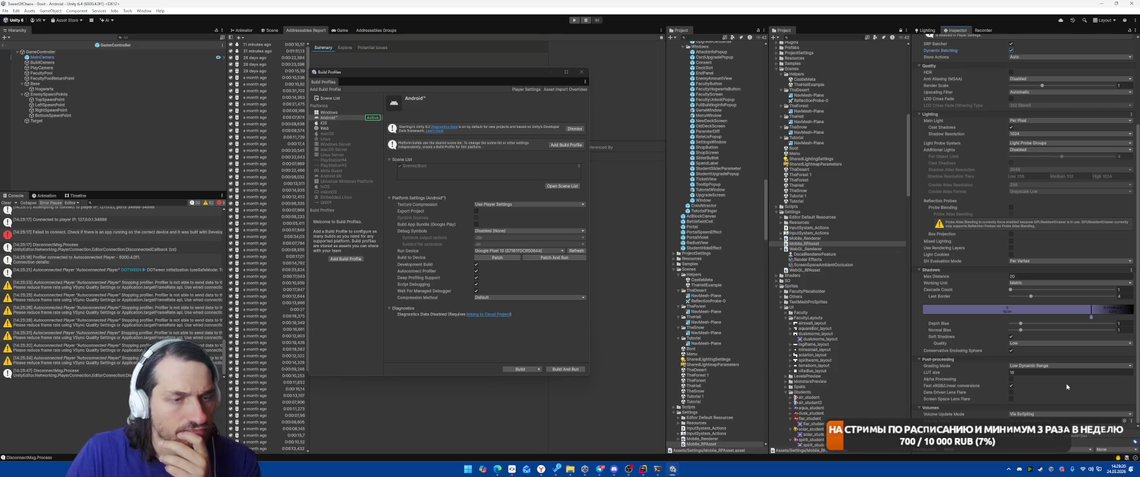
{"action": "scroll", "coordinate": [1065, 384], "scroll_direction": "up", "scroll_amount": 2}
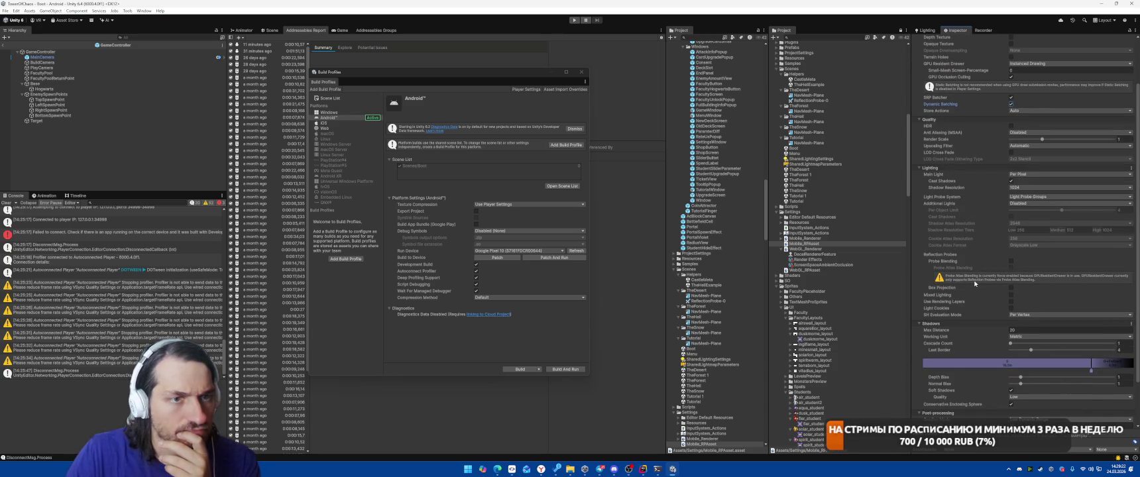
{"action": "left_click", "coordinate": [1020, 146]}
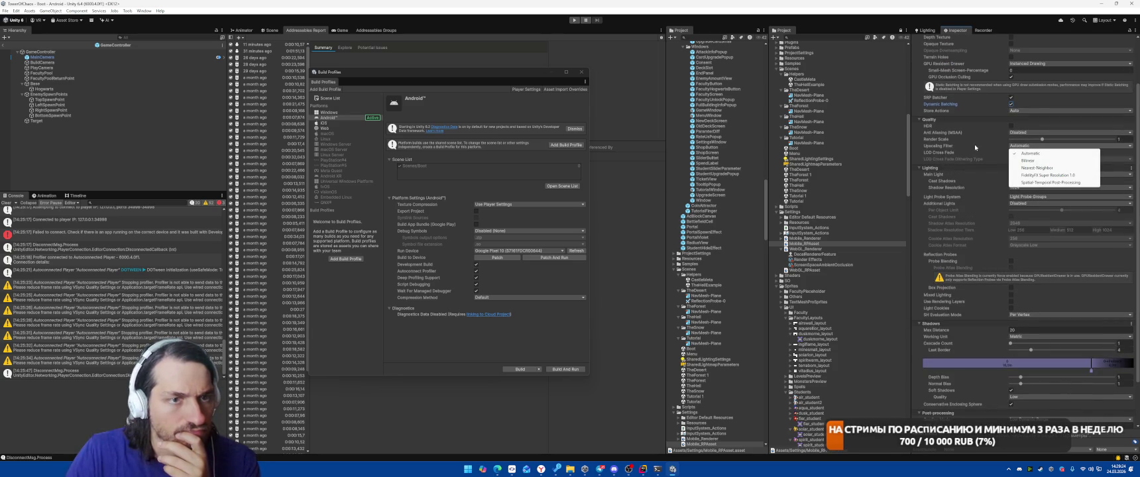
{"action": "left_click", "coordinate": [972, 151]}
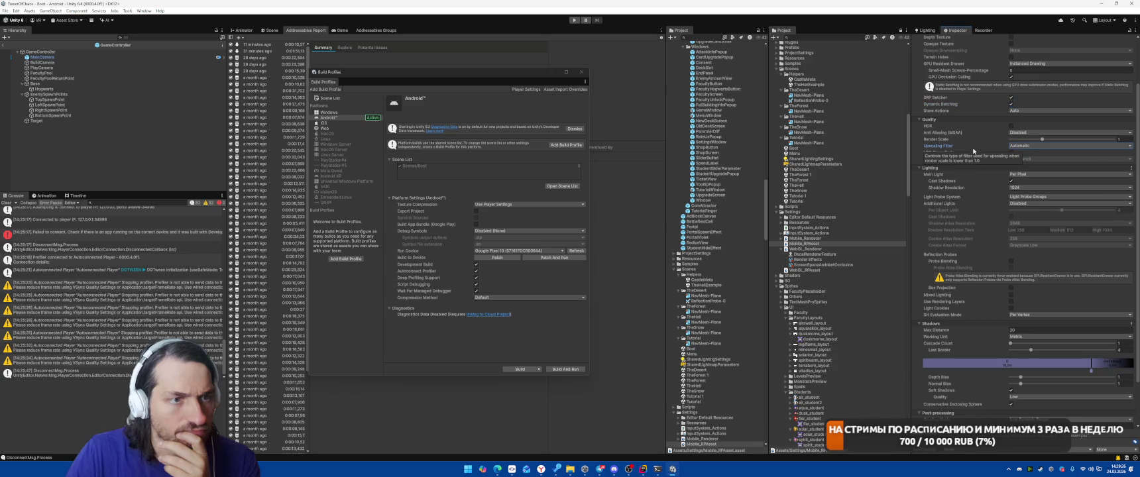
{"action": "scroll", "coordinate": [1004, 263], "scroll_direction": "up", "scroll_amount": 2}
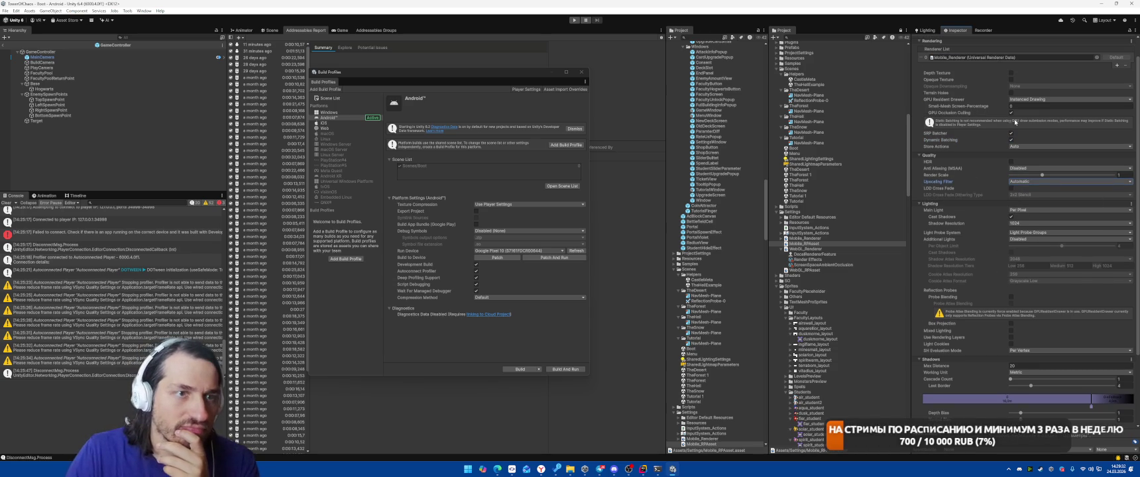
Check the GPU Occlusion Culling option and open the Android Player settings
{"action": "left_click", "coordinate": [1010, 113]}
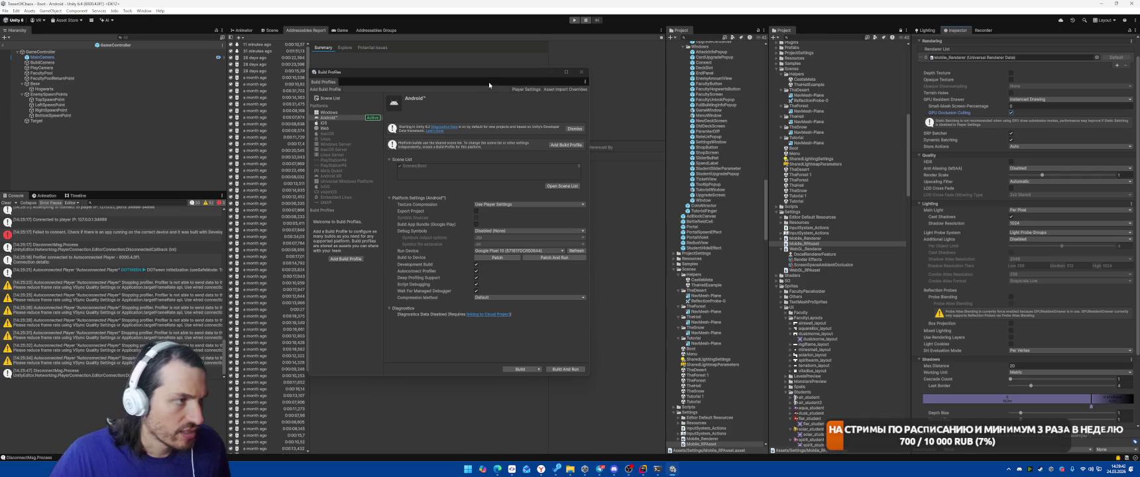
{"action": "left_click", "coordinate": [526, 89]}
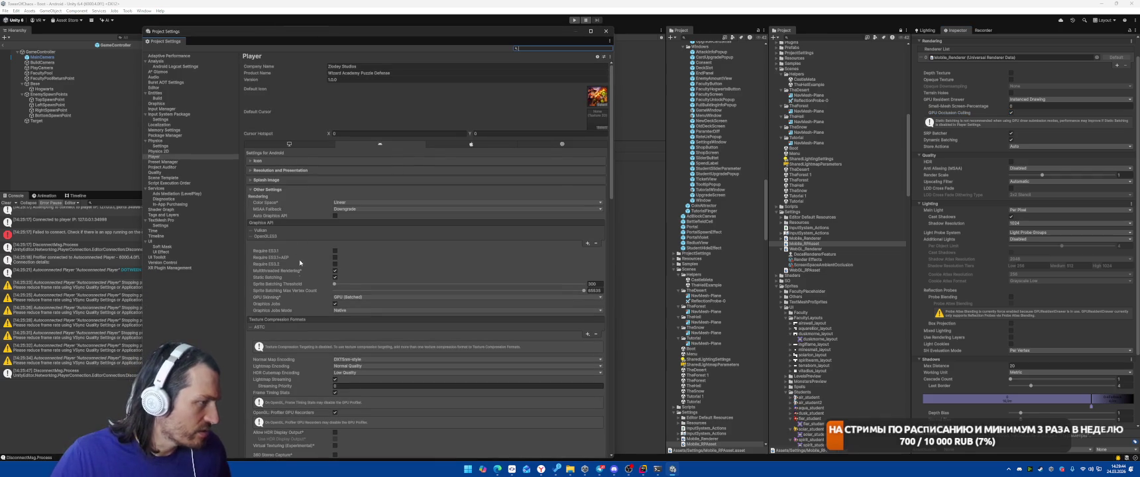
Toggle Static Batching and keep GPU Skinning on GPU (Batched)
{"action": "left_click", "coordinate": [335, 277]}
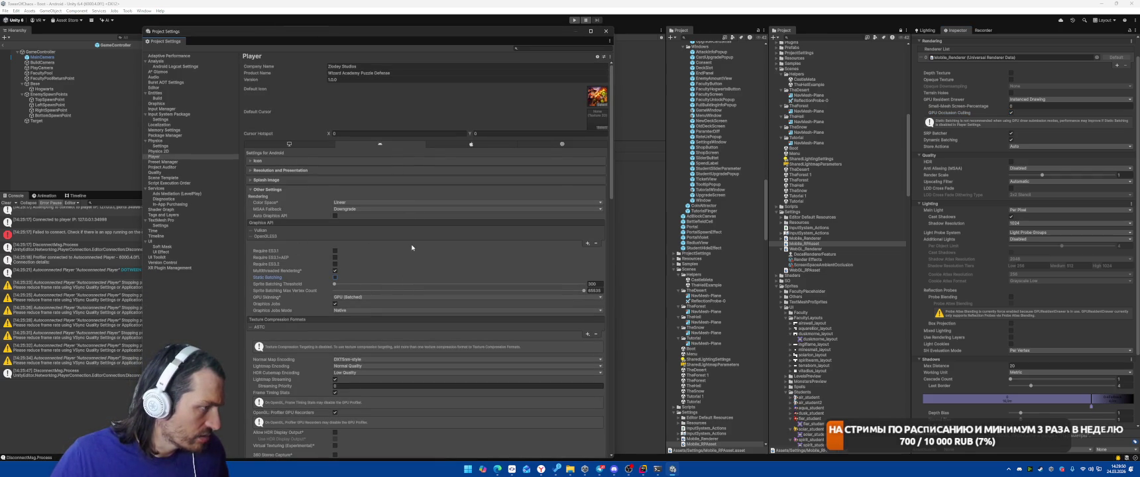
{"action": "left_click", "coordinate": [373, 300]}
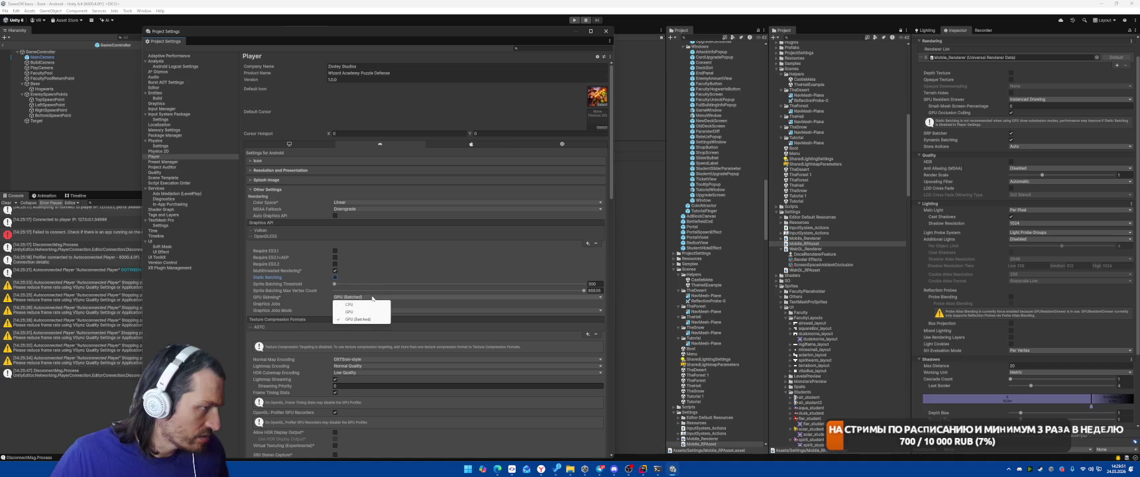
{"action": "left_click", "coordinate": [272, 297]}
Leave Graphics Jobs Mode unchanged, close Project Settings, and start Build And Run
{"action": "left_click", "coordinate": [322, 310]}
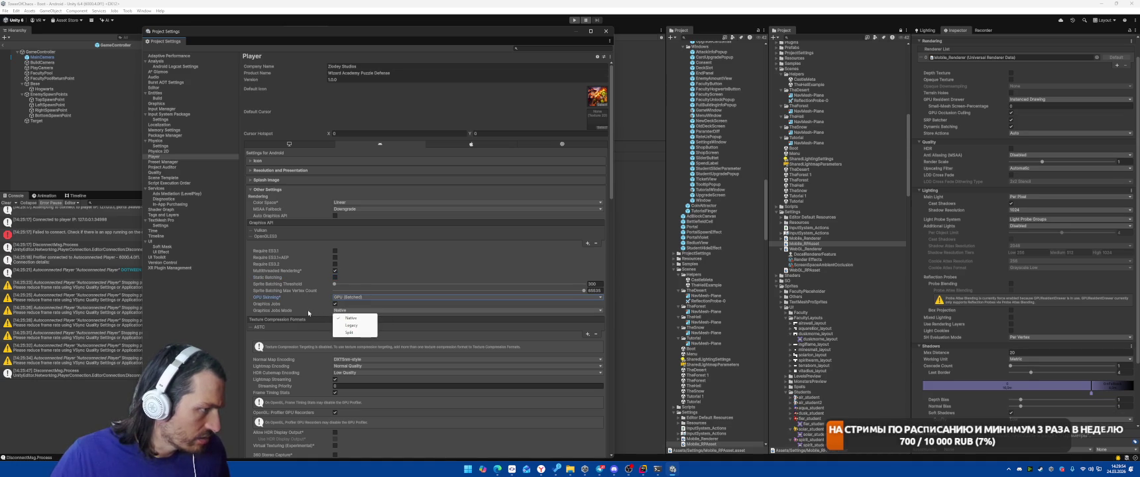
{"action": "left_click", "coordinate": [308, 313]}
{"action": "left_click", "coordinate": [605, 31]}
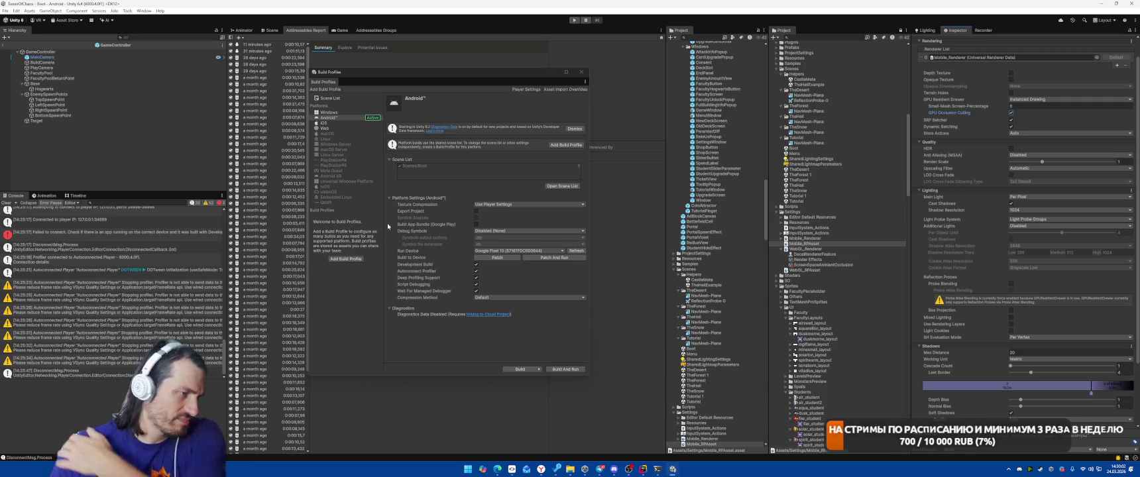
{"action": "left_click", "coordinate": [565, 370]}
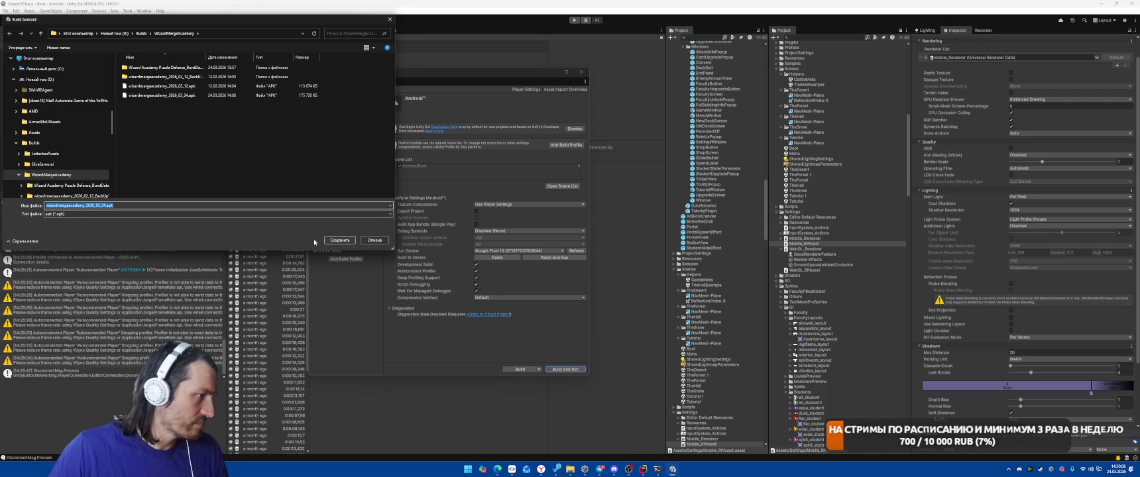
Cancel the save dialog, rerun File > Build And Run, and replace the existing .apk
{"action": "left_click", "coordinate": [370, 240]}
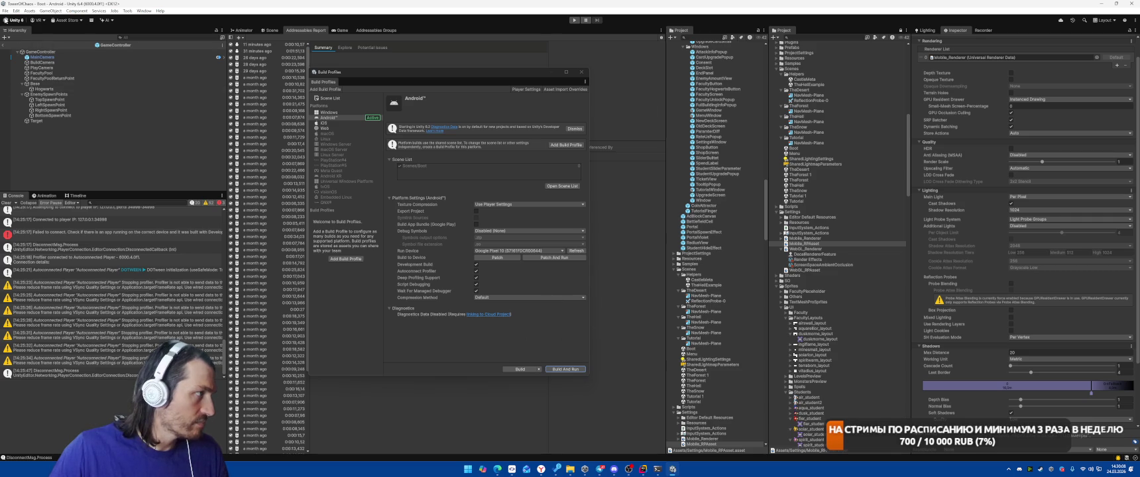
{"action": "left_click", "coordinate": [5, 11]}
{"action": "left_click", "coordinate": [26, 100]}
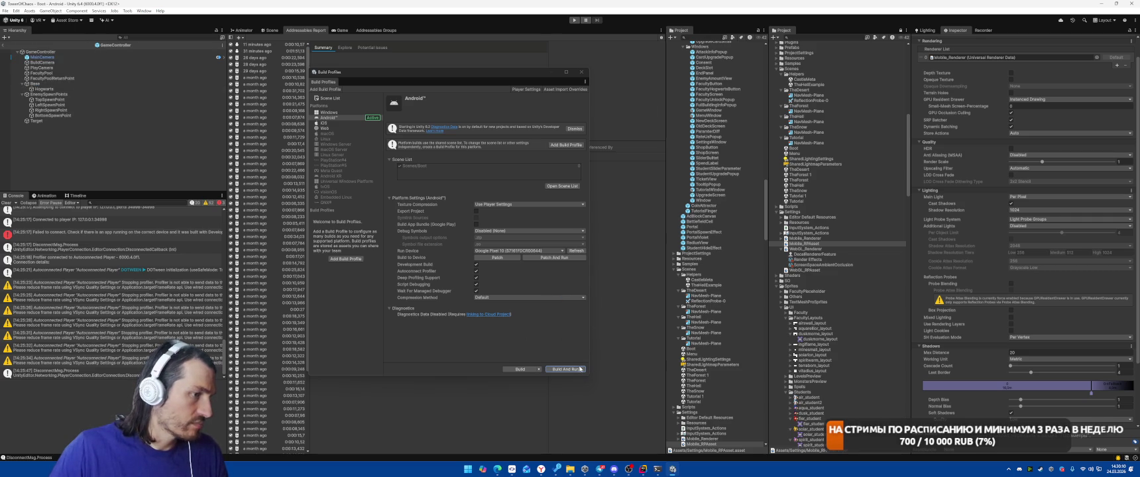
{"action": "left_click", "coordinate": [340, 240]}
{"action": "left_click", "coordinate": [578, 233]}
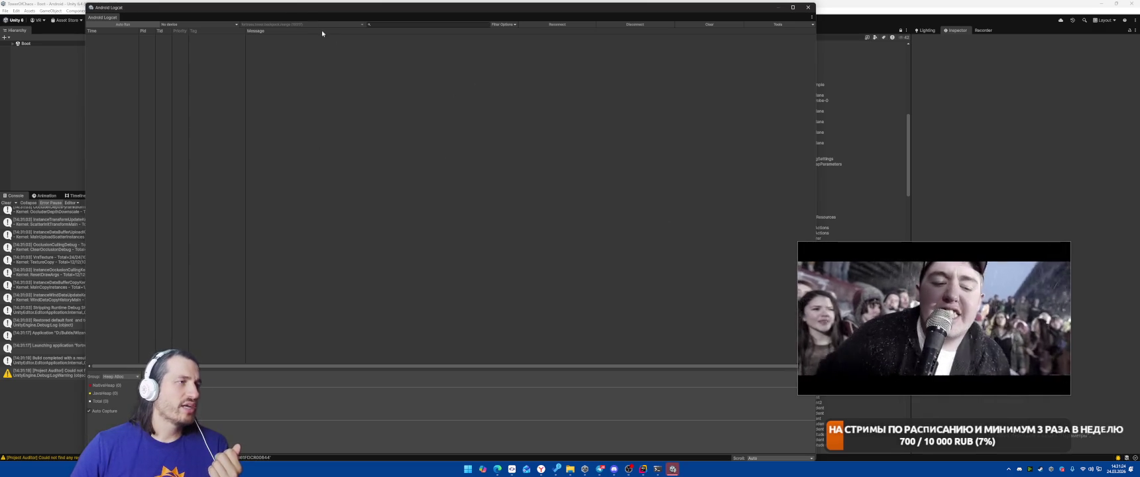
Refocus the main editor window and bring the Profiler in front of Android Logcat
{"action": "left_click", "coordinate": [67, 5]}
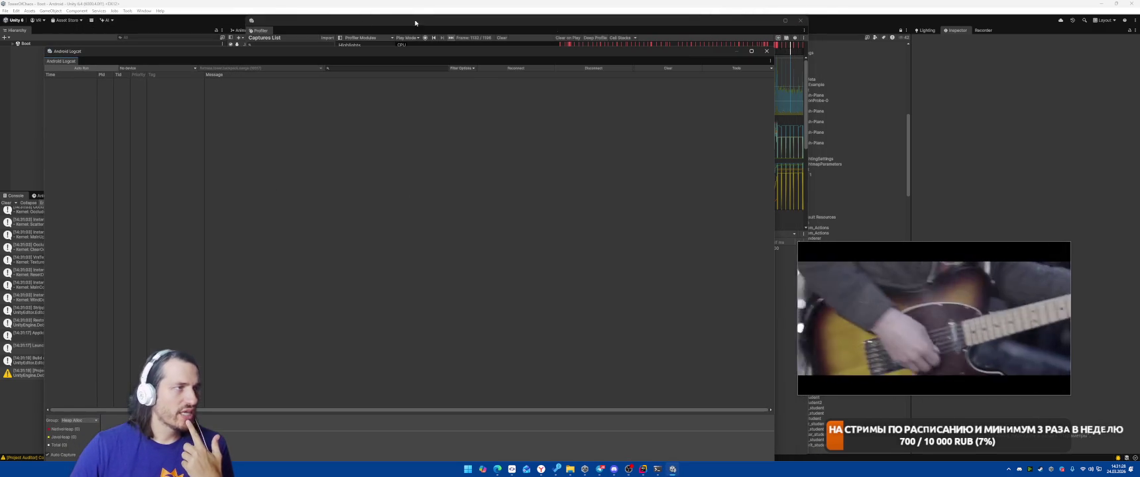
{"action": "left_click", "coordinate": [309, 21]}
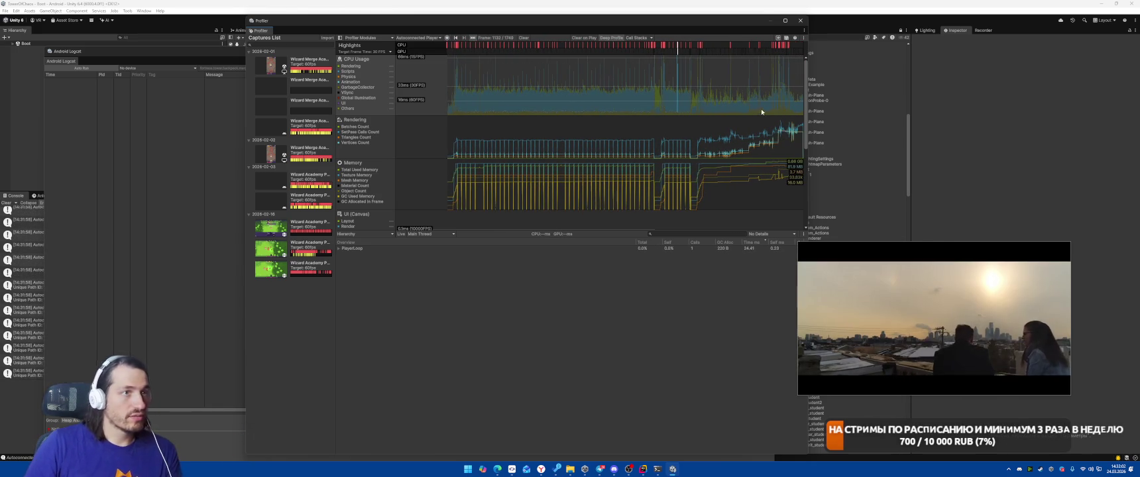
Select a spike frame and expand PlayerLoop down through FinishFrameRendering to RenderPipelineManager.DoRenderLoop_Internal()
{"action": "left_click", "coordinate": [731, 65]}
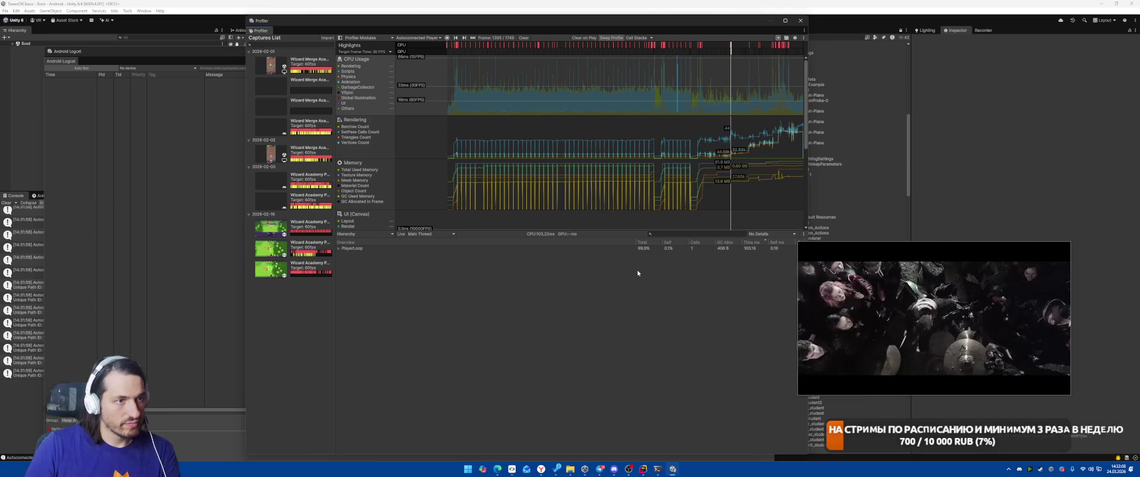
{"action": "left_click", "coordinate": [620, 249]}
{"action": "key", "text": "Right"}
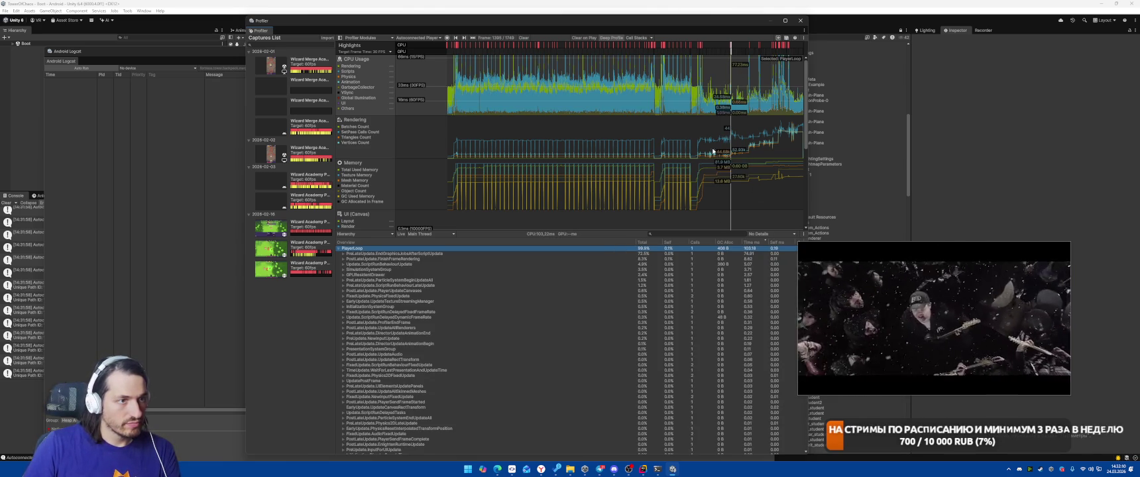
{"action": "key", "text": "Down"}
{"action": "key", "text": "alt+Right"}
{"action": "key", "text": "Down"}
{"action": "key", "text": "Down"}
{"action": "key", "text": "Down"}
{"action": "key", "text": "Right"}
{"action": "key", "text": "Down"}
{"action": "key", "text": "Right"}
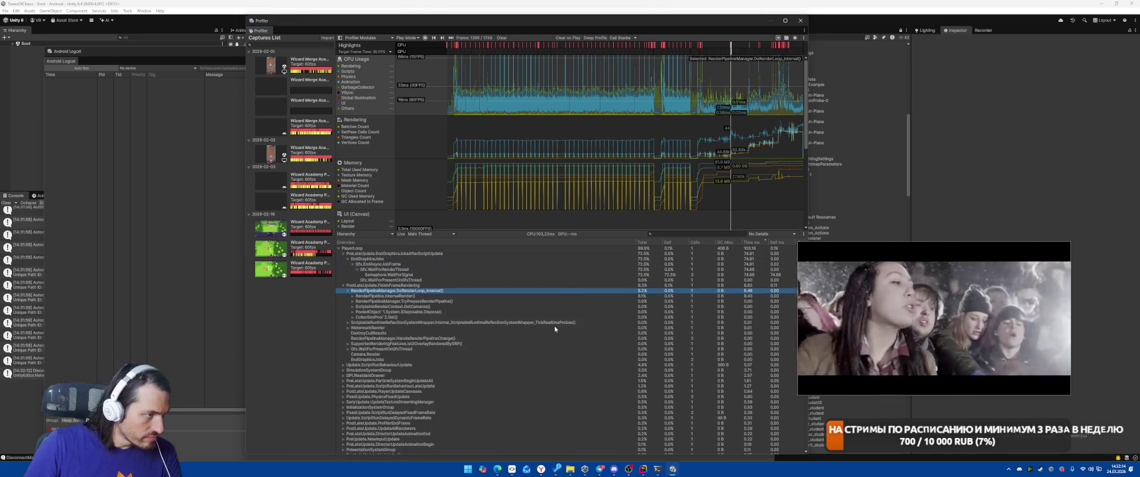
Check the Gfx.WaitForRenderThread cost, then collapse the rendering branch back to PlayerLoop
{"action": "left_click", "coordinate": [476, 268]}
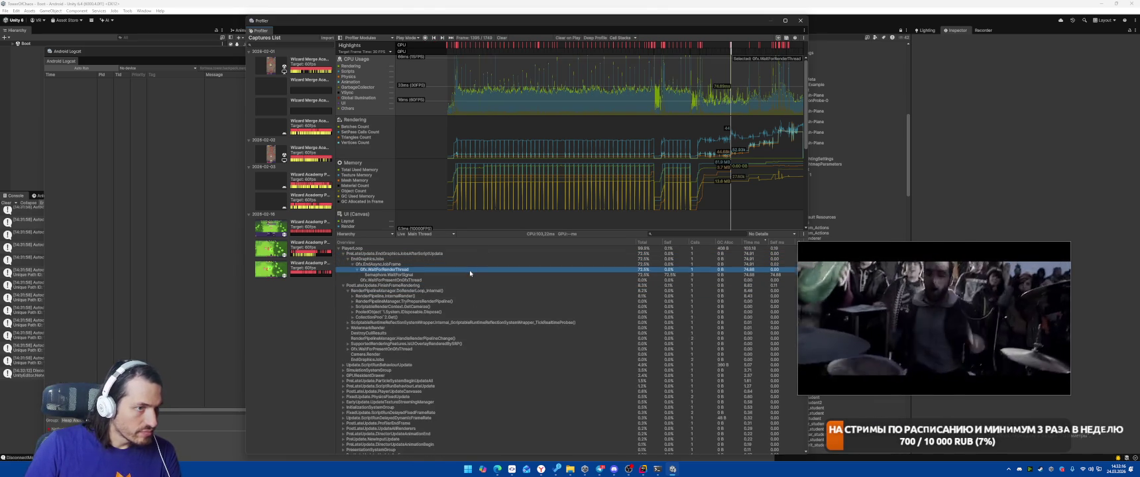
{"action": "key", "text": "Left"}
{"action": "key", "text": "Up"}
{"action": "key", "text": "Up"}
{"action": "key", "text": "Left"}
{"action": "key", "text": "Left"}
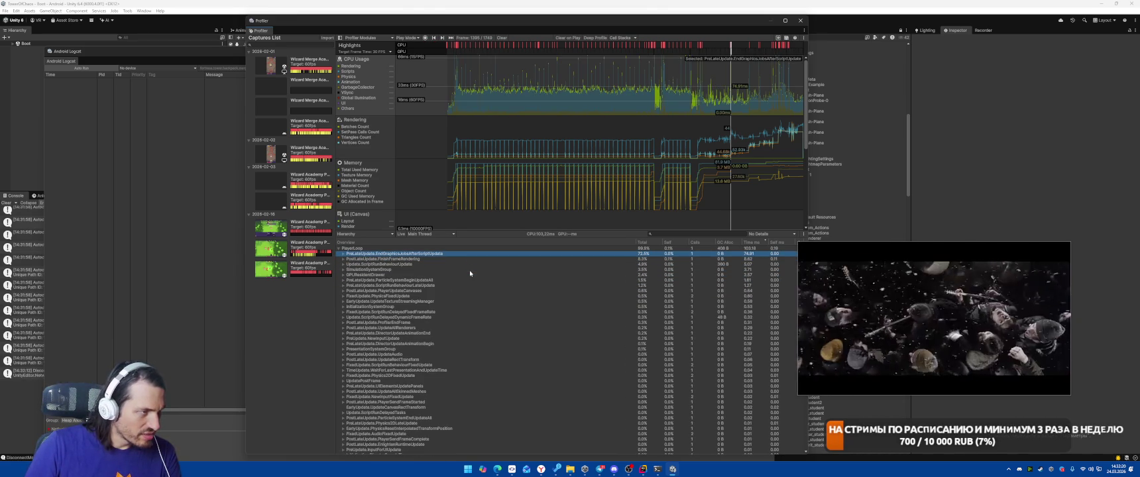
{"action": "left_click", "coordinate": [621, 249]}
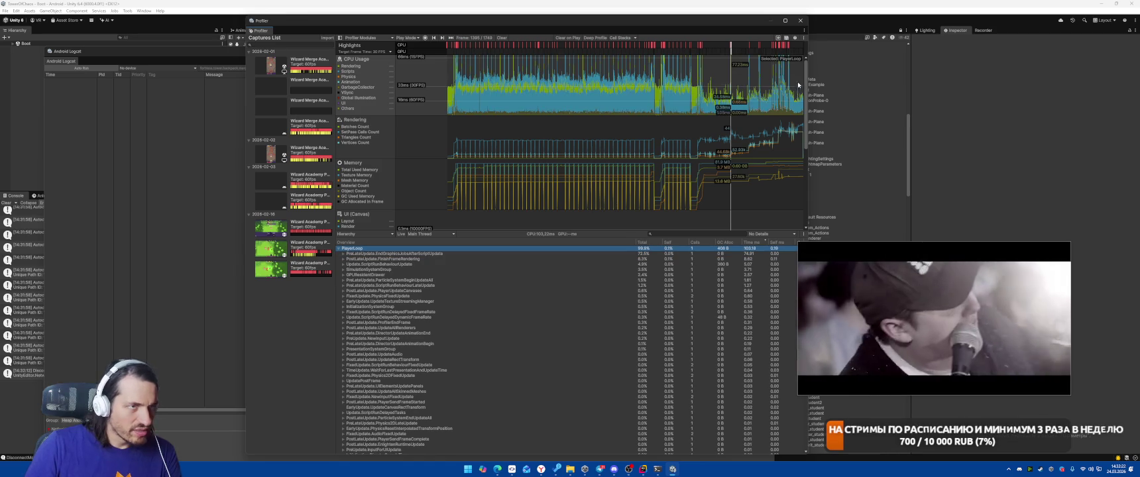
On a later spike frame, expand Update.ScriptRunBehaviourUpdate to EnemyTargetSystem, then switch to Rider
{"action": "left_click", "coordinate": [784, 83]}
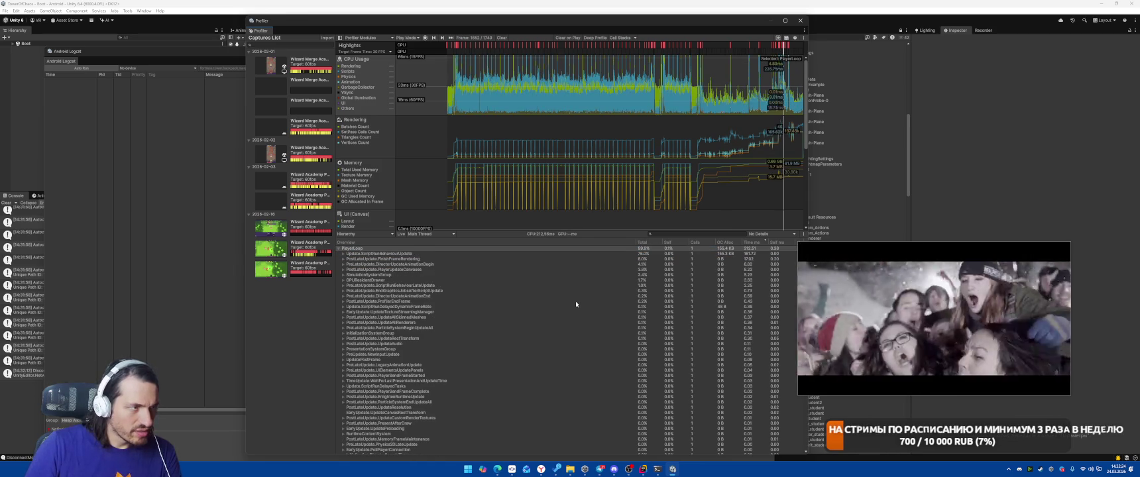
{"action": "left_click", "coordinate": [727, 254]}
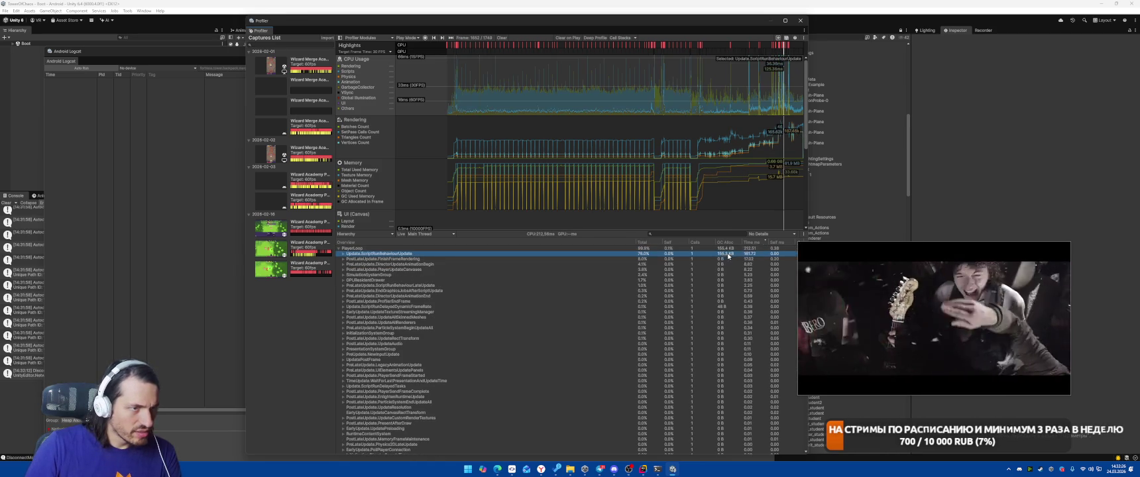
{"action": "key", "text": "Right"}
{"action": "key", "text": "Right"}
{"action": "key", "text": "Right"}
{"action": "key", "text": "Right"}
{"action": "key", "text": "Right"}
{"action": "key", "text": "Right"}
{"action": "key", "text": "Right"}
{"action": "key", "text": "Right"}
{"action": "key", "text": "Right"}
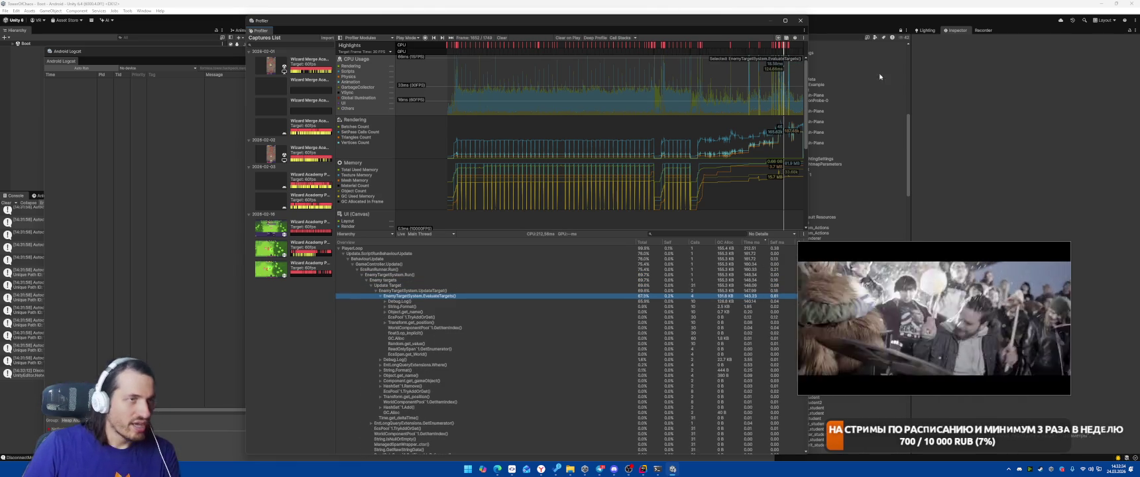
{"action": "left_click", "coordinate": [824, 137]}
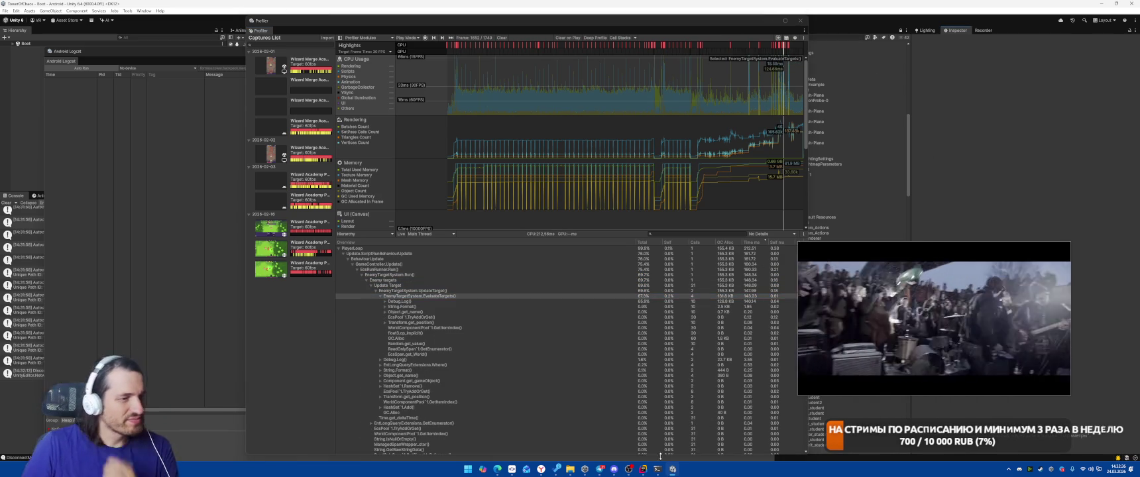
{"action": "left_click", "coordinate": [643, 469]}
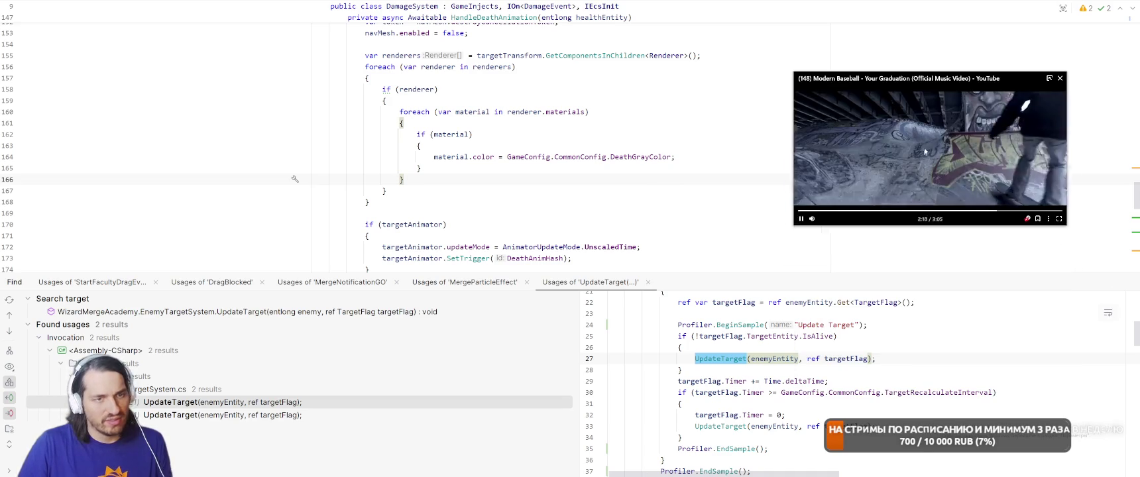
Search Everywhere for UpdateTarget, jump to it, and close the usages panel
{"action": "left_click", "coordinate": [709, 216]}
{"action": "key", "text": "shift"}
{"action": "key", "text": "shift"}
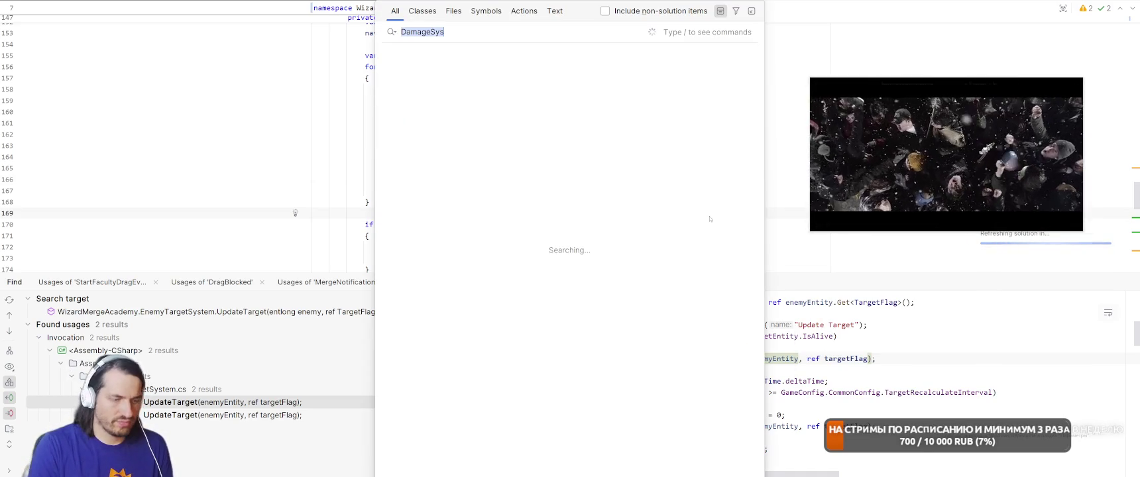
{"action": "type", "text": "Update"}
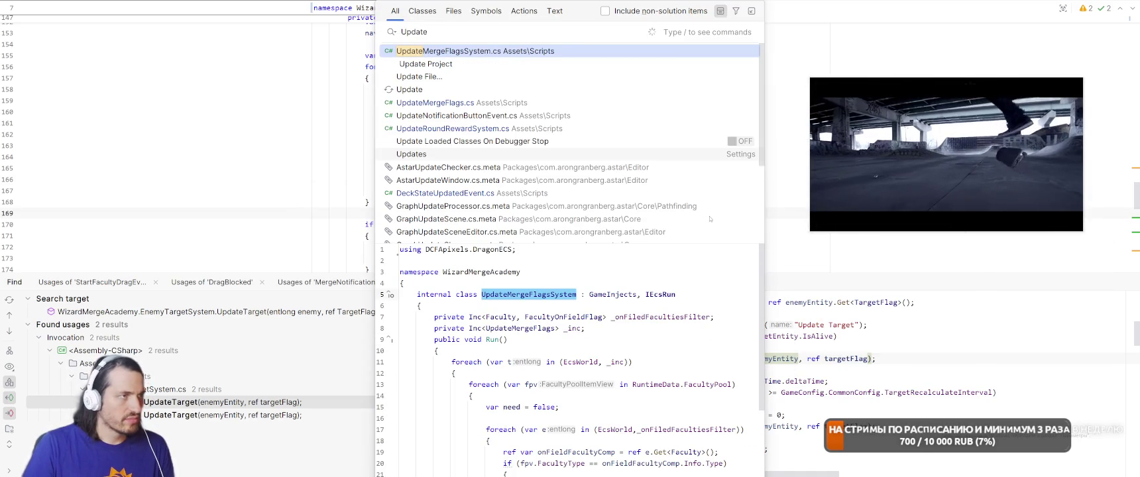
{"action": "type", "text": "Target"}
{"action": "key", "text": "Return"}
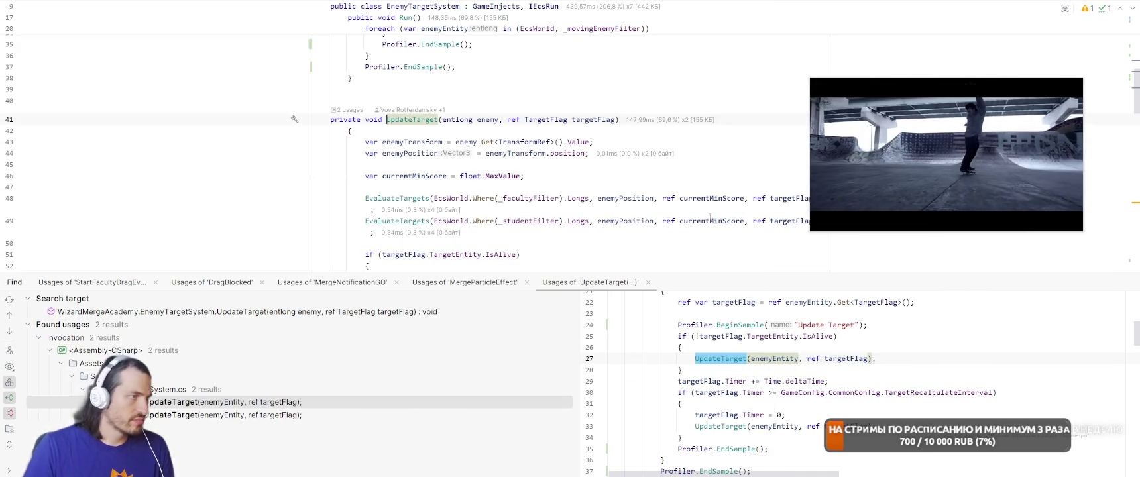
{"action": "key", "text": "alt+3"}
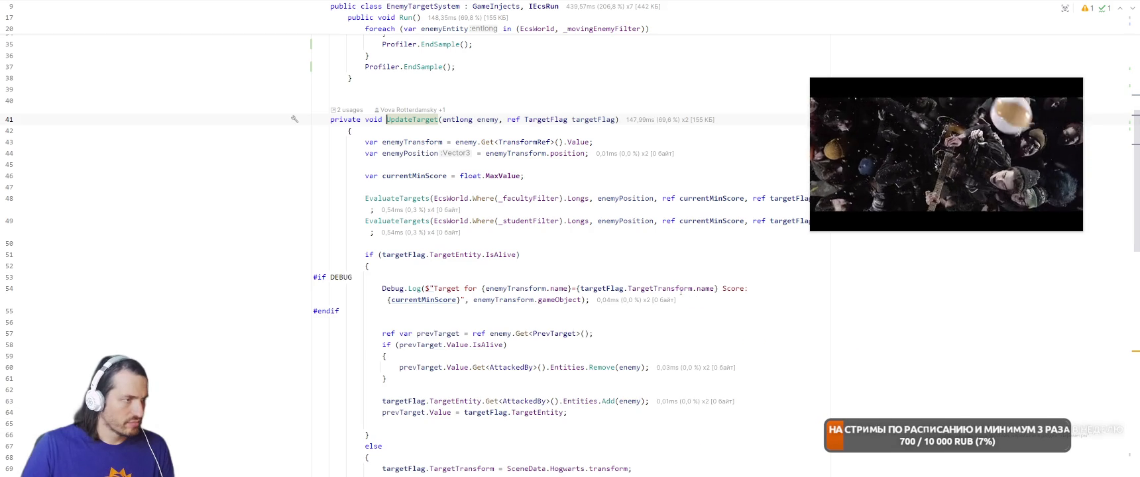
Change the #if DEBUG guards on lines 53 and 103 to #if LOG
{"action": "double_click", "coordinate": [342, 277]}
{"action": "type", "text": "LOG"}
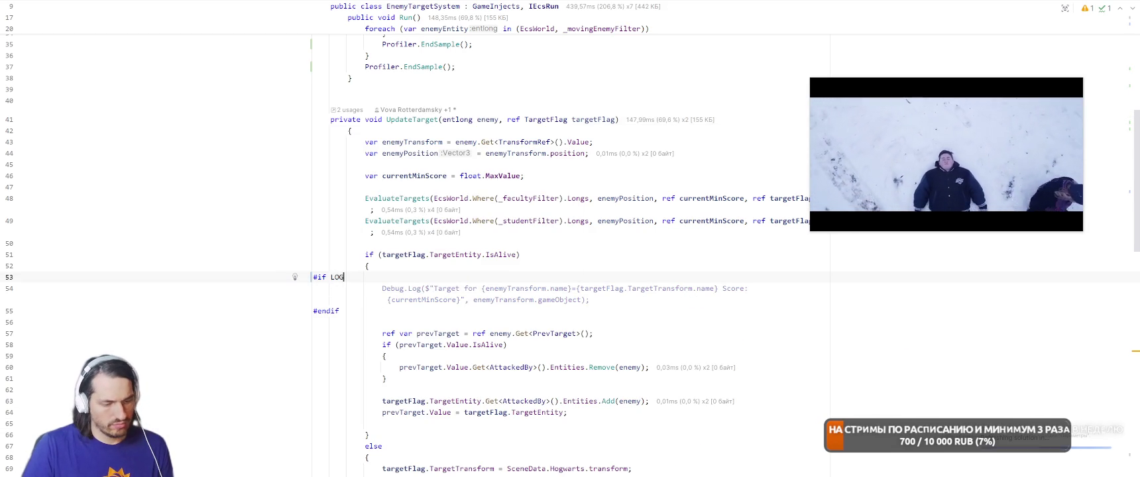
{"action": "key", "text": "ctrl+f"}
{"action": "type", "text": "#if "}
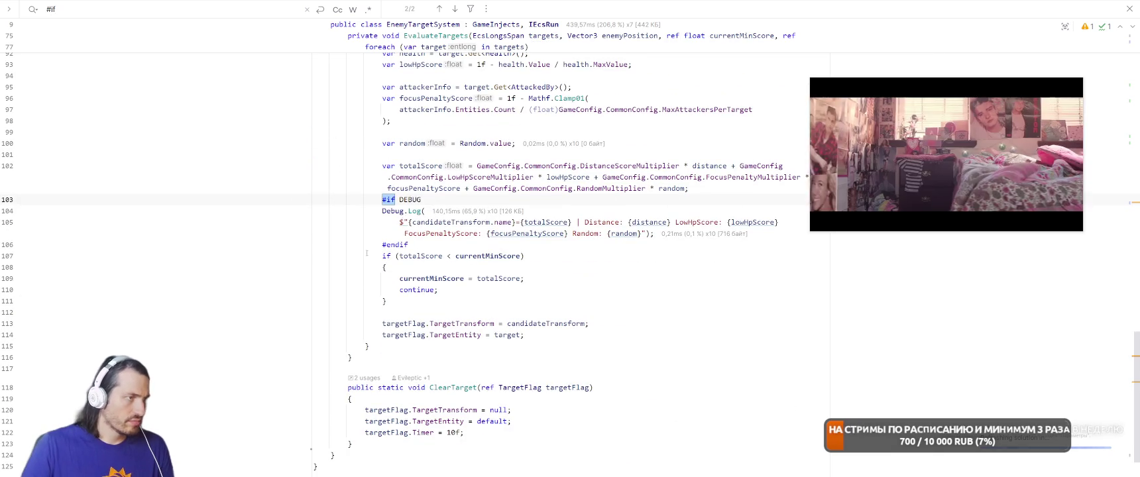
{"action": "type", "text": "LOG"}
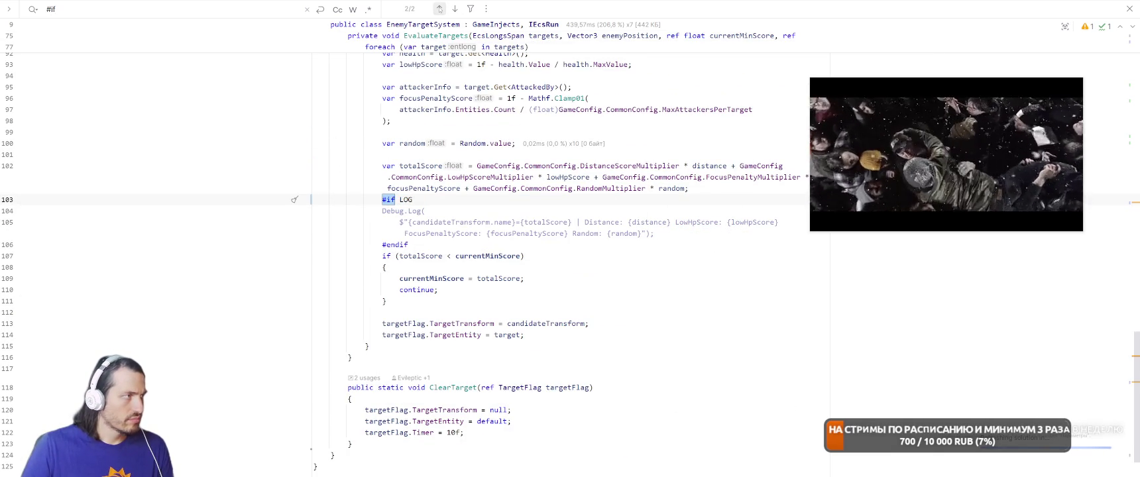
{"action": "left_click", "coordinate": [439, 8]}
{"action": "scroll", "coordinate": [577, 266], "scroll_direction": "up", "scroll_amount": 4}
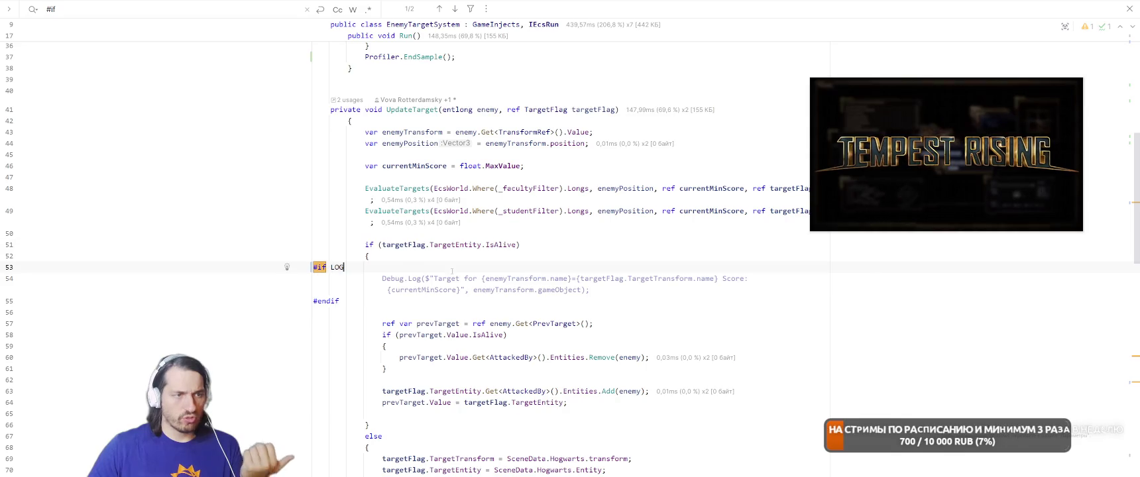
{"action": "scroll", "coordinate": [684, 346], "scroll_direction": "up", "scroll_amount": 8}
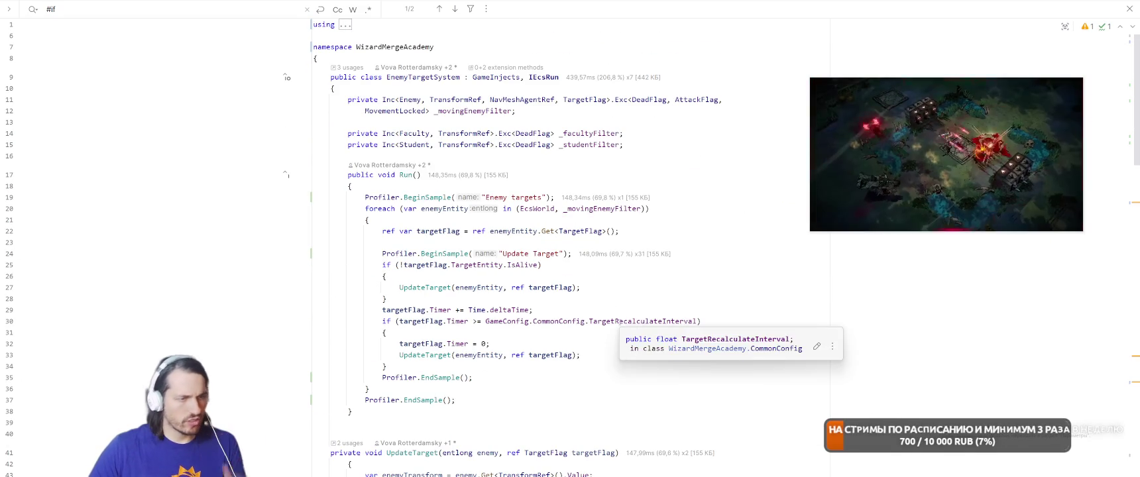
Check the TargetRecalculateInterval declaration, then highlight all usages of TargetFlag.Timer on line 29
{"action": "left_click", "coordinate": [620, 321]}
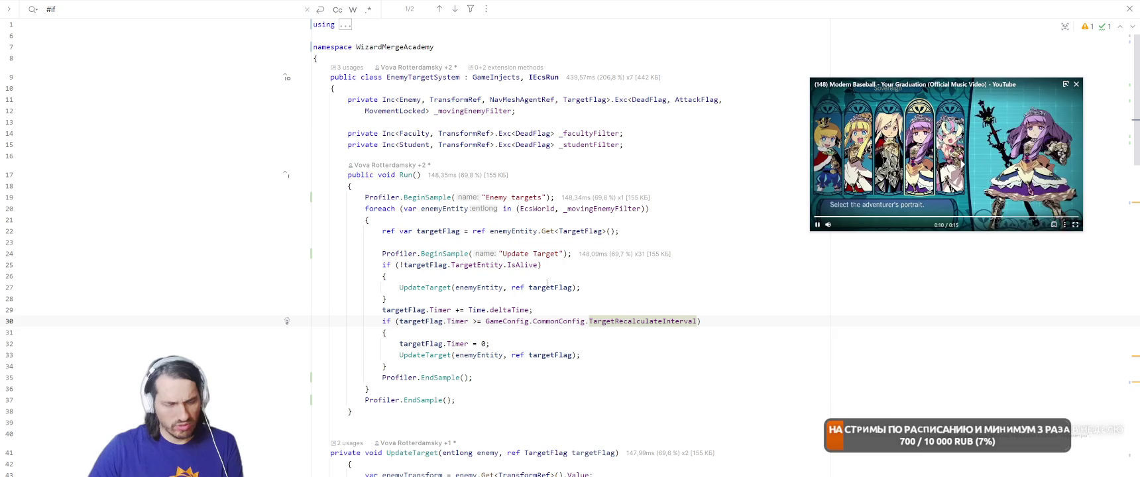
{"action": "left_click", "coordinate": [620, 320], "text": "ctrl"}
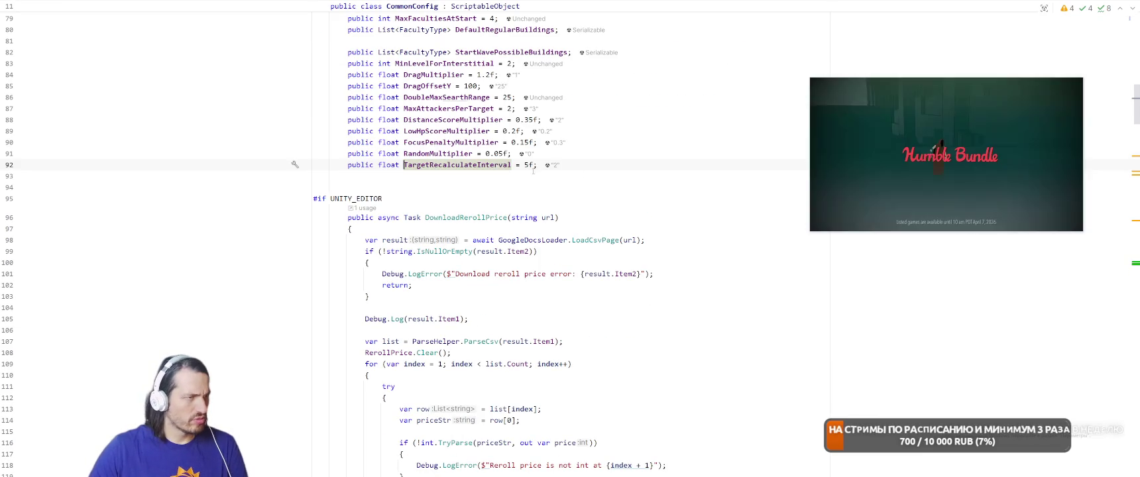
{"action": "left_click", "coordinate": [695, 181]}
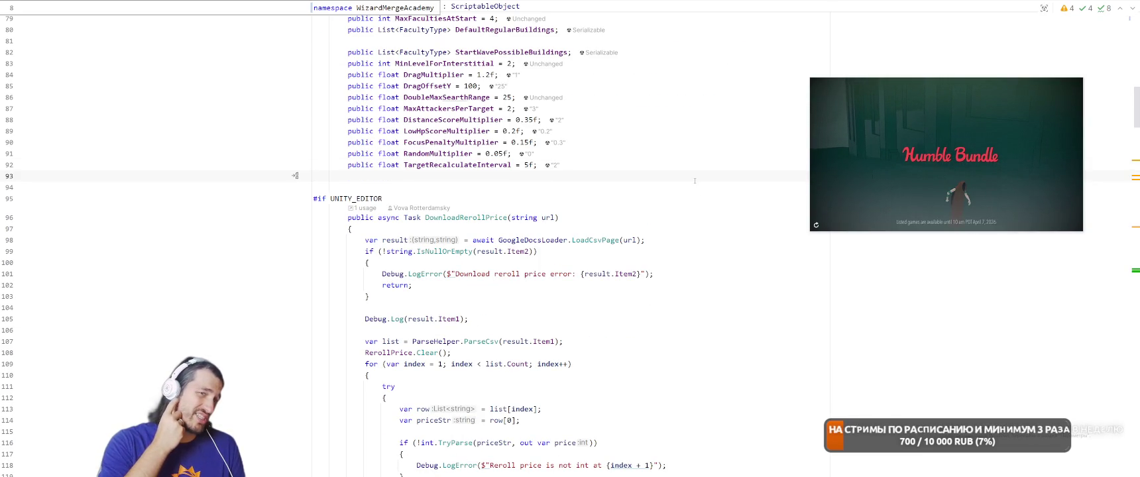
{"action": "key", "text": "ctrl+alt+Left"}
{"action": "key", "text": "ctrl+alt+Left"}
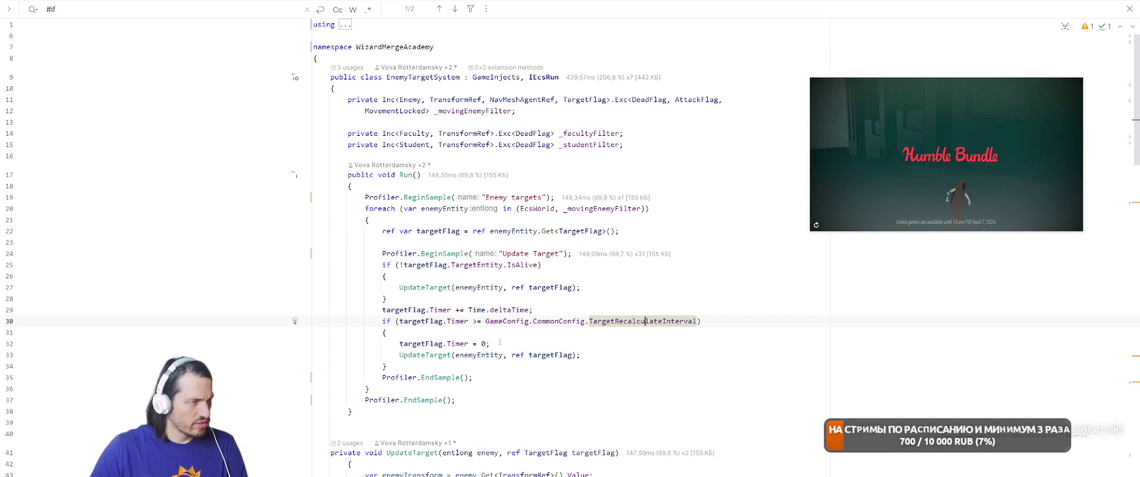
{"action": "left_click", "coordinate": [440, 309]}
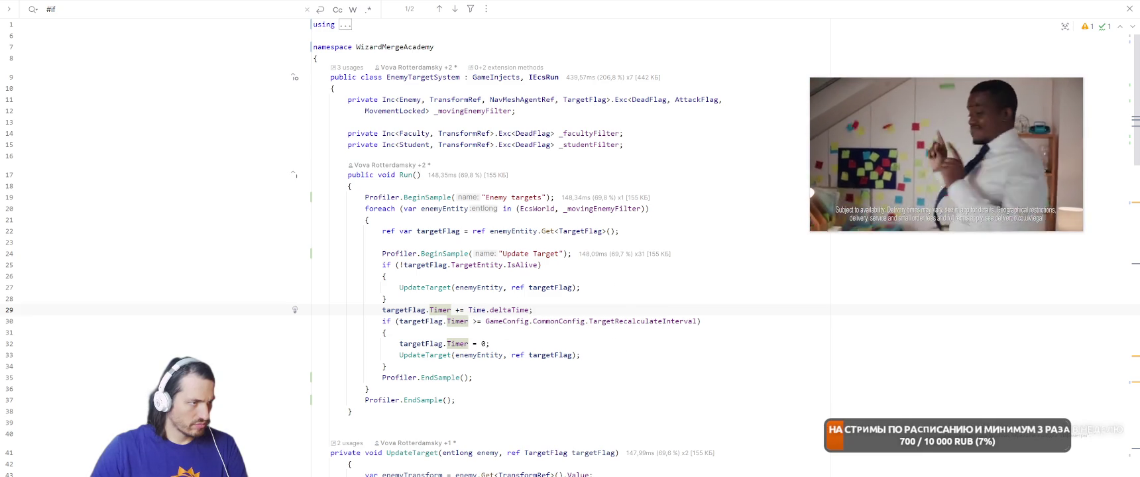
{"action": "right_click", "coordinate": [451, 309]}
Find all usages of the Timer field and go to its reset on line 32
{"action": "left_click", "coordinate": [484, 203]}
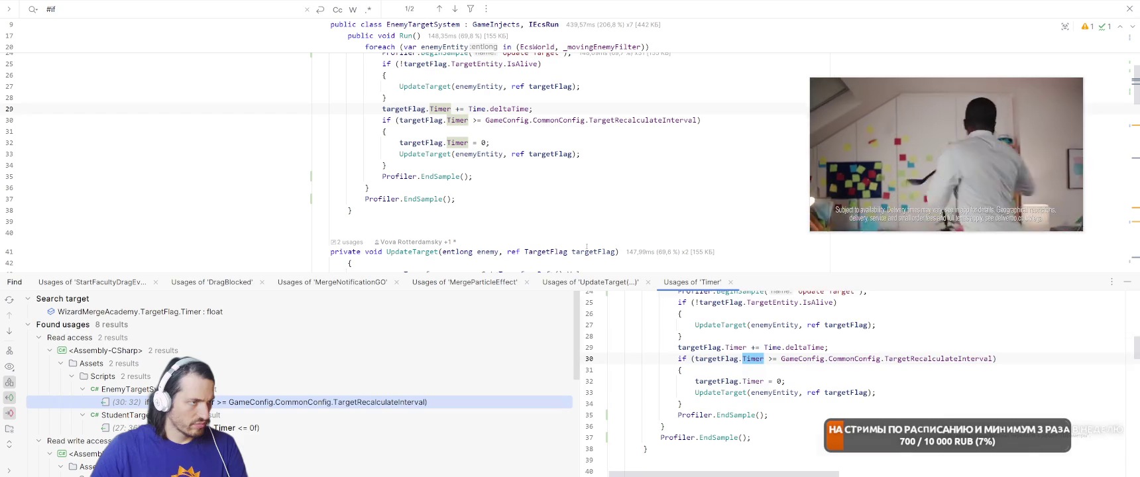
{"action": "scroll", "coordinate": [112, 339], "scroll_direction": "down", "scroll_amount": 5}
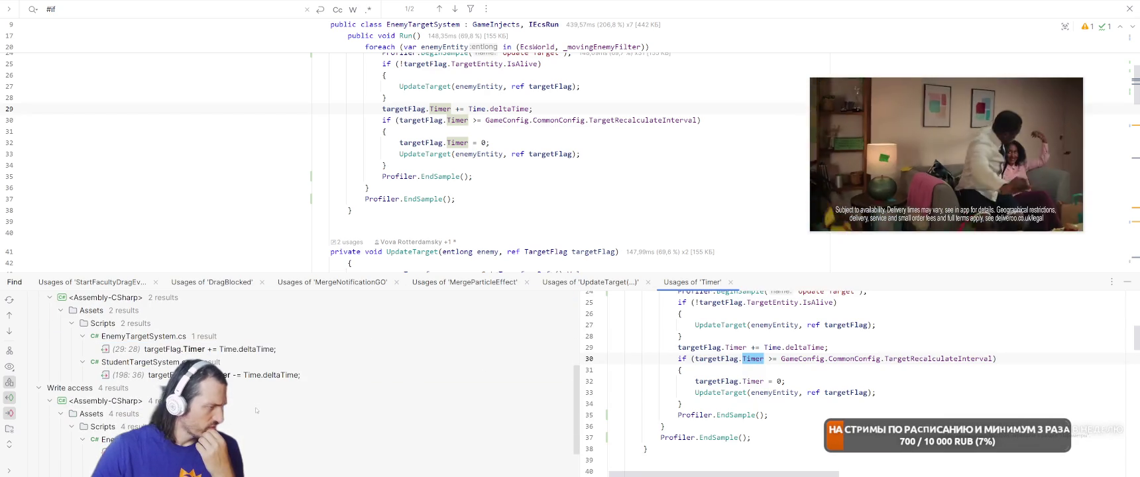
{"action": "scroll", "coordinate": [295, 391], "scroll_direction": "down", "scroll_amount": 6}
{"action": "double_click", "coordinate": [228, 408]}
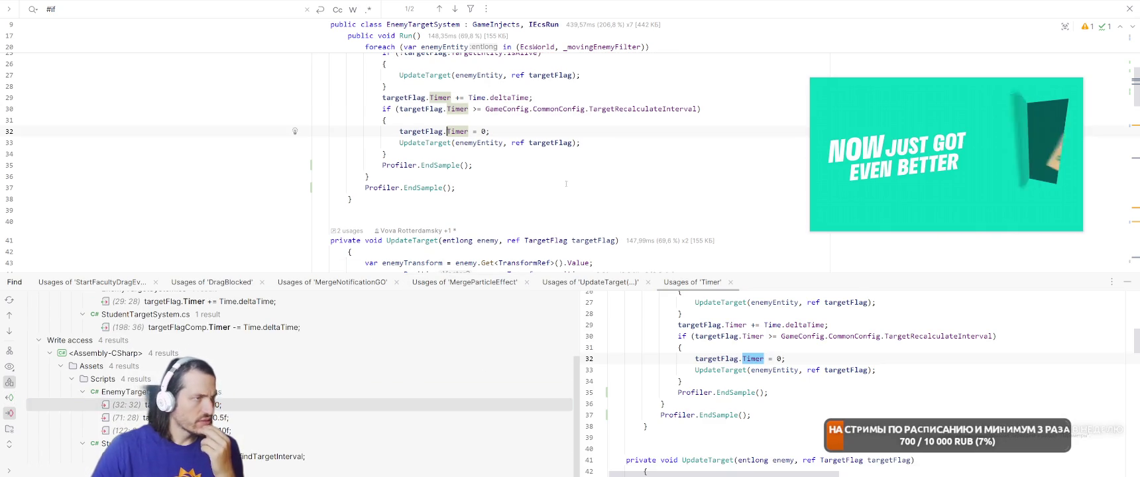
{"action": "scroll", "coordinate": [616, 197], "scroll_direction": "up", "scroll_amount": 2}
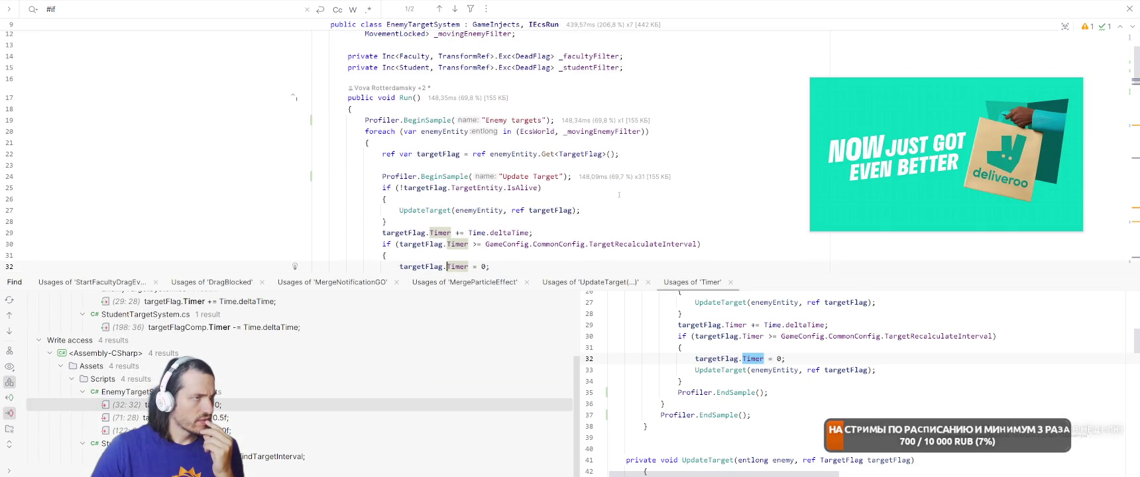
{"action": "scroll", "coordinate": [622, 194], "scroll_direction": "up", "scroll_amount": 3}
{"action": "scroll", "coordinate": [622, 198], "scroll_direction": "down", "scroll_amount": 4}
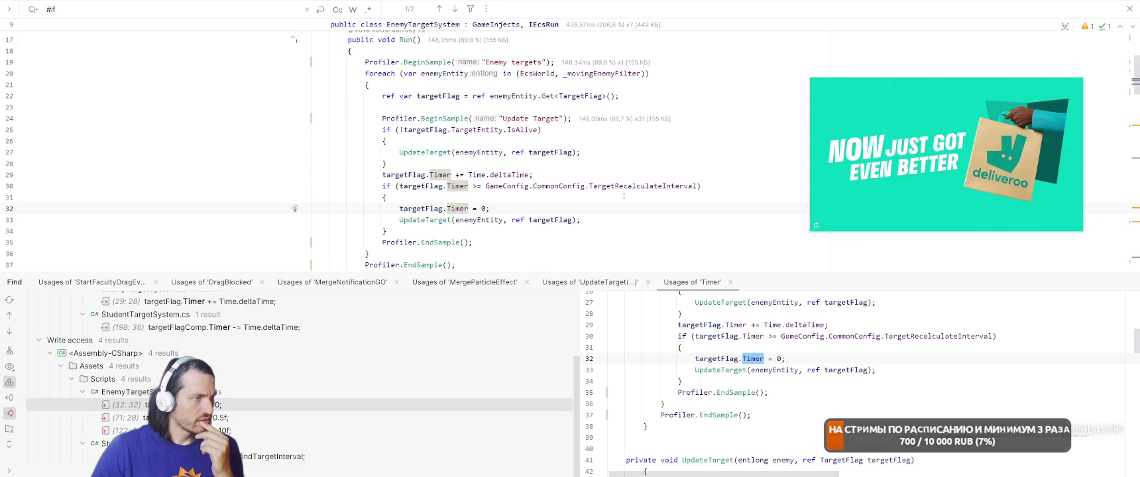
Set line 32's Timer reset to Random.Range(0, GameConfig.CommonConfig.TargetRecalculateInterval)
{"action": "double_click", "coordinate": [483, 208]}
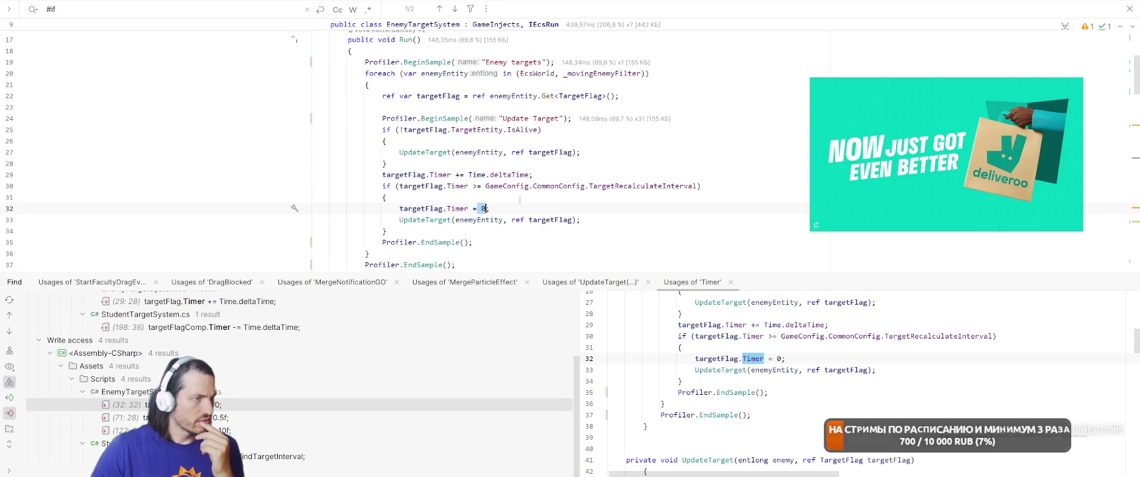
{"action": "type", "text": "Random.Rang"}
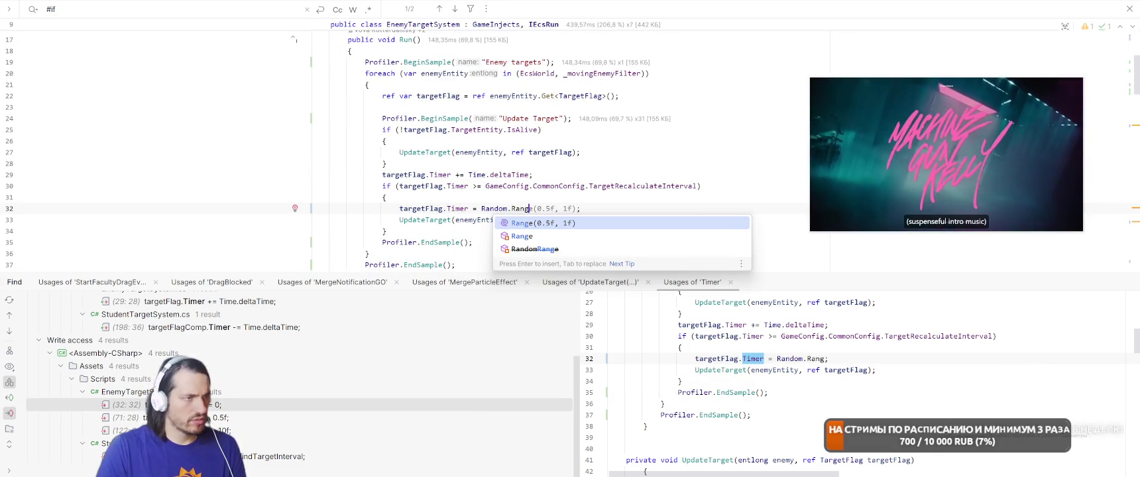
{"action": "key", "text": "Return"}
{"action": "key", "text": "Left"}
{"action": "key", "text": "Left"}
{"action": "key", "text": "BackSpace"}
{"action": "key", "text": "BackSpace"}
{"action": "key", "text": "BackSpace"}
{"action": "key", "text": "Up"}
{"action": "key", "text": "Up"}
{"action": "key", "text": "ctrl+Left"}
{"action": "key", "text": "ctrl+Left"}
{"action": "key", "text": "ctrl+shift+Right"}
{"action": "key", "text": "ctrl+shift+Right"}
{"action": "key", "text": "ctrl+shift+Right"}
{"action": "key", "text": "ctrl+c"}
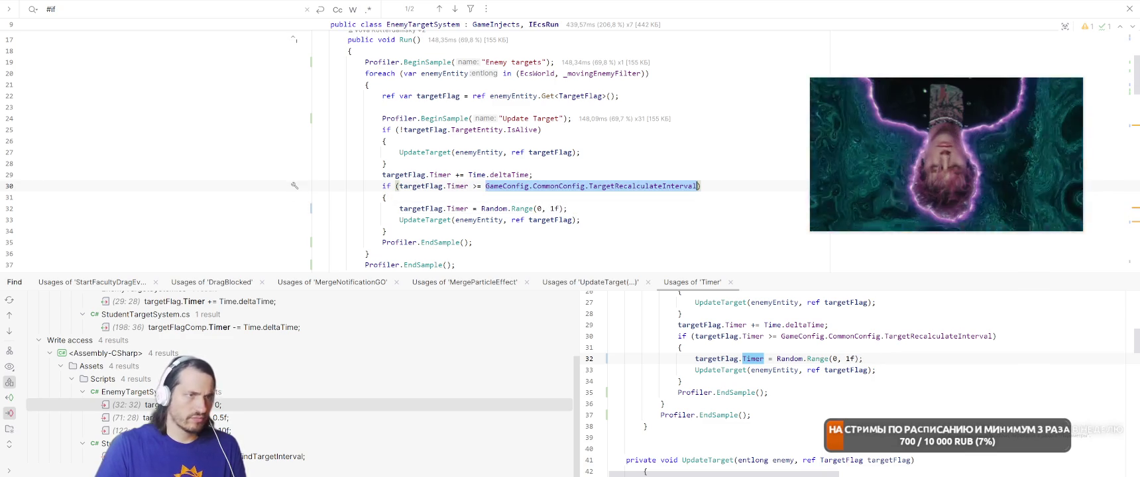
{"action": "key", "text": "Down"}
{"action": "key", "text": "Down"}
{"action": "key", "text": "BackSpace"}
{"action": "key", "text": "ctrl+v"}
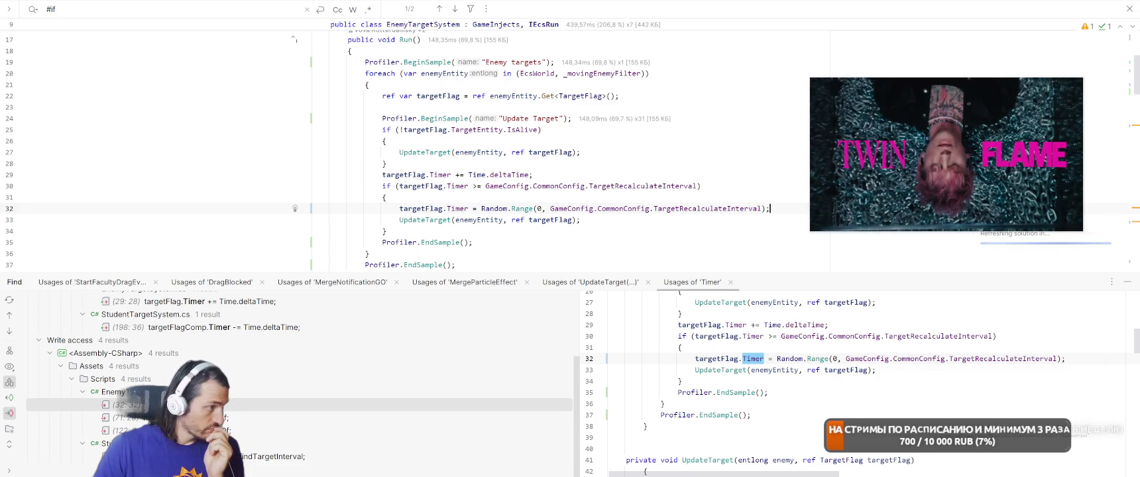
Copy that Random.Range expression into the Timer reset on line 71 in UpdateTarget
{"action": "left_click", "coordinate": [256, 418]}
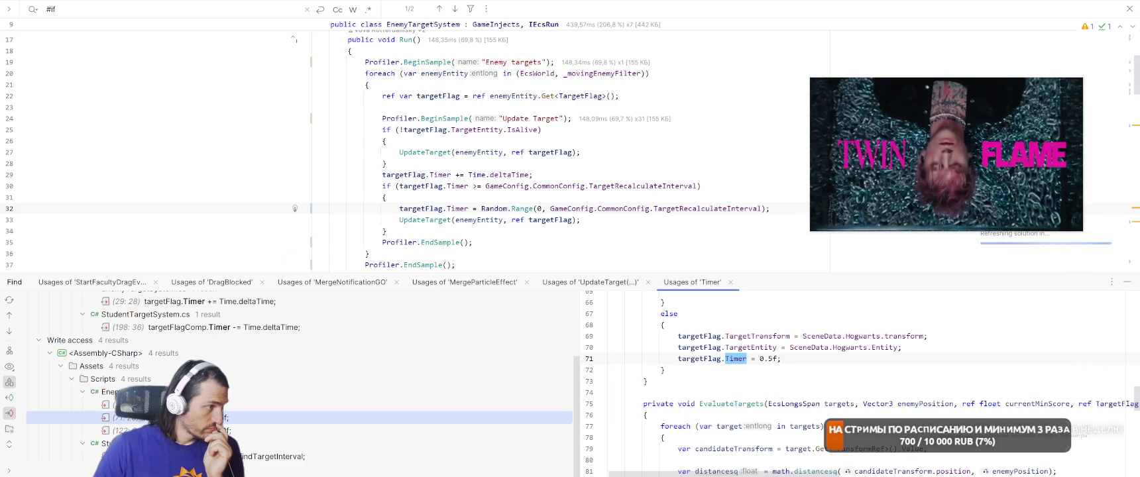
{"action": "scroll", "coordinate": [582, 183], "scroll_direction": "up", "scroll_amount": 2}
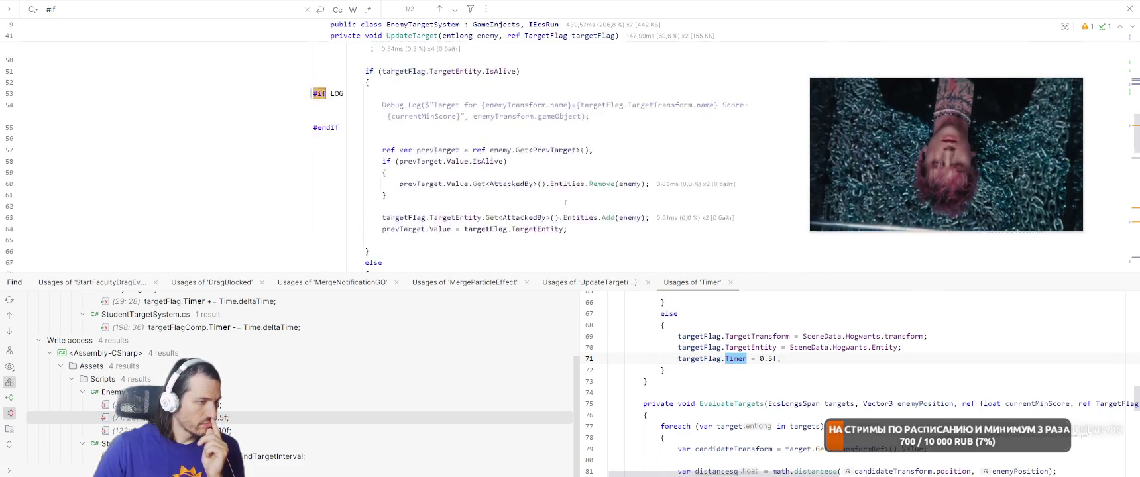
{"action": "scroll", "coordinate": [582, 183], "scroll_direction": "down", "scroll_amount": 2}
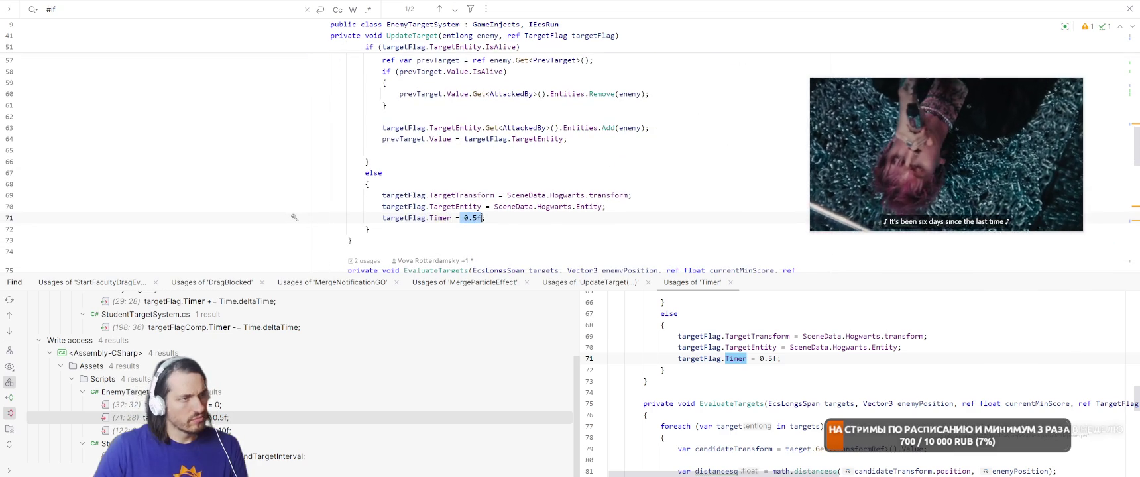
{"action": "key", "text": "ctrl+minus"}
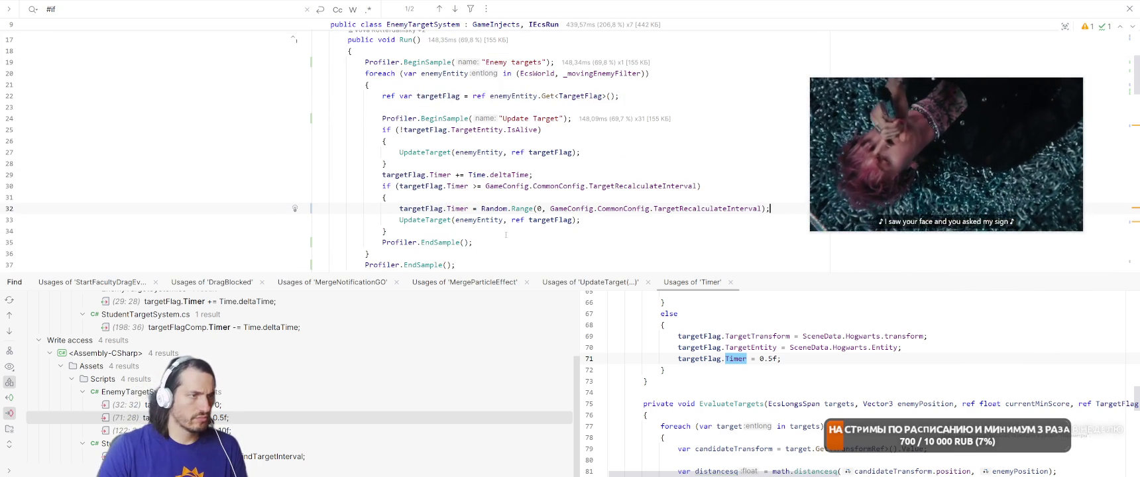
{"action": "left_click_drag", "start_coordinate": [482, 208], "coordinate": [758, 209]}
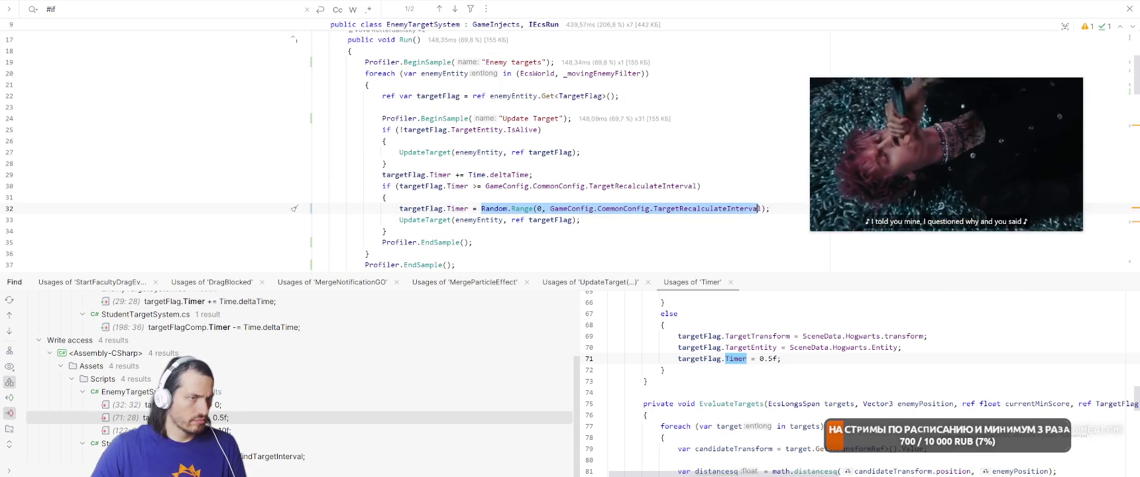
{"action": "key", "text": "Up"}
{"action": "key", "text": "Up"}
{"action": "key", "text": "Up"}
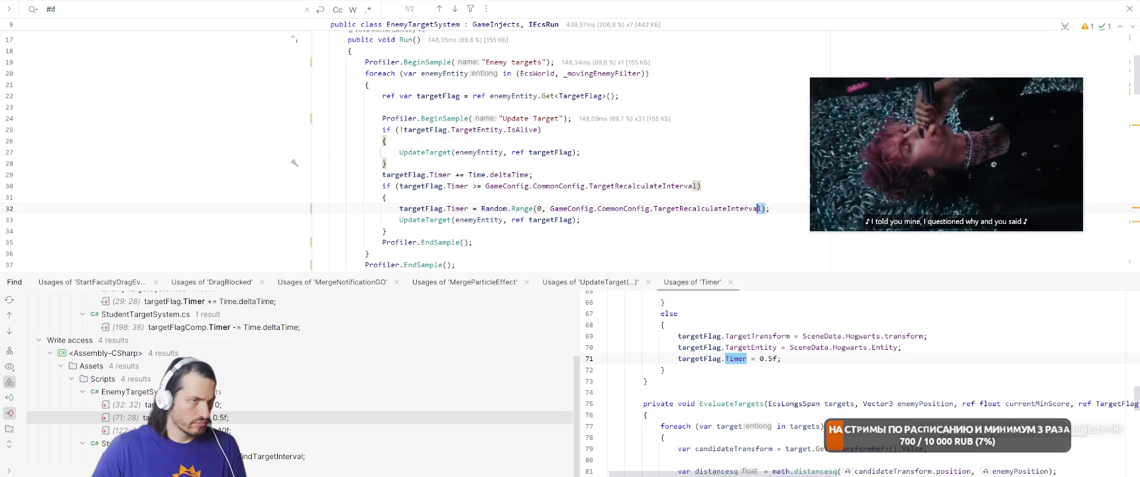
{"action": "key", "text": "ctrl+shift+Left"}
{"action": "key", "text": "ctrl+shift+Left"}
{"action": "key", "text": "ctrl+shift+Left"}
{"action": "key", "text": "ctrl+c"}
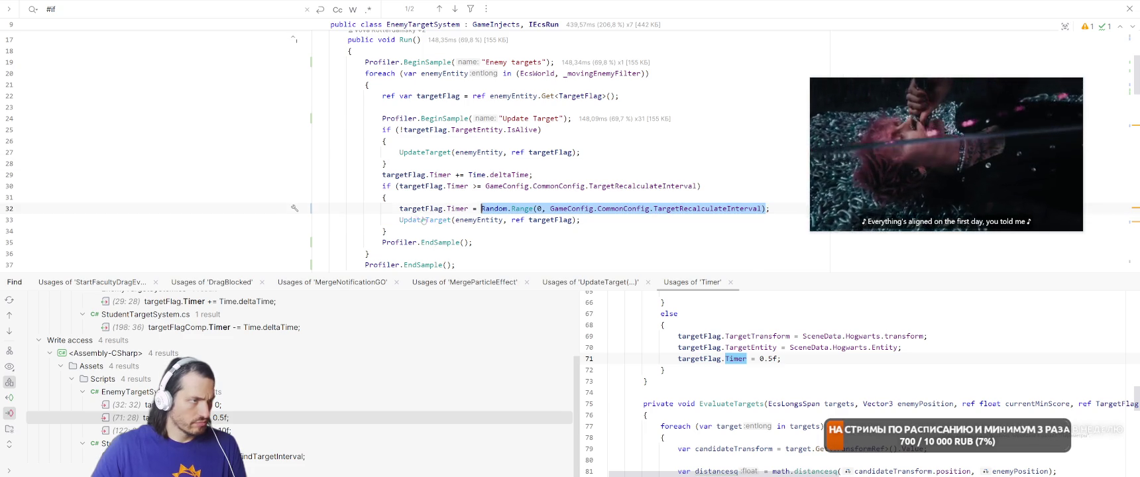
{"action": "left_click", "coordinate": [422, 219], "text": "ctrl"}
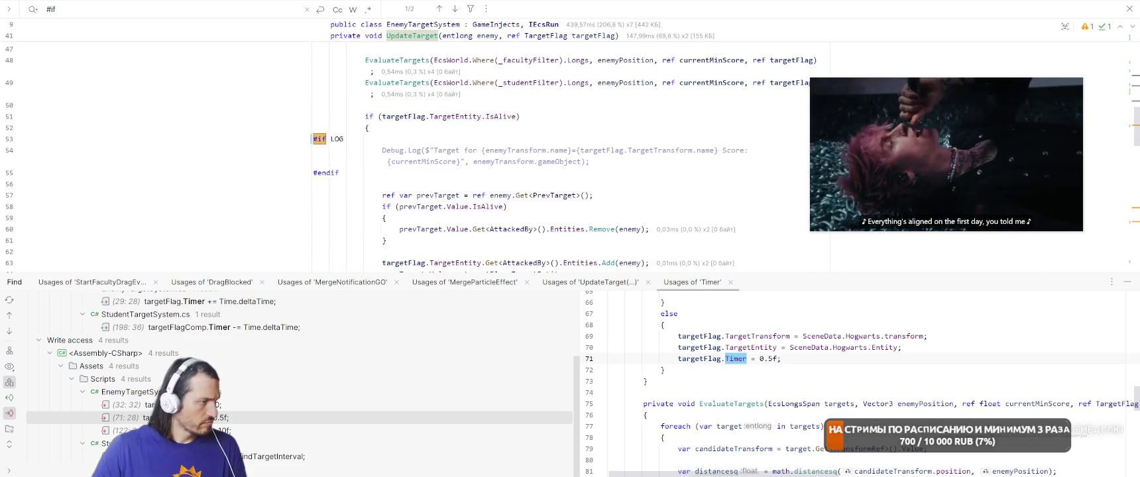
{"action": "key", "text": "Return"}
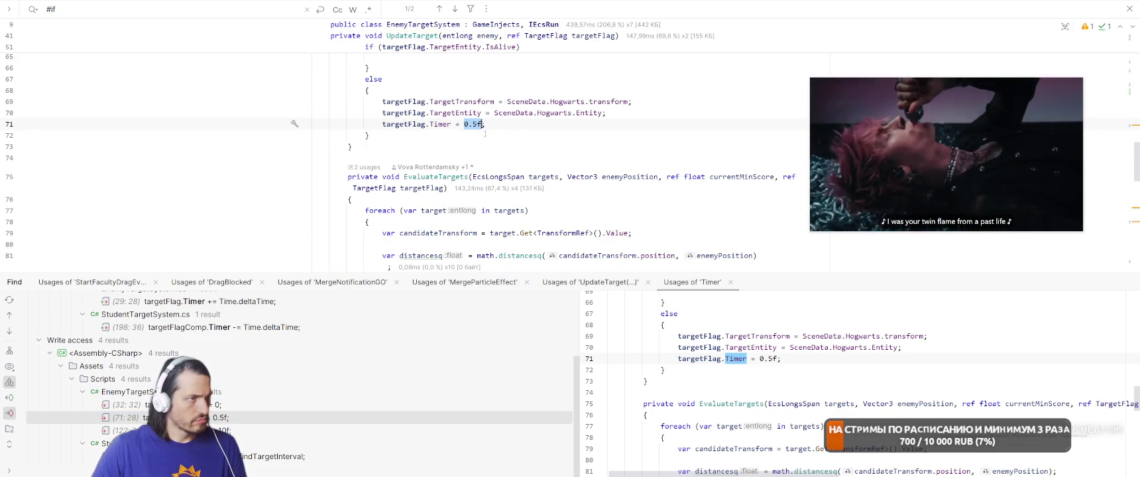
{"action": "key", "text": "ctrl+v"}
Revert the pasted change in ClearTarget so line 122 keeps Timer at 10f
{"action": "key", "text": "ctrl+alt+Down"}
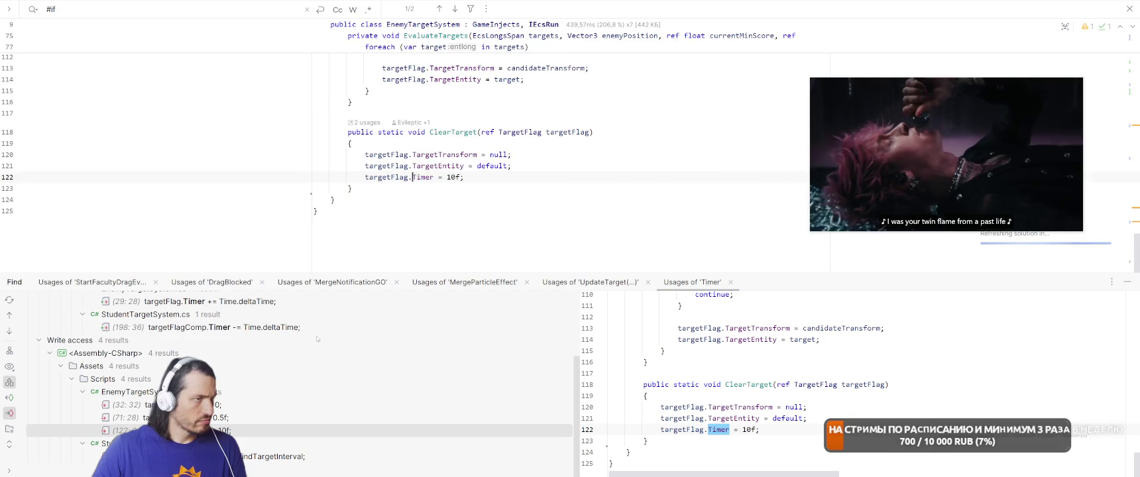
{"action": "double_click", "coordinate": [455, 177]}
{"action": "key", "text": "ctrl+v"}
{"action": "left_click", "coordinate": [665, 134]}
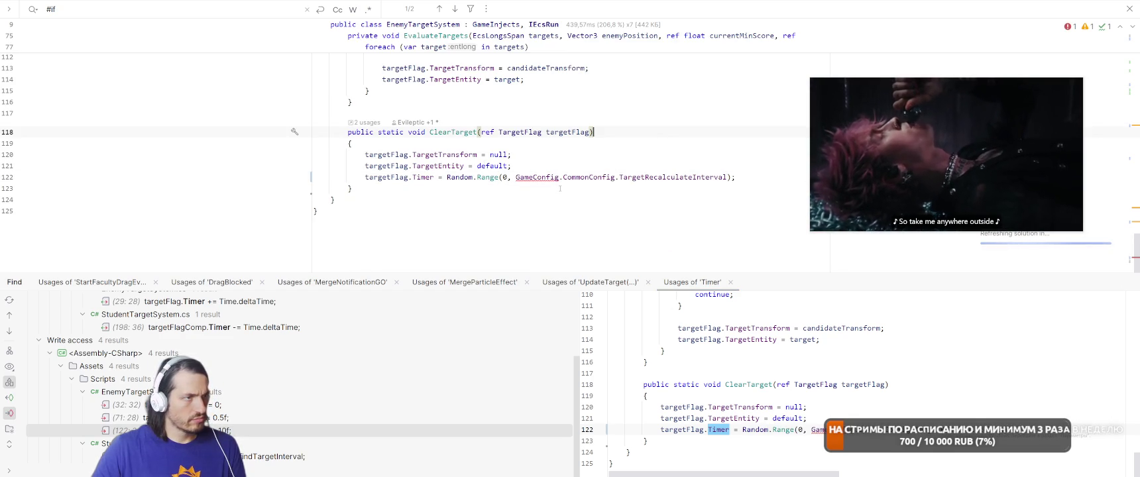
{"action": "key", "text": "ctrl+z"}
{"action": "key", "text": "Up"}
{"action": "key", "text": "Up"}
{"action": "key", "text": "Up"}
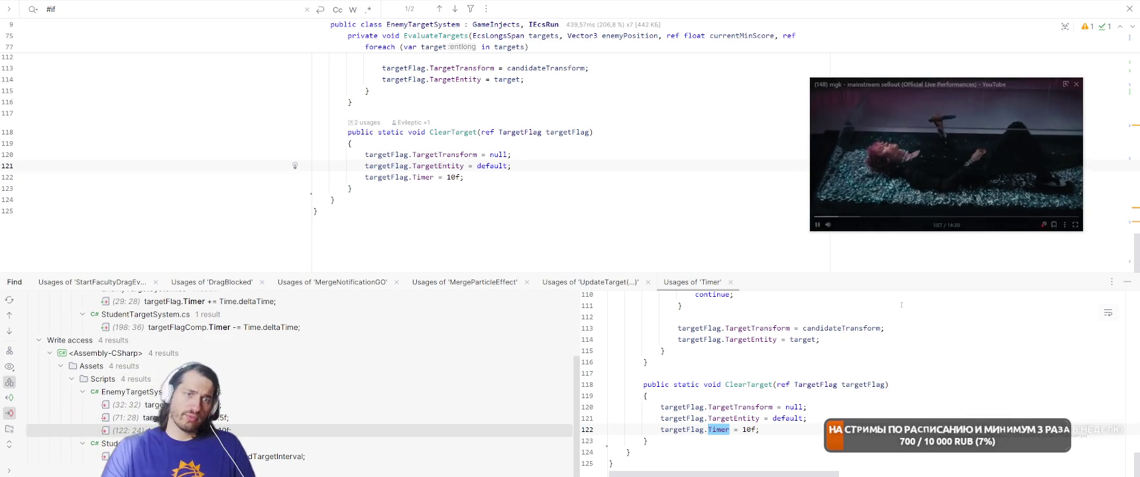
Close the Timer usages panel and scroll back to Run's recalculation check
{"action": "left_click", "coordinate": [1127, 282]}
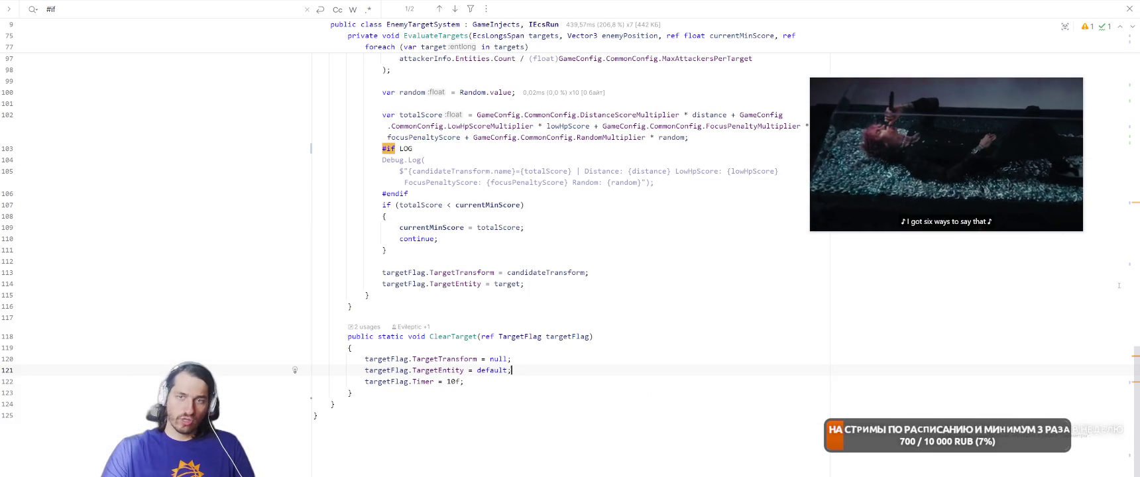
{"action": "scroll", "coordinate": [733, 273], "scroll_direction": "up", "scroll_amount": 10}
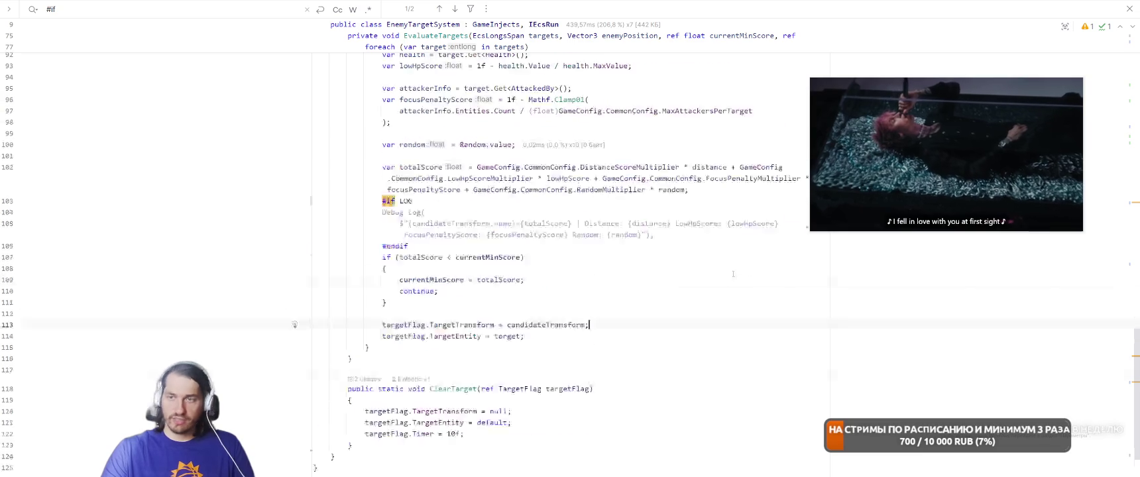
{"action": "scroll", "coordinate": [733, 273], "scroll_direction": "up", "scroll_amount": 15}
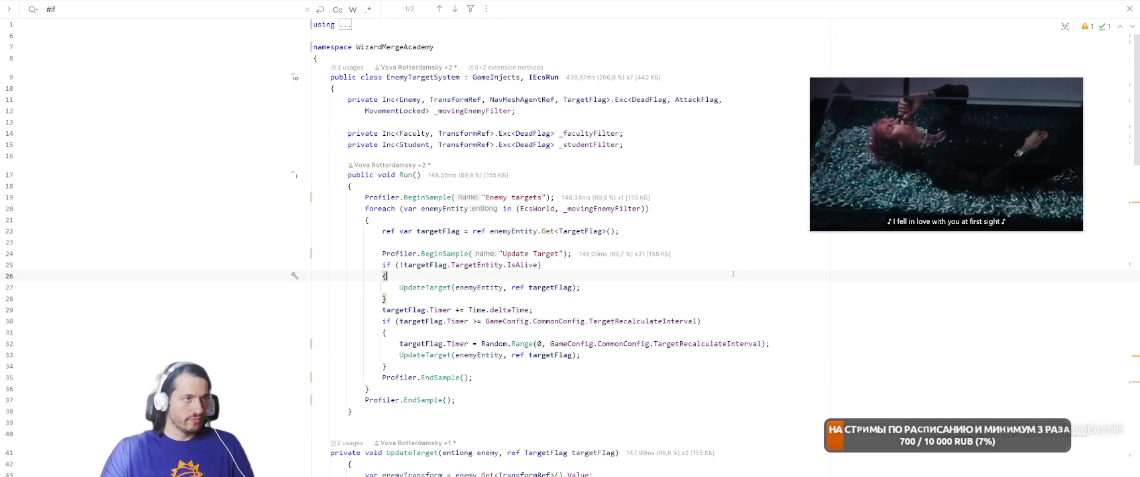
{"action": "key", "text": "alt+Tab"}
{"action": "key", "text": "Tab"}
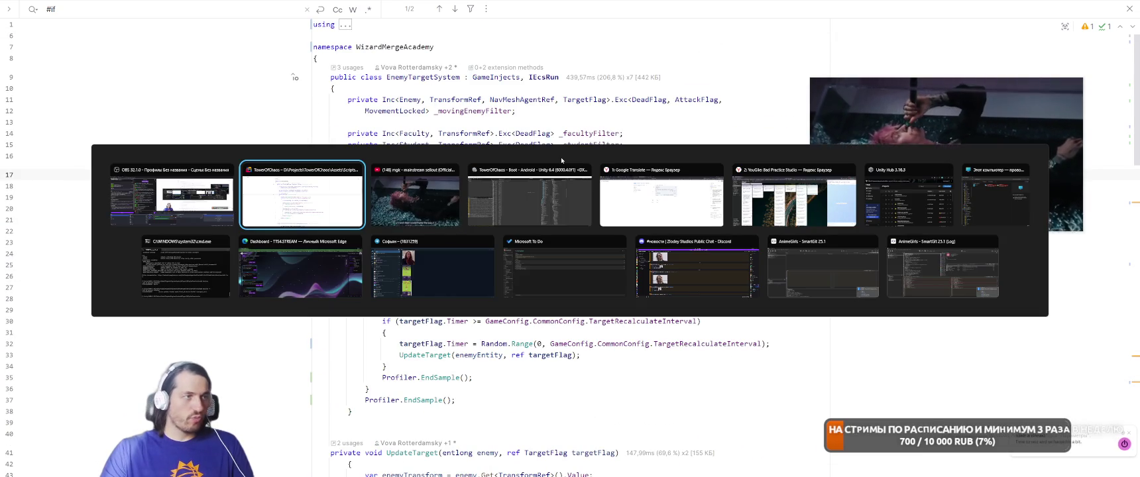
In Unity, close the Android Logcat, Profiler and Build Profiles windows
{"action": "key", "text": "Tab"}
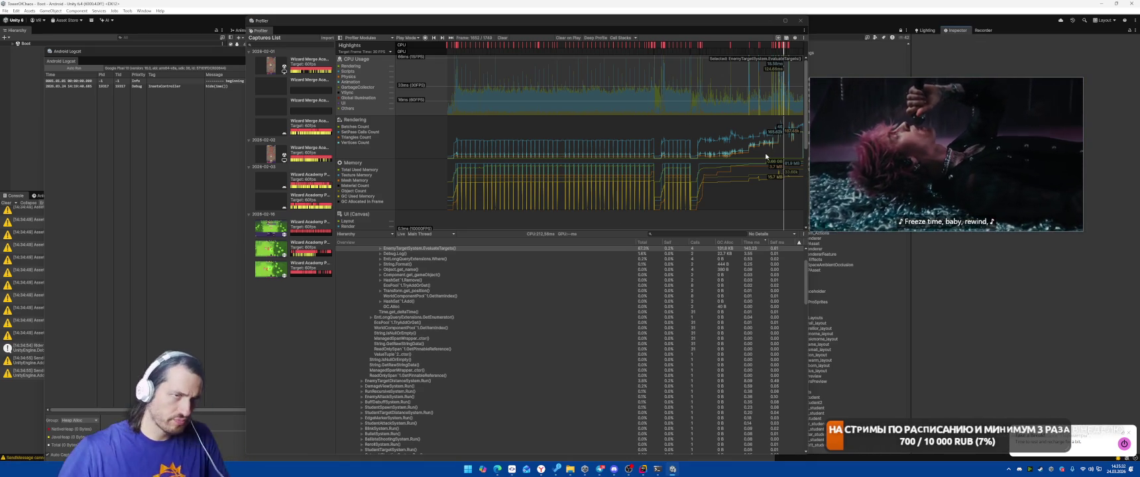
{"action": "mouse_move", "coordinate": [883, 127]}
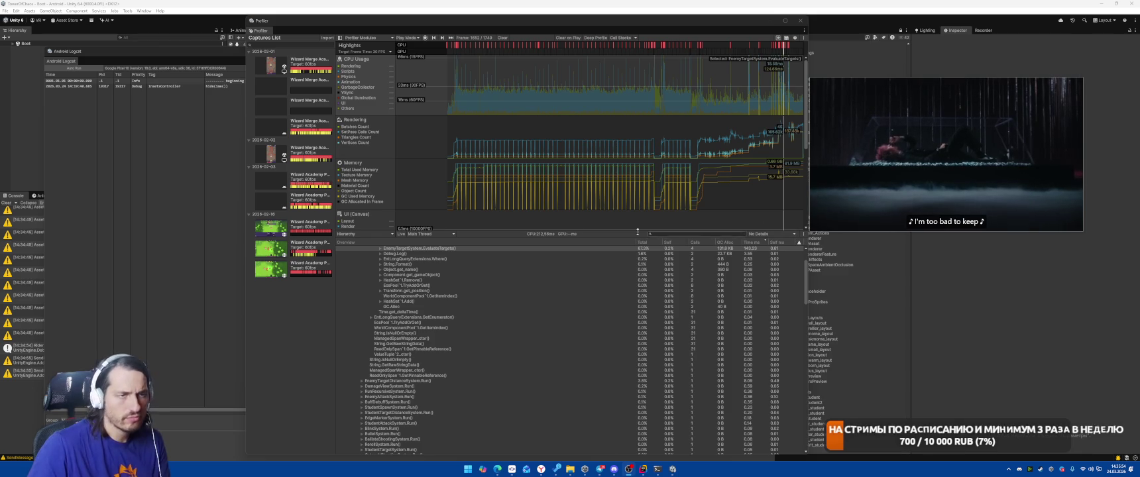
{"action": "left_click", "coordinate": [80, 294]}
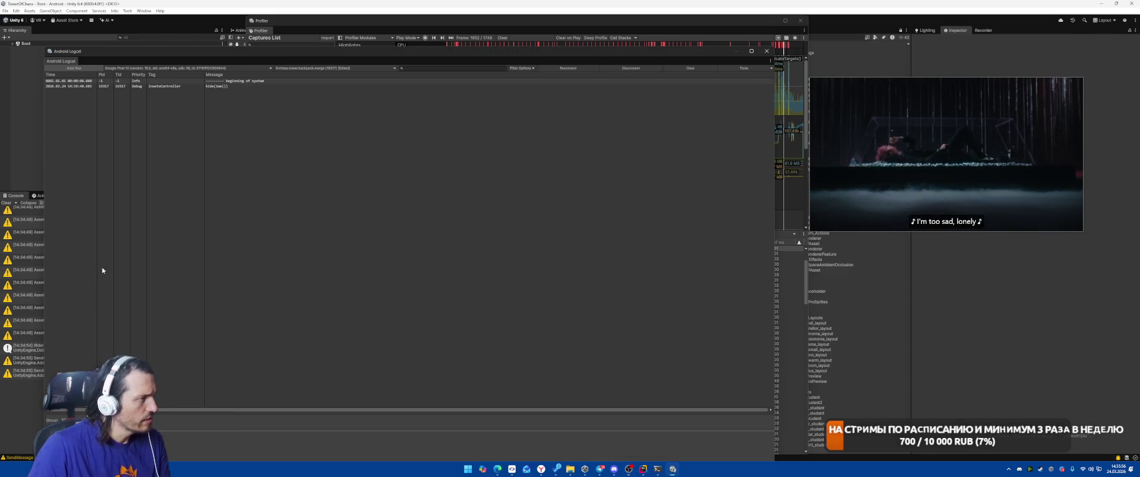
{"action": "left_click", "coordinate": [767, 51]}
{"action": "left_click", "coordinate": [800, 21]}
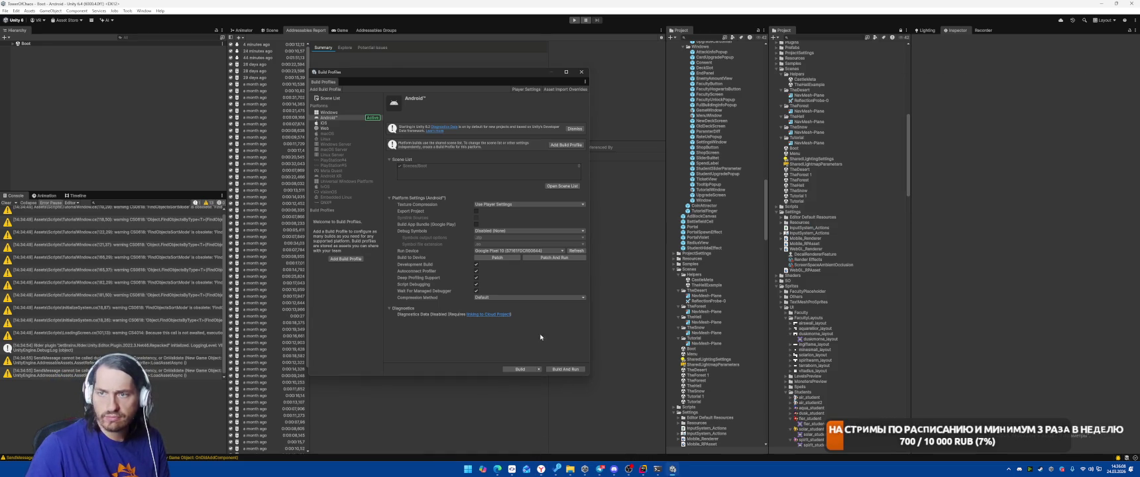
{"action": "left_click", "coordinate": [581, 72]}
Switch to the YouGile browser window and open the Pomodoro timer popup
{"action": "mouse_move", "coordinate": [564, 463]}
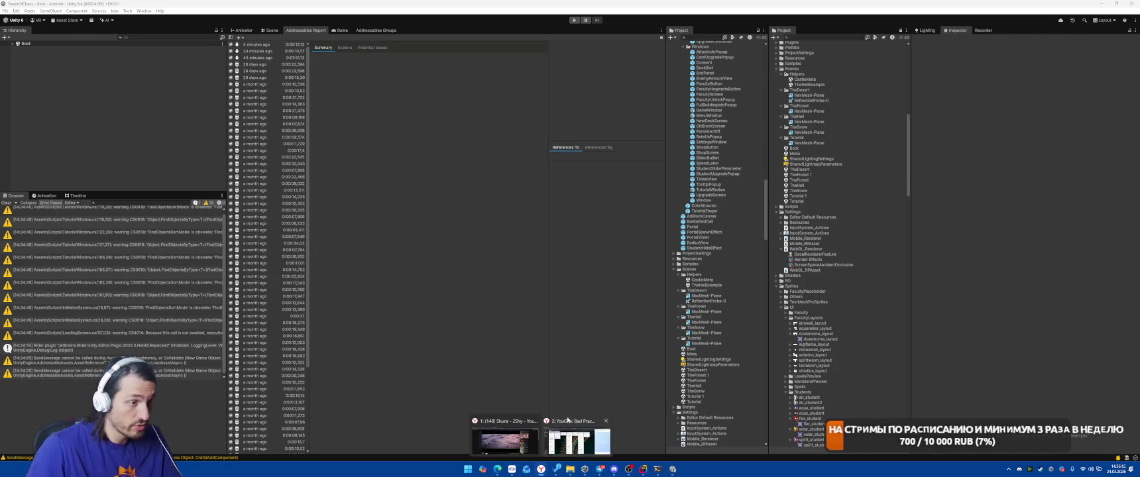
{"action": "left_click", "coordinate": [577, 441]}
{"action": "left_click", "coordinate": [1102, 20]}
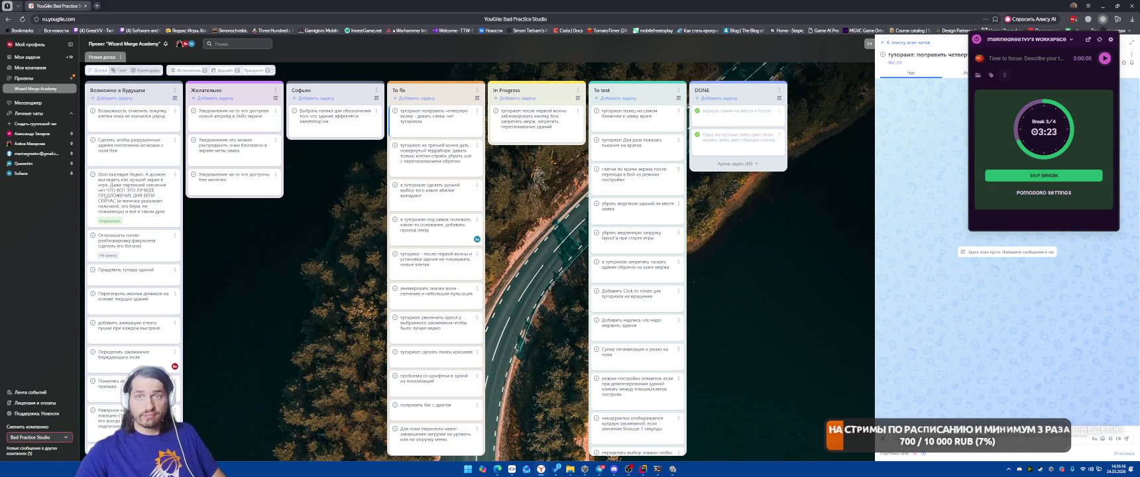
Reopen the Shura music video tab, then switch to the TTS4.STREAM dashboard window
{"action": "key", "text": "ctrl+shift+t"}
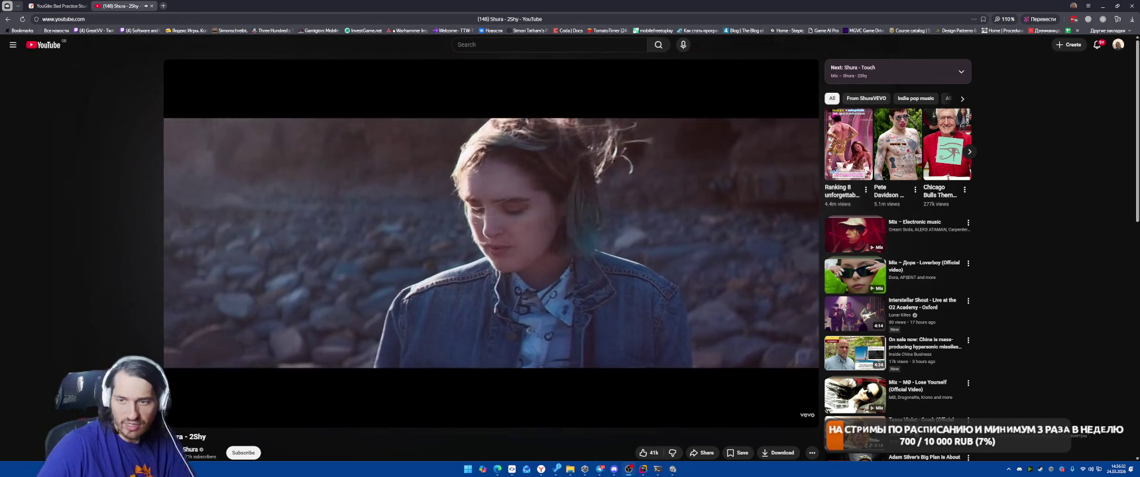
{"action": "key", "text": "alt+Tab"}
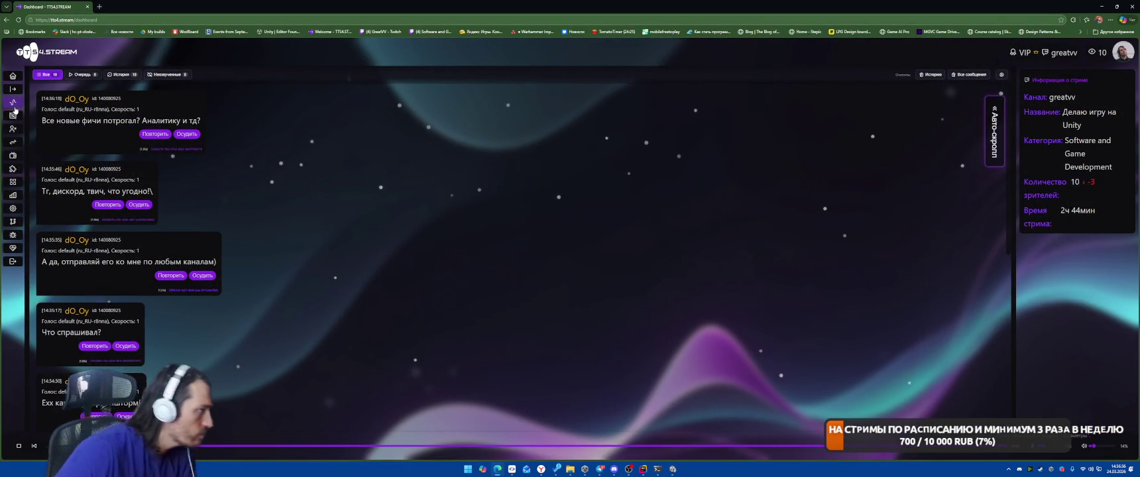
Browse the Streaming Platforms, Widgets, TTS PAD and home pages, then open session Analytics
{"action": "left_click", "coordinate": [13, 155]}
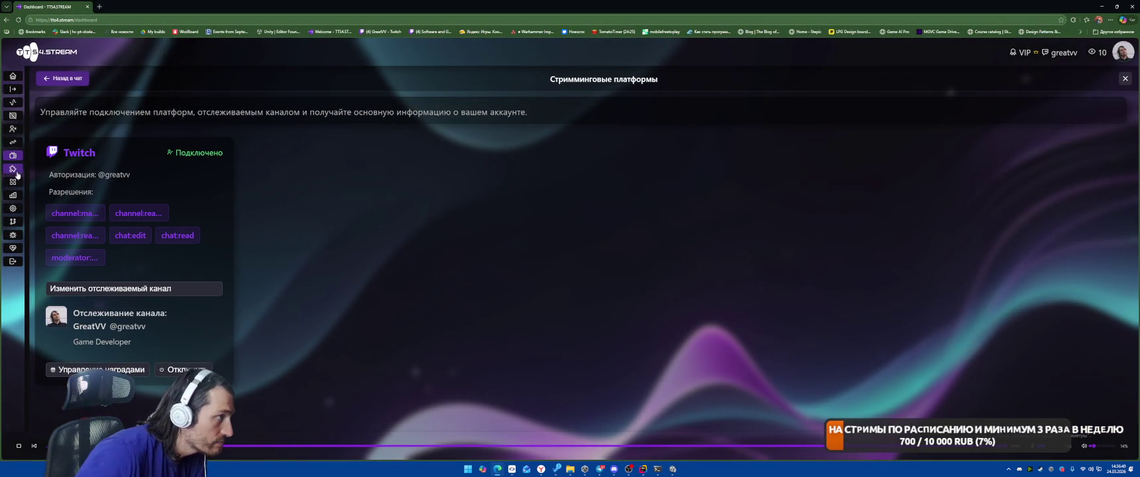
{"action": "left_click", "coordinate": [12, 169]}
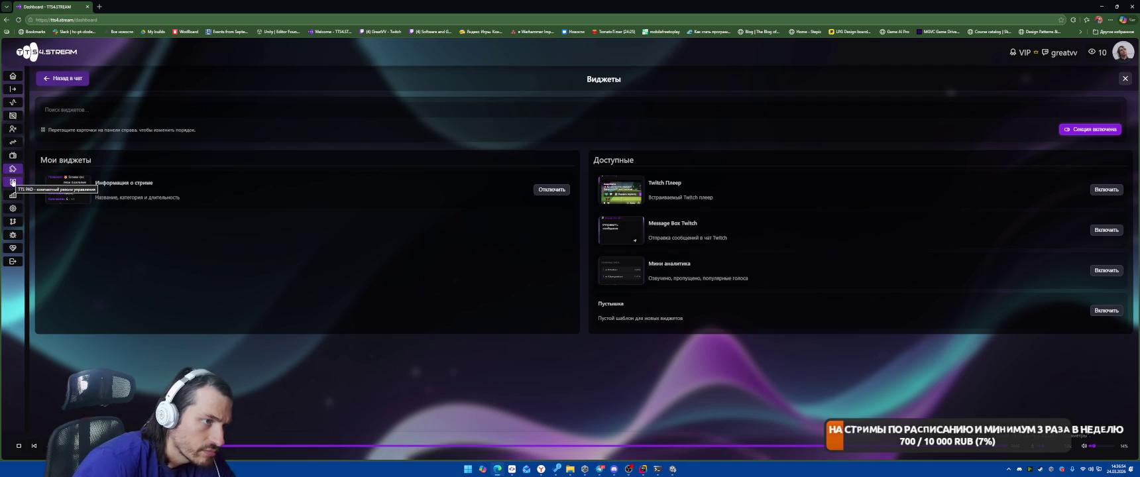
{"action": "left_click", "coordinate": [12, 183]}
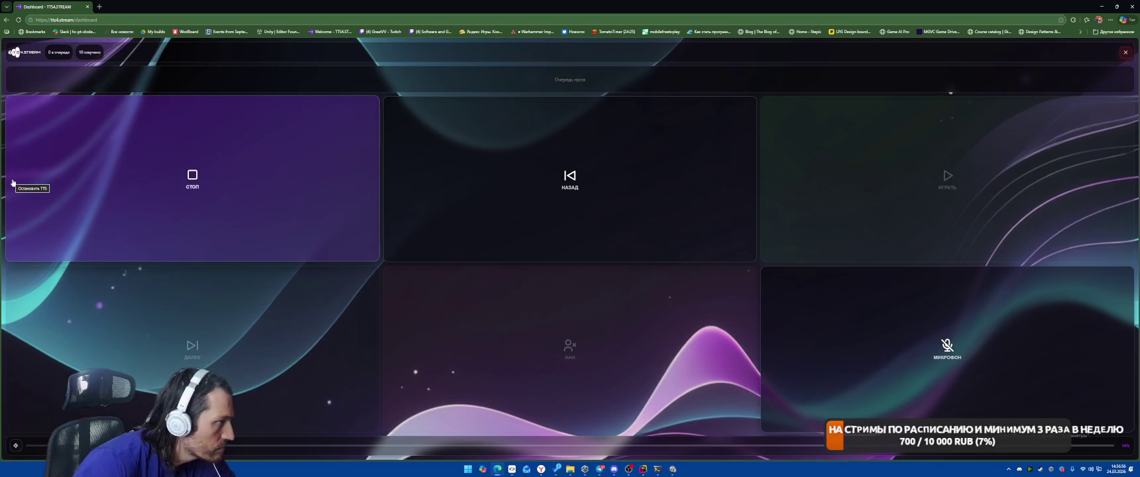
{"action": "left_click", "coordinate": [19, 52]}
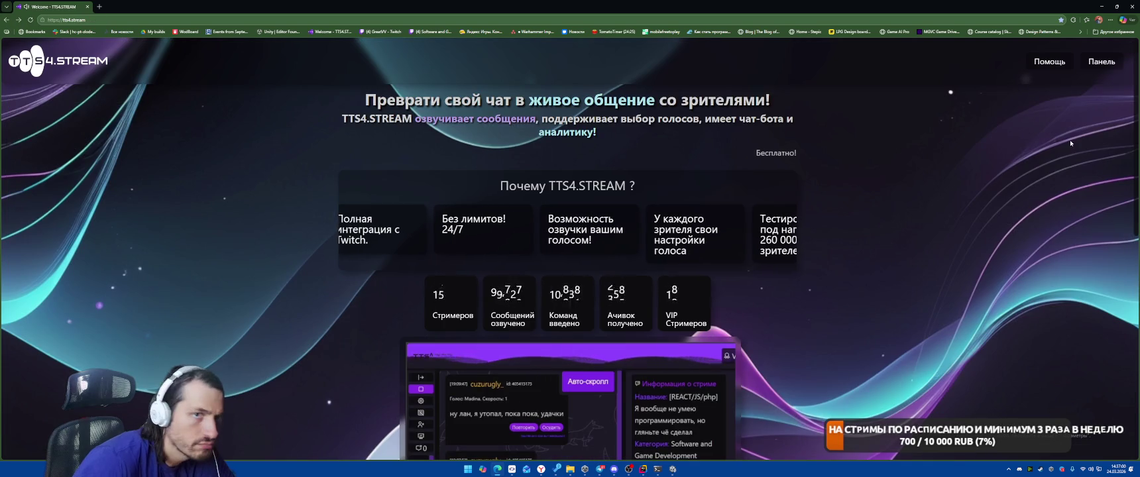
{"action": "left_click", "coordinate": [1102, 61]}
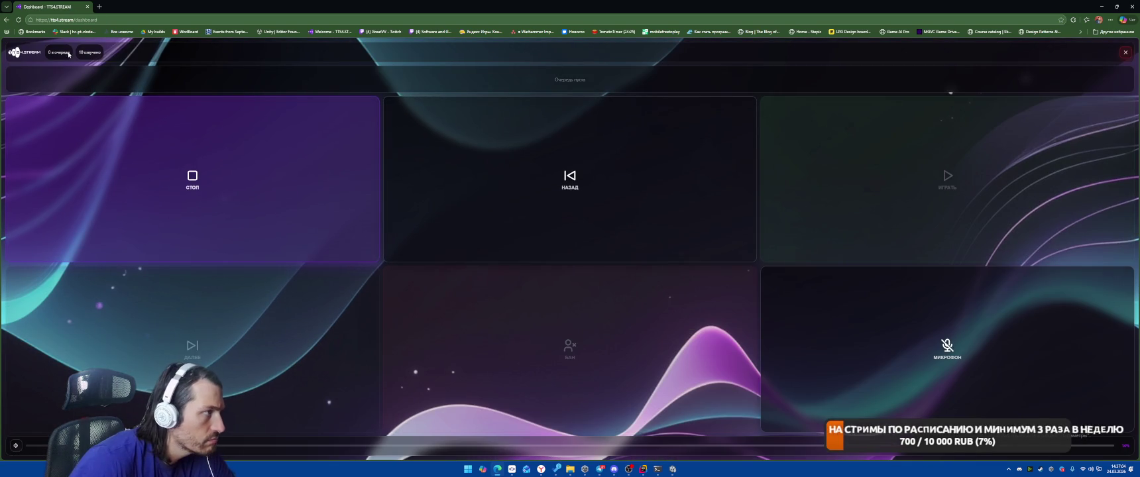
{"action": "left_click", "coordinate": [1124, 53]}
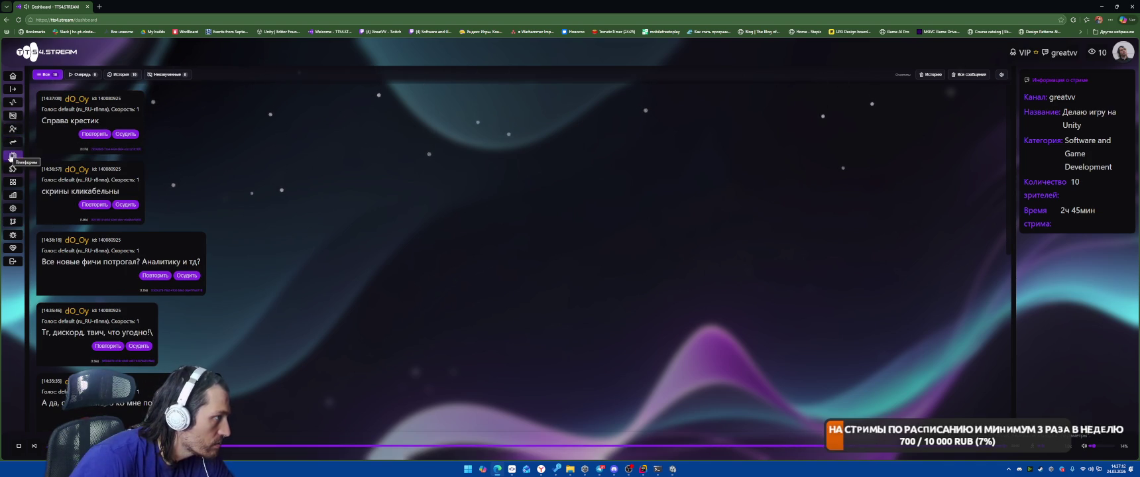
{"action": "left_click", "coordinate": [12, 195]}
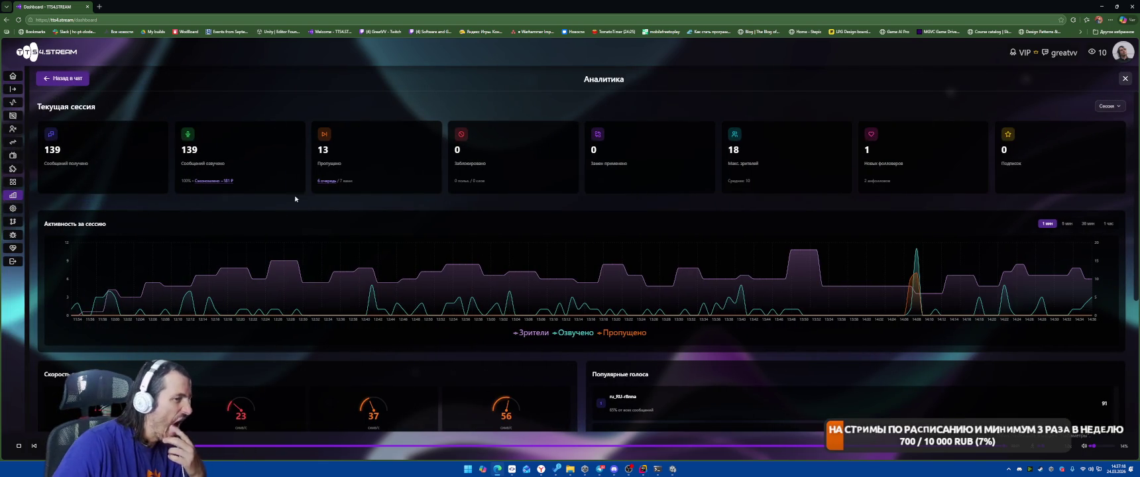
Look through the Analytics, Settings, Latest Updates and Voice Manager pages
{"action": "scroll", "coordinate": [434, 208], "scroll_direction": "down", "scroll_amount": 2}
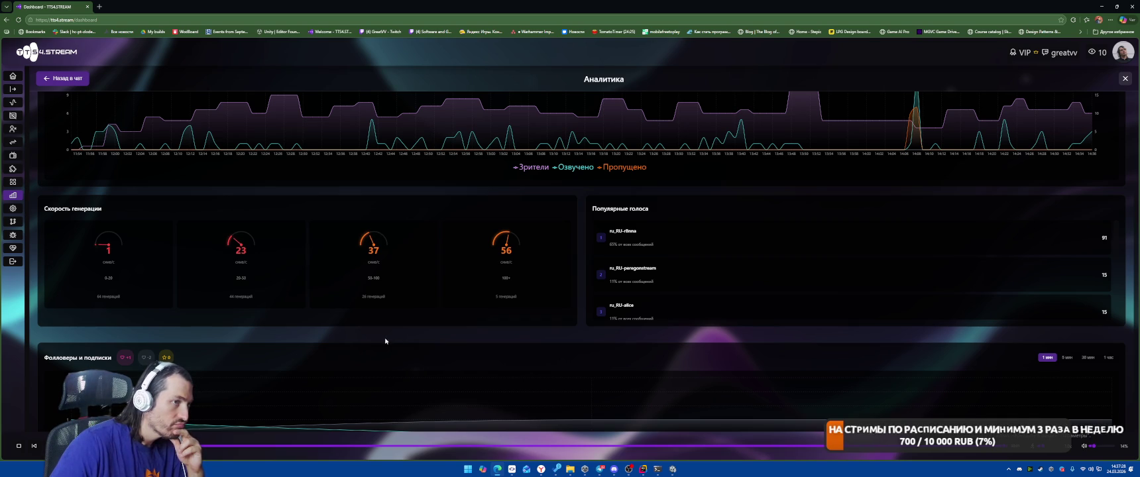
{"action": "scroll", "coordinate": [370, 321], "scroll_direction": "down", "scroll_amount": 1}
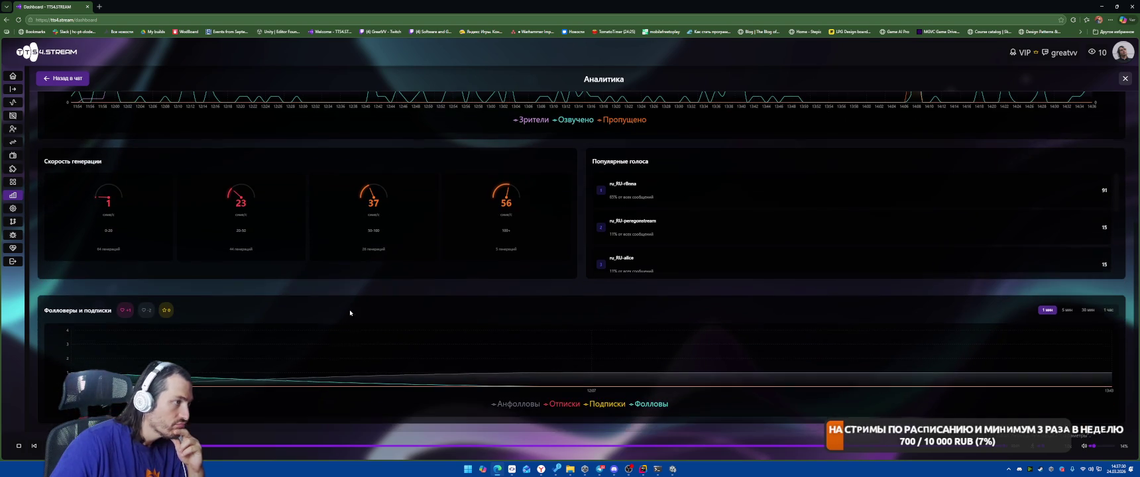
{"action": "left_click", "coordinate": [12, 209]}
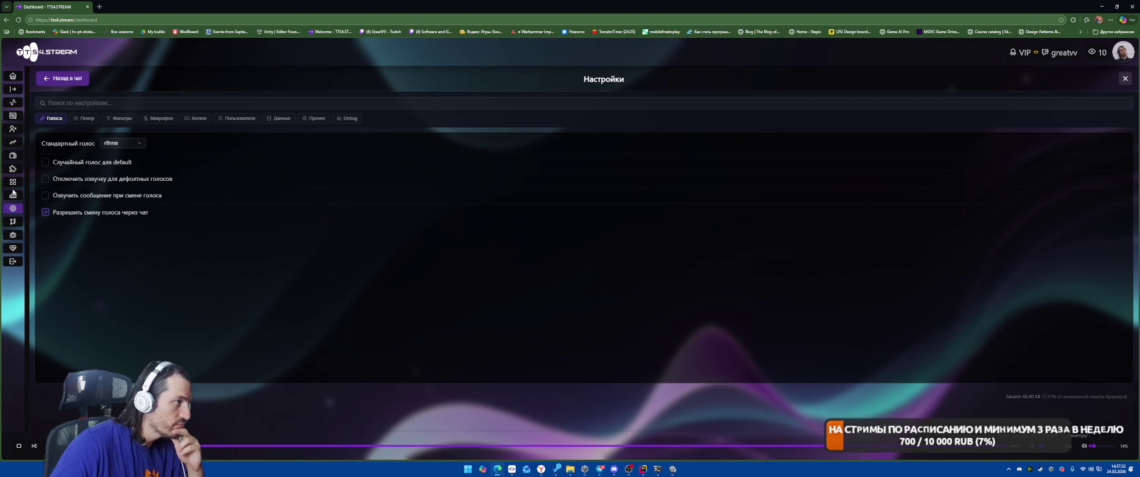
{"action": "left_click", "coordinate": [12, 195]}
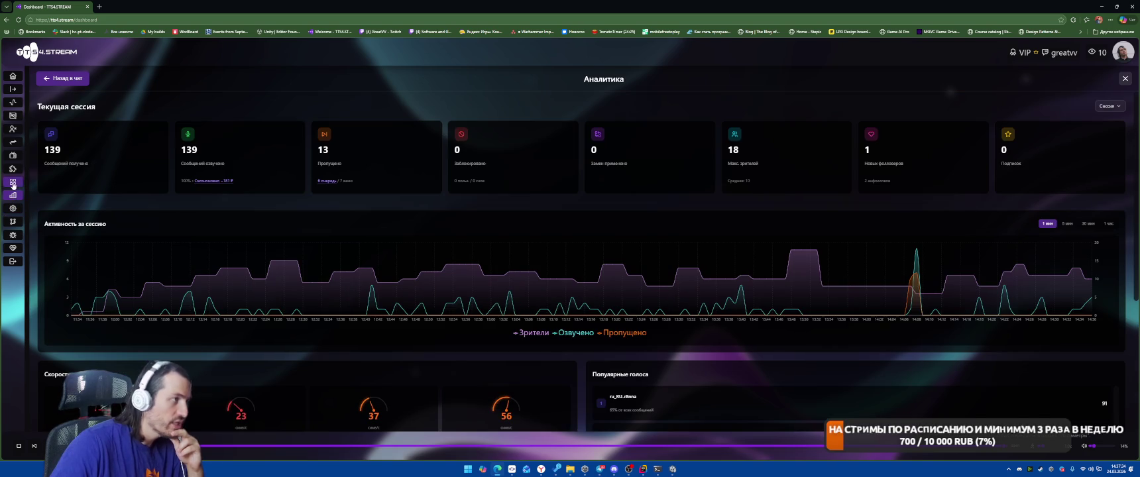
{"action": "left_click", "coordinate": [12, 224]}
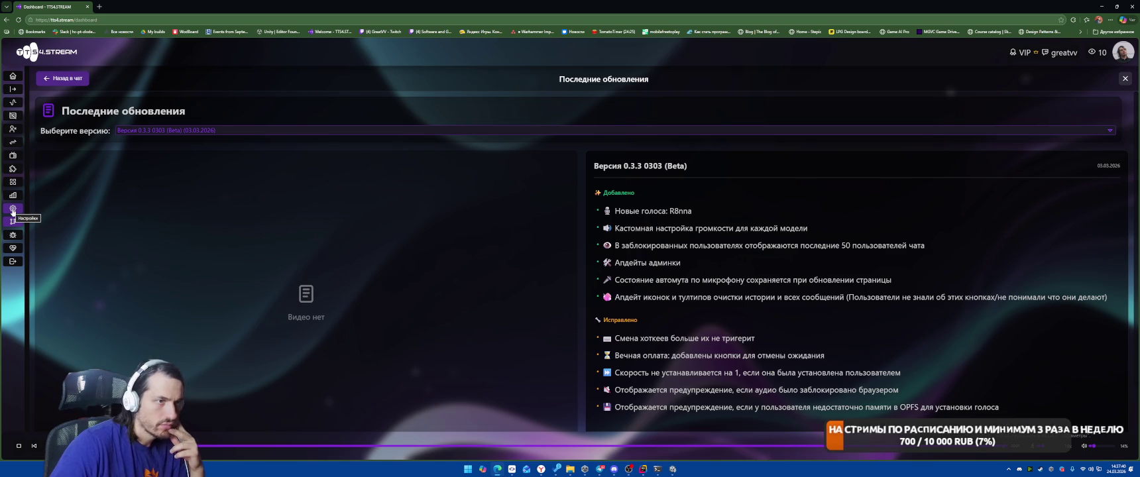
{"action": "left_click", "coordinate": [13, 103]}
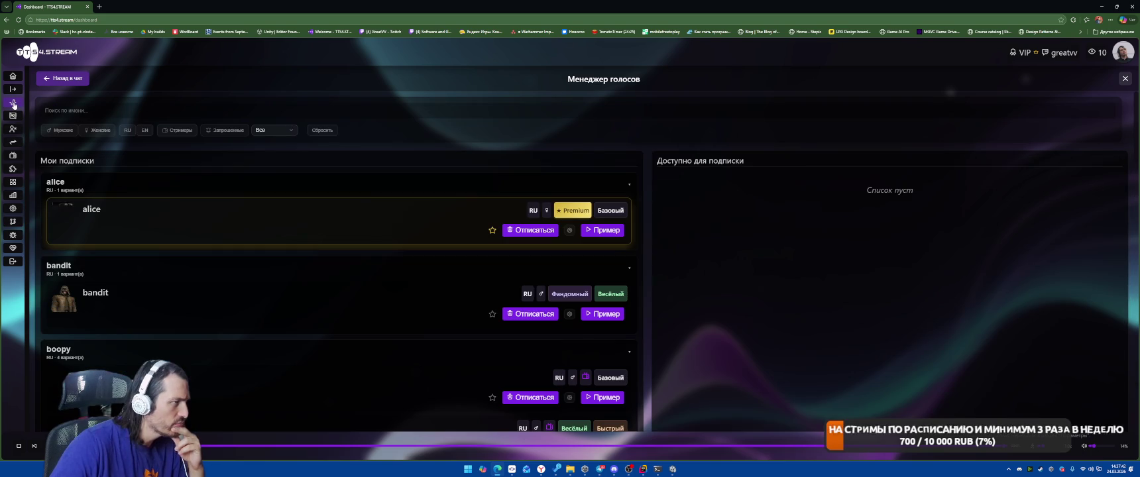
View the banned words list, return to the chat feed, and minimize the TTS4.STREAM window
{"action": "scroll", "coordinate": [851, 301], "scroll_direction": "down", "scroll_amount": 5}
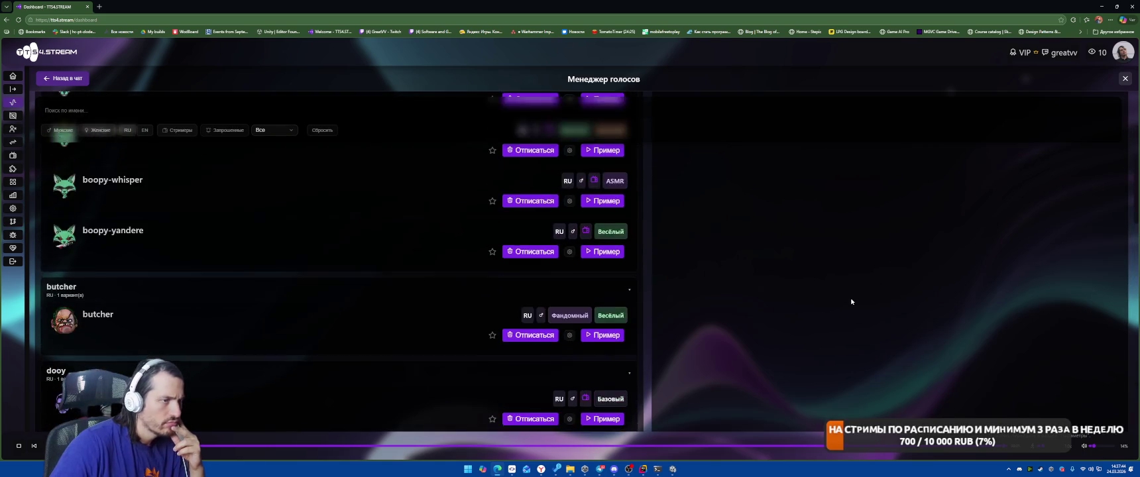
{"action": "scroll", "coordinate": [133, 191], "scroll_direction": "up", "scroll_amount": 5}
{"action": "left_click", "coordinate": [12, 116]}
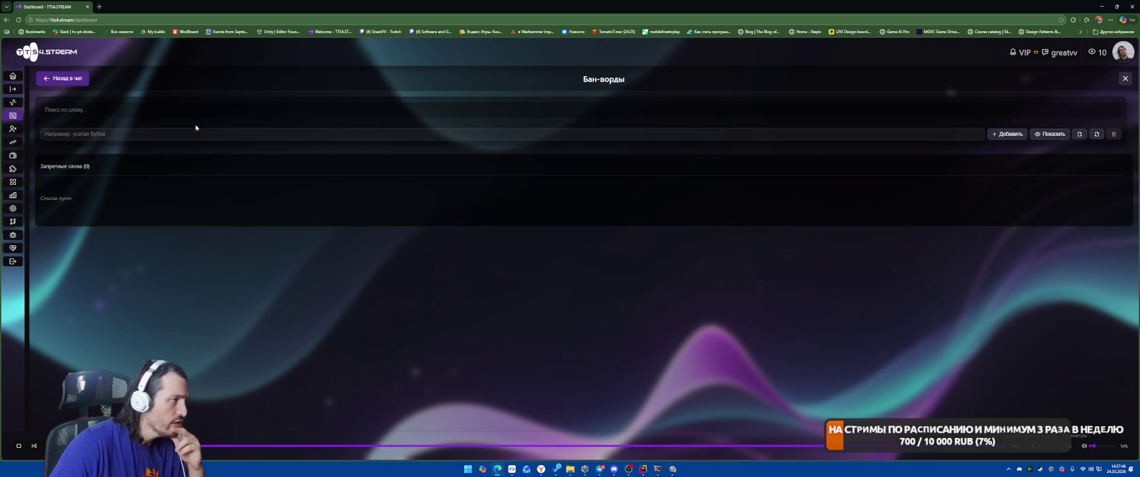
{"action": "left_click", "coordinate": [76, 78]}
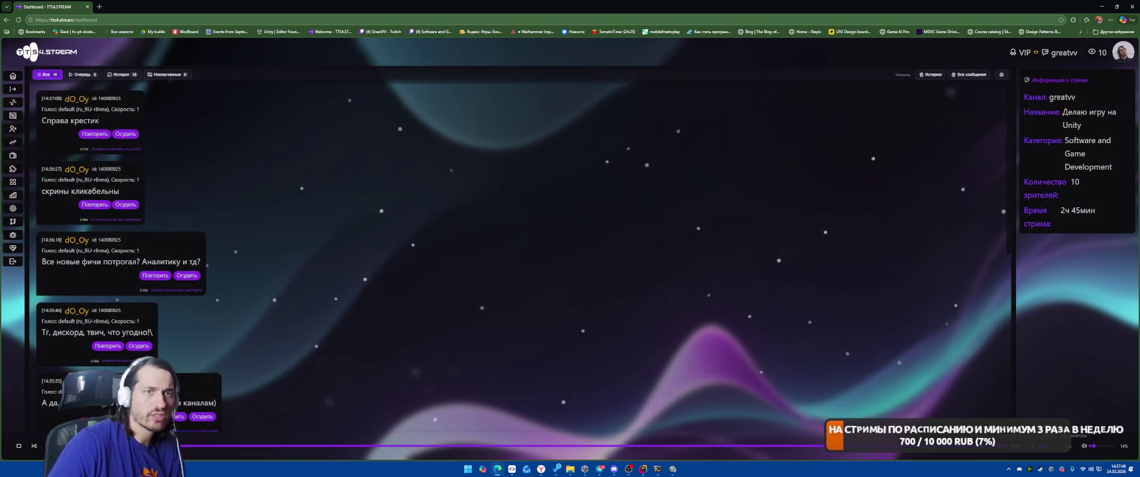
{"action": "left_click", "coordinate": [1102, 6]}
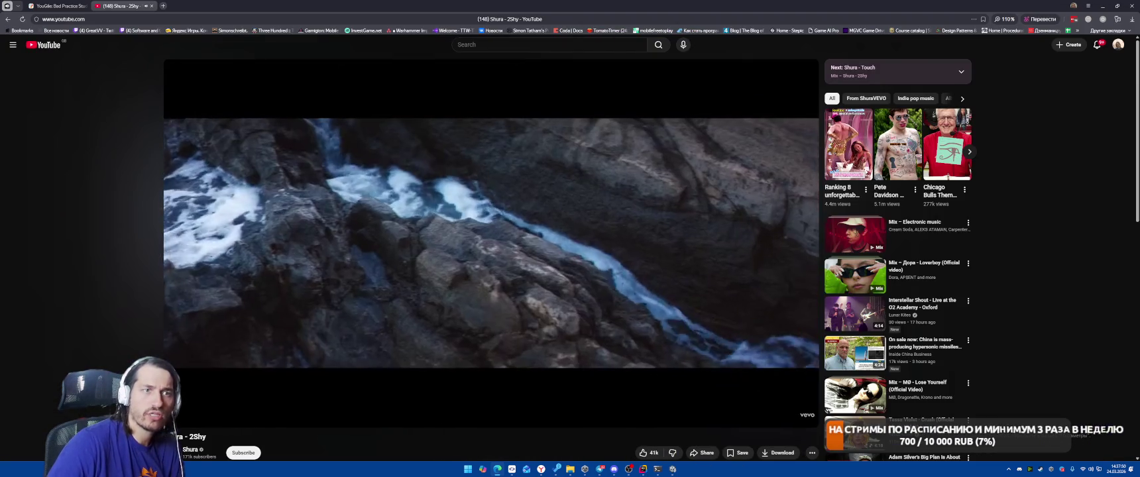
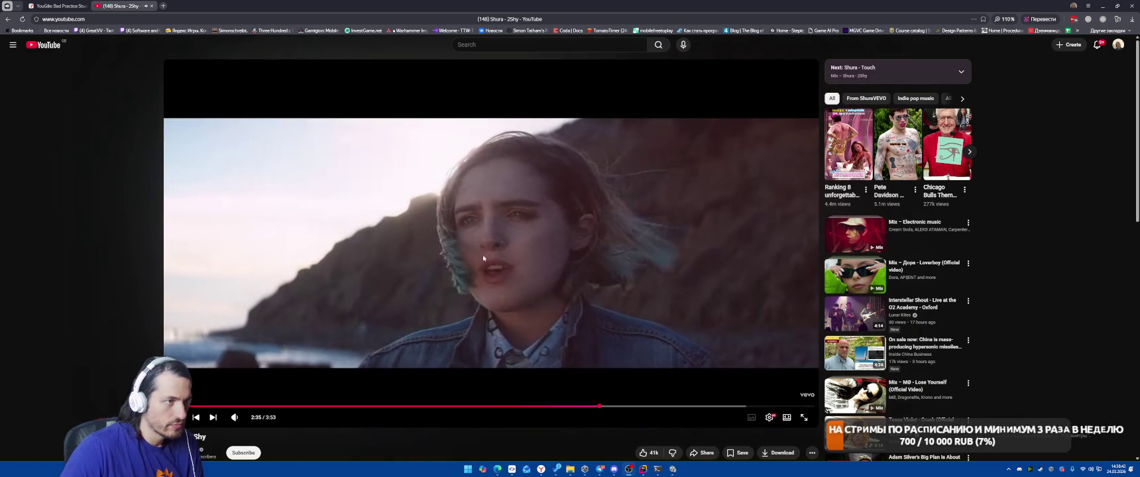
Pause the Shura – 2Shy video, look over its description, then start the Дора Loverboy mix
{"action": "left_click", "coordinate": [623, 299]}
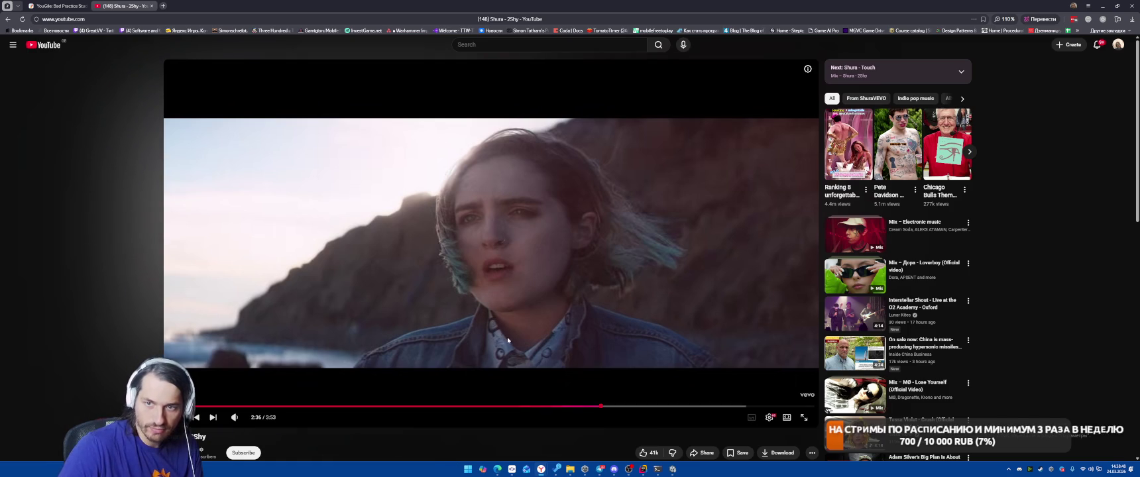
{"action": "scroll", "coordinate": [488, 264], "scroll_direction": "down", "scroll_amount": 3}
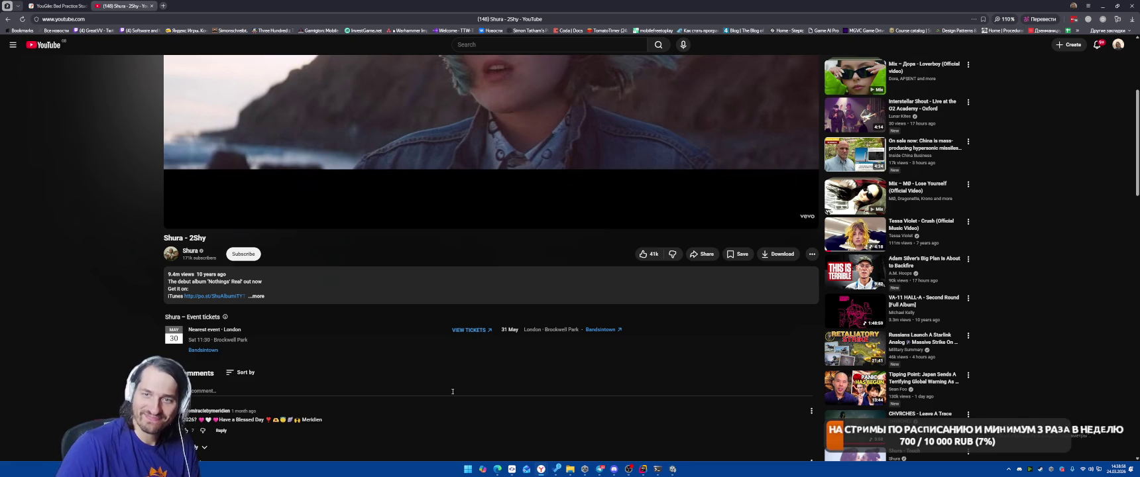
{"action": "scroll", "coordinate": [453, 392], "scroll_direction": "up", "scroll_amount": 3}
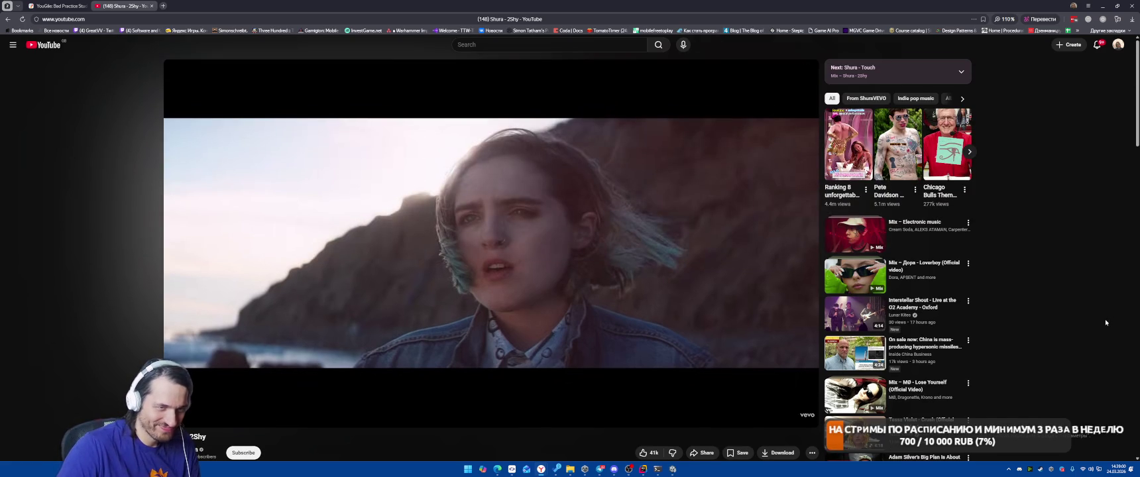
{"action": "left_click", "coordinate": [854, 271]}
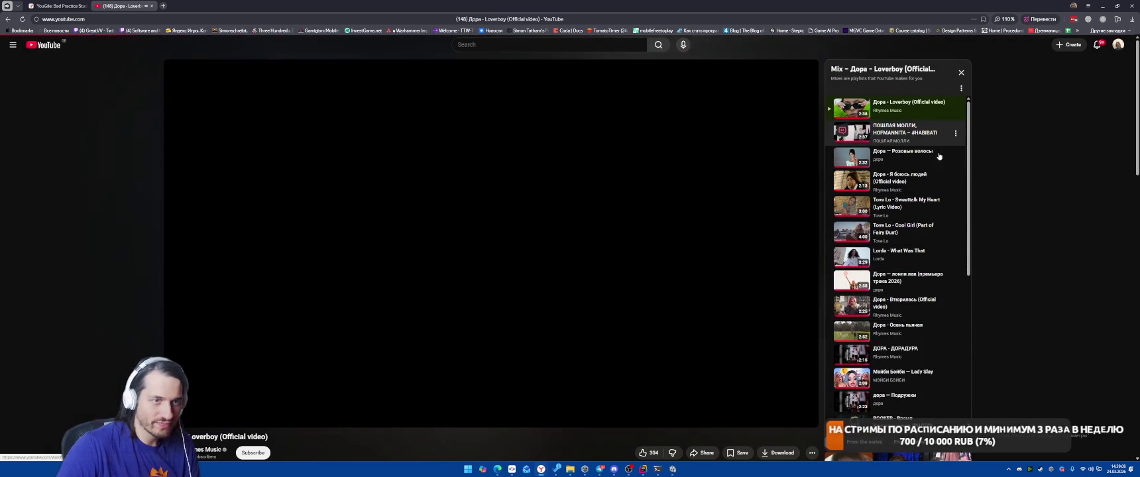
Skip to the next track in the Дора Loverboy mix and minimise the browser
{"action": "key", "text": "shift+n"}
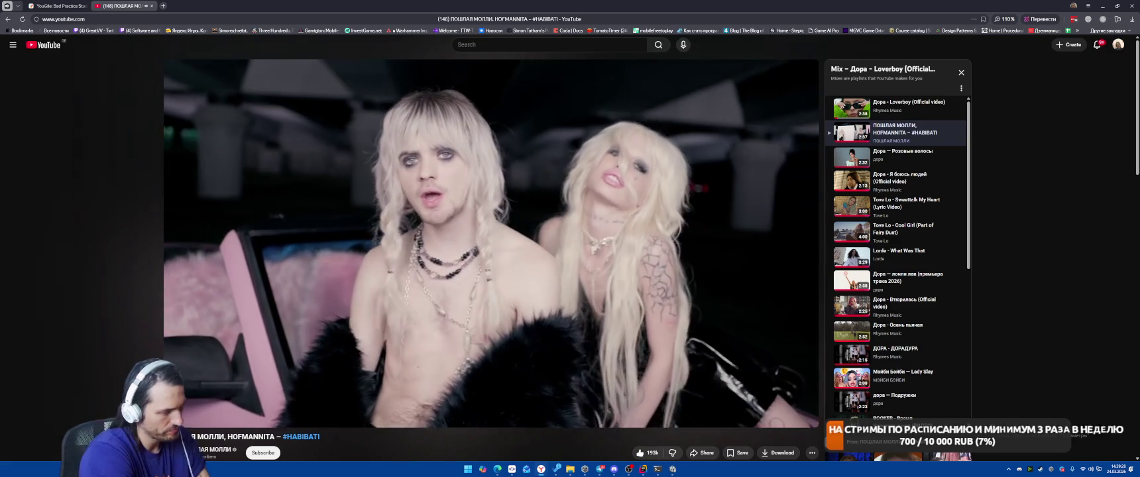
{"action": "mouse_move", "coordinate": [198, 384]}
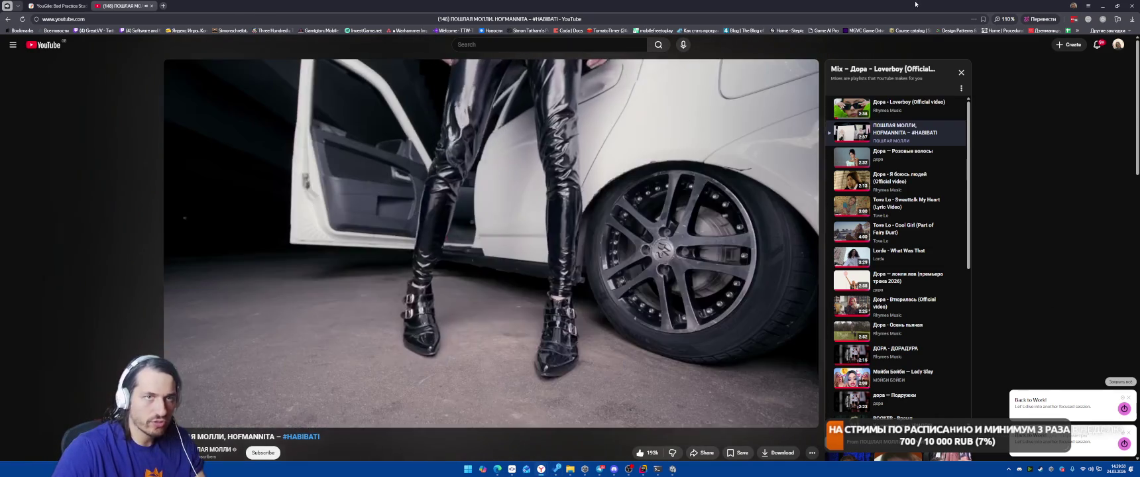
{"action": "left_click", "coordinate": [1101, 6]}
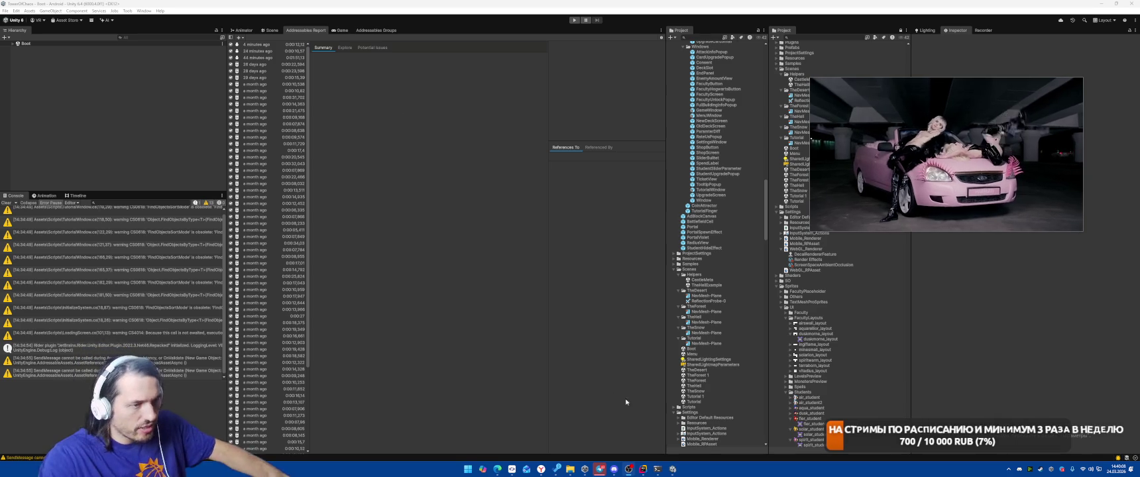
Show the Scene view, clear the console, and start Play mode in Unity
{"action": "mouse_move", "coordinate": [541, 472]}
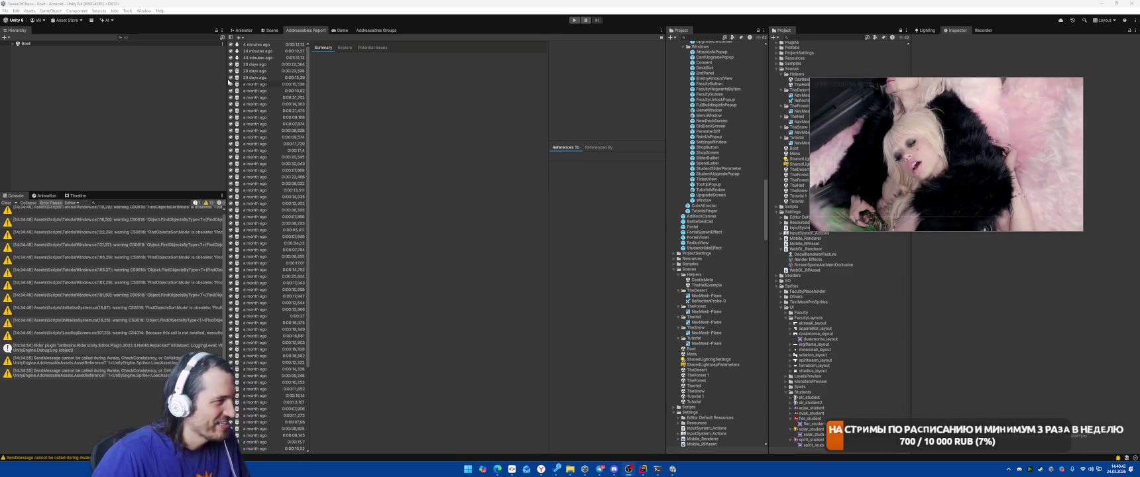
{"action": "left_click", "coordinate": [271, 30]}
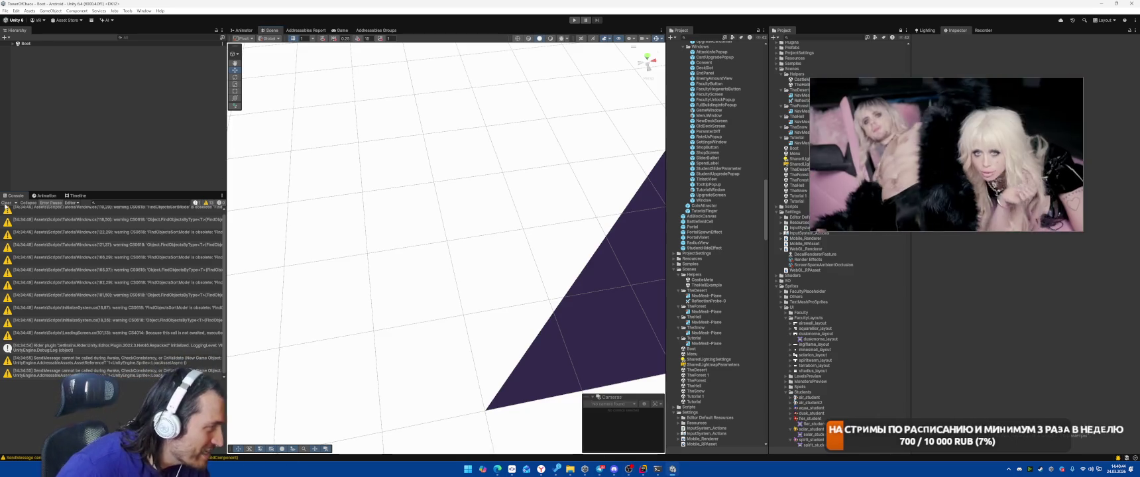
{"action": "left_click", "coordinate": [5, 202]}
{"action": "key", "text": "alt+Tab"}
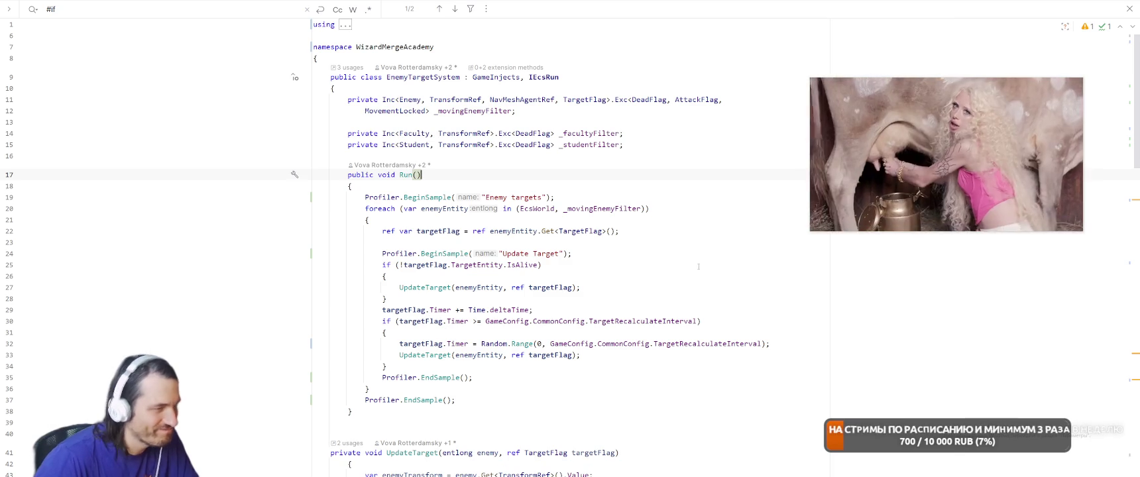
{"action": "key", "text": "alt+Tab"}
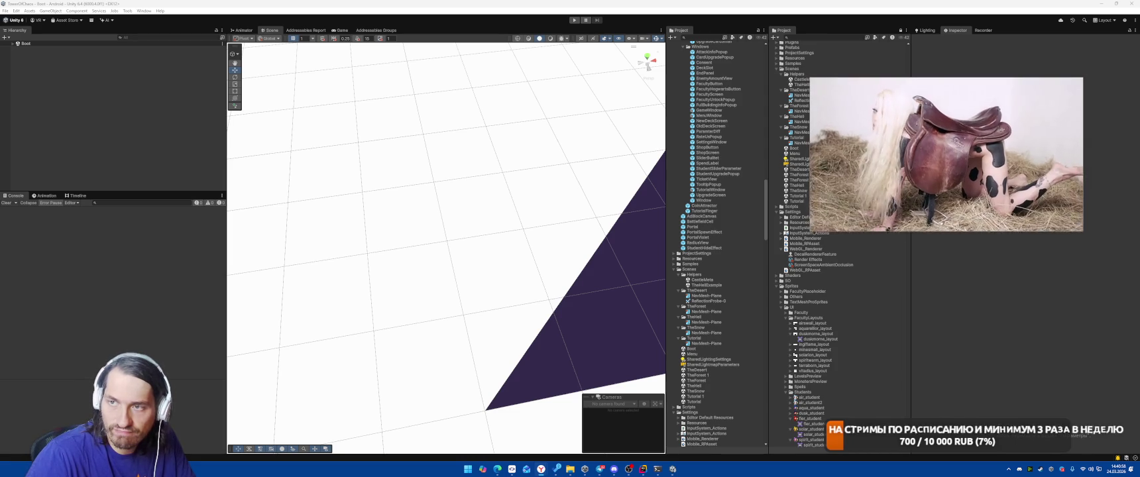
{"action": "left_click", "coordinate": [574, 20]}
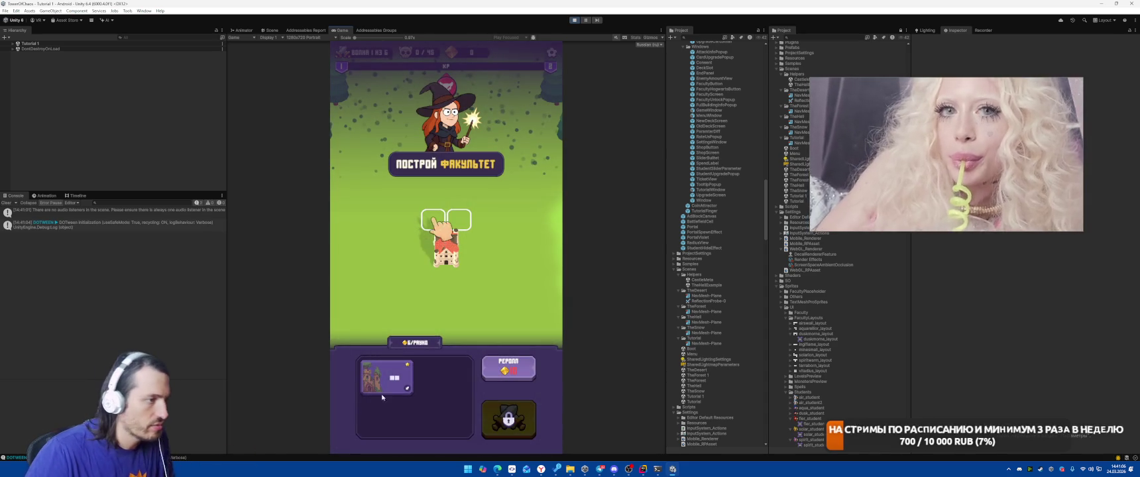
Start the tutorial battle, pick the Meteor spell, and cast it on the spiders three times
{"action": "left_click", "coordinate": [508, 417]}
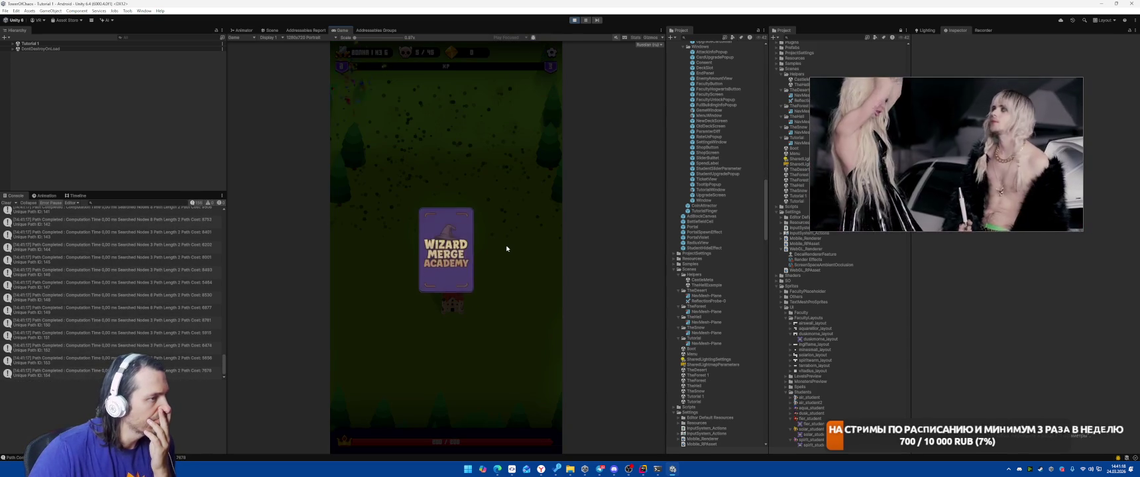
{"action": "left_click", "coordinate": [454, 254]}
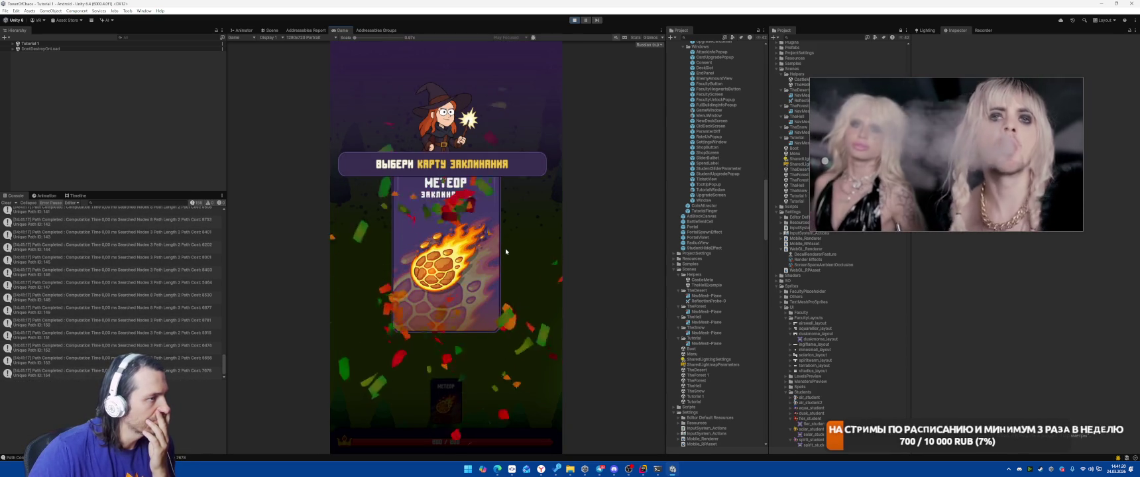
{"action": "mouse_move", "coordinate": [446, 401]}
{"action": "left_mouse_down"}
{"action": "mouse_move", "coordinate": [459, 275]}
{"action": "mouse_move", "coordinate": [445, 252]}
{"action": "left_mouse_up"}
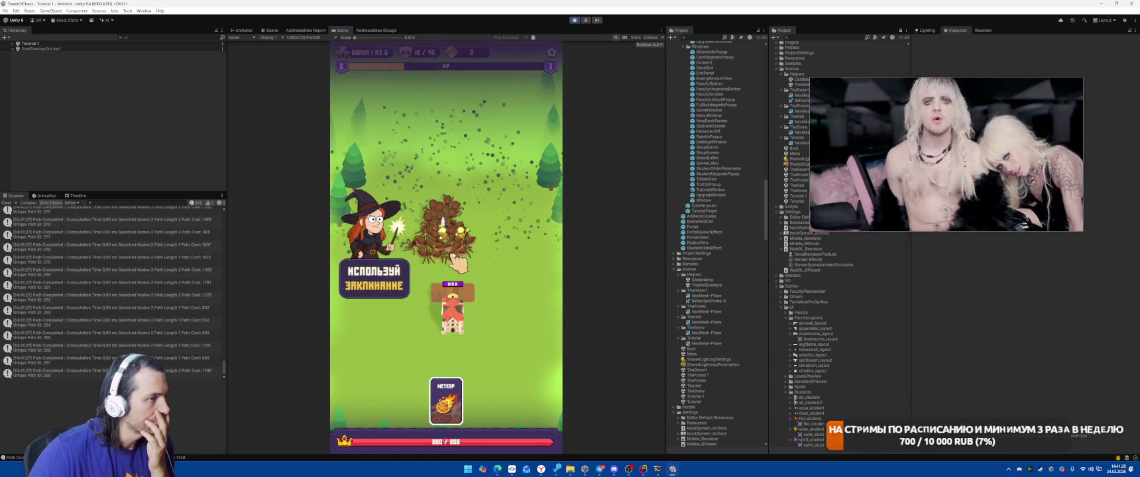
{"action": "left_click_drag", "start_coordinate": [446, 401], "coordinate": [446, 225]}
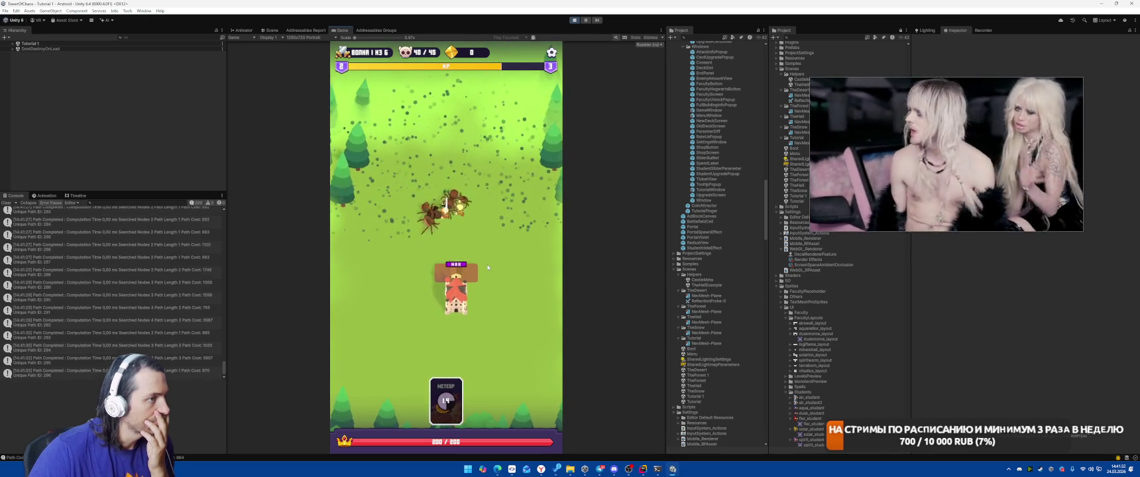
{"action": "left_click_drag", "start_coordinate": [446, 401], "coordinate": [444, 199]}
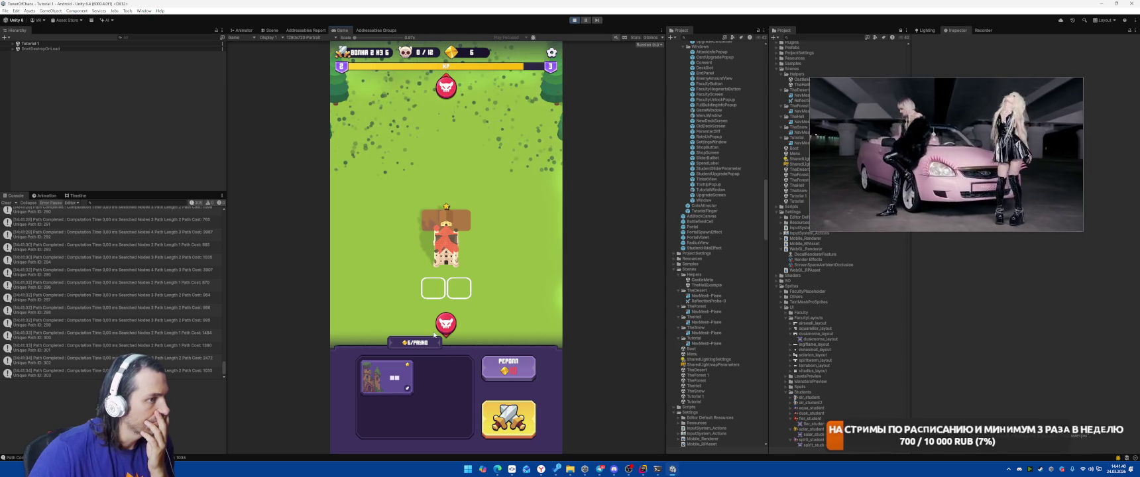
{"action": "left_click", "coordinate": [517, 371]}
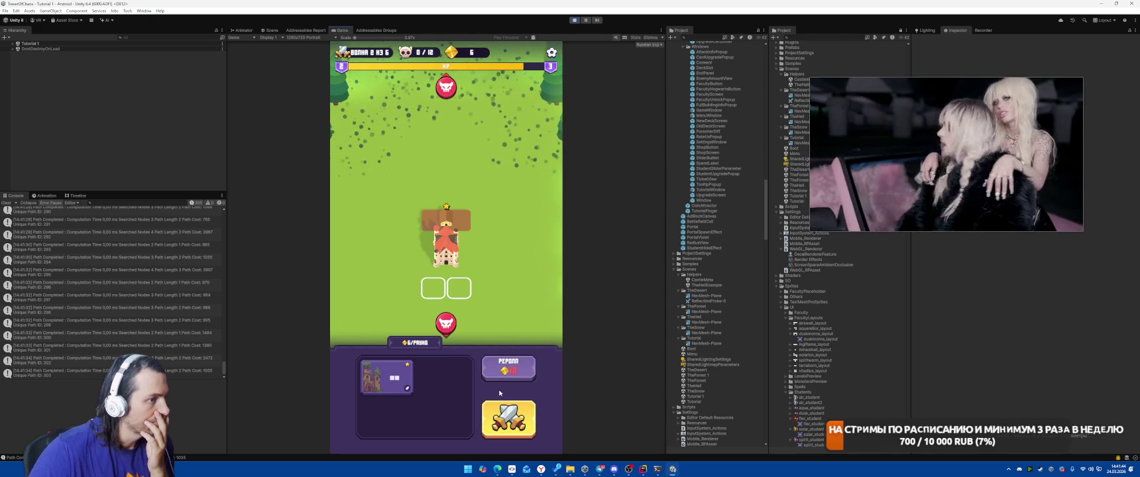
Stop Play mode and return to Rider's recent-files switcher
{"action": "left_click", "coordinate": [574, 20]}
{"action": "left_click", "coordinate": [644, 469]}
{"action": "key", "text": "ctrl+Tab"}
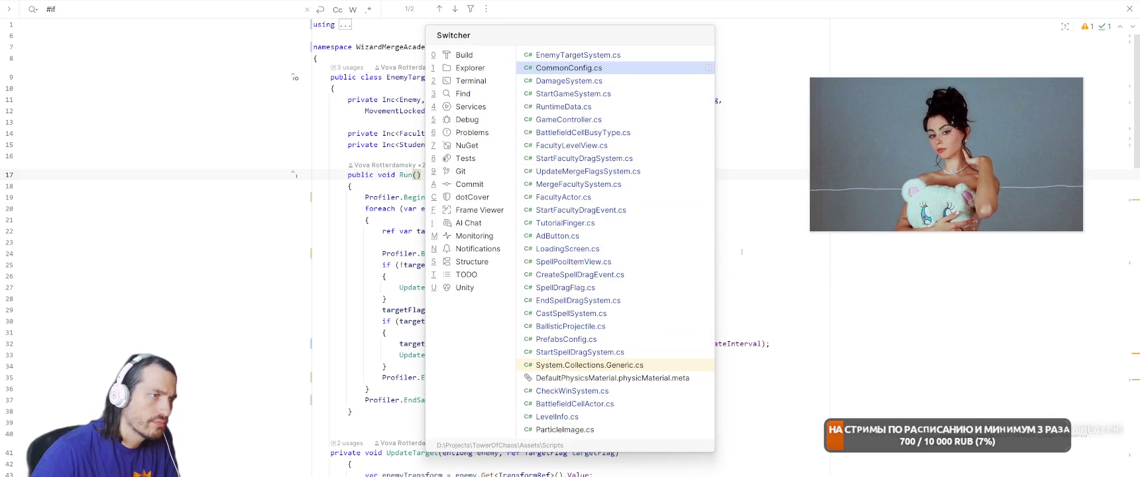
Open StartGameSystem.cs through Search Everywhere with 'Start'
{"action": "key", "text": "Escape"}
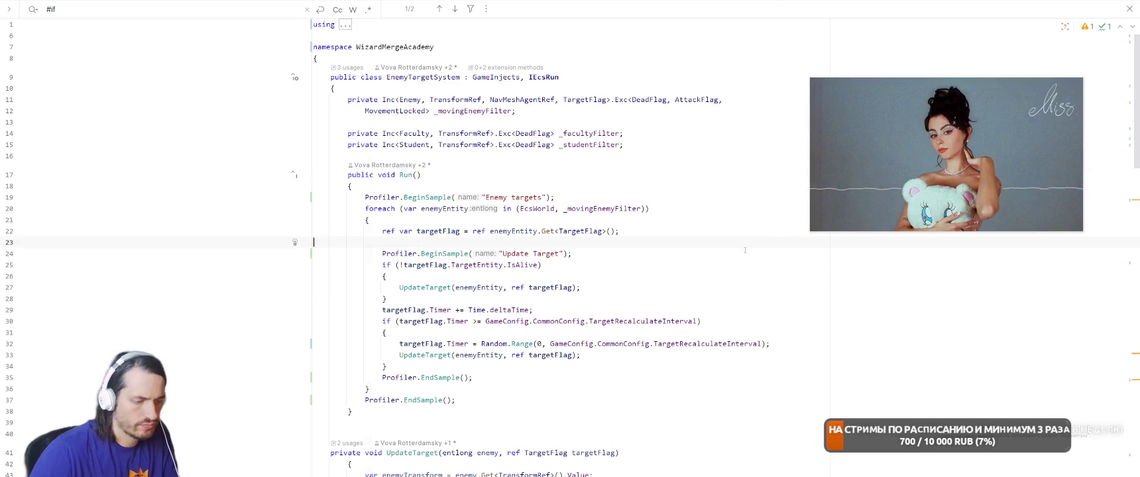
{"action": "key", "text": "shift"}
{"action": "key", "text": "shift"}
{"action": "type", "text": "Start"}
{"action": "key", "text": "Return"}
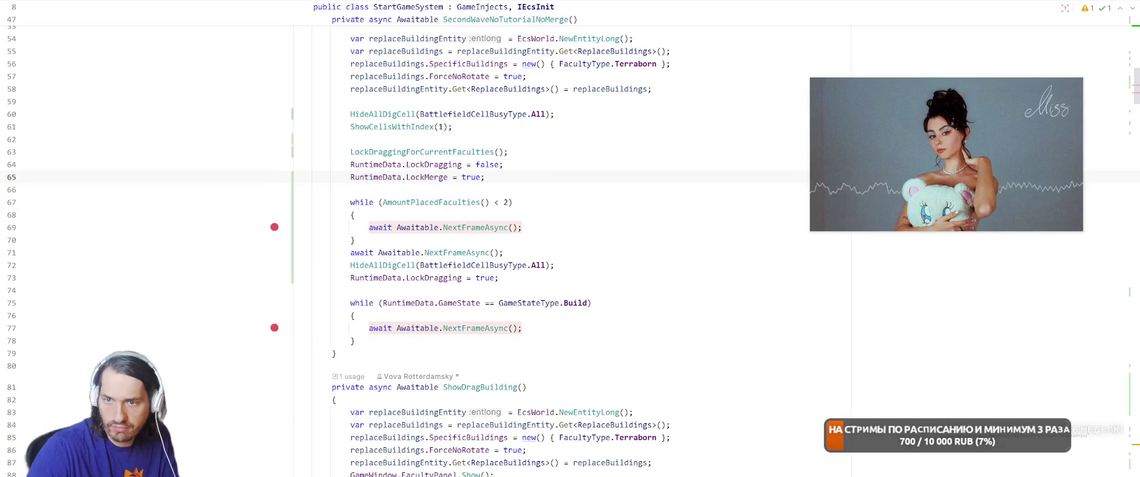
{"action": "left_click", "coordinate": [639, 191]}
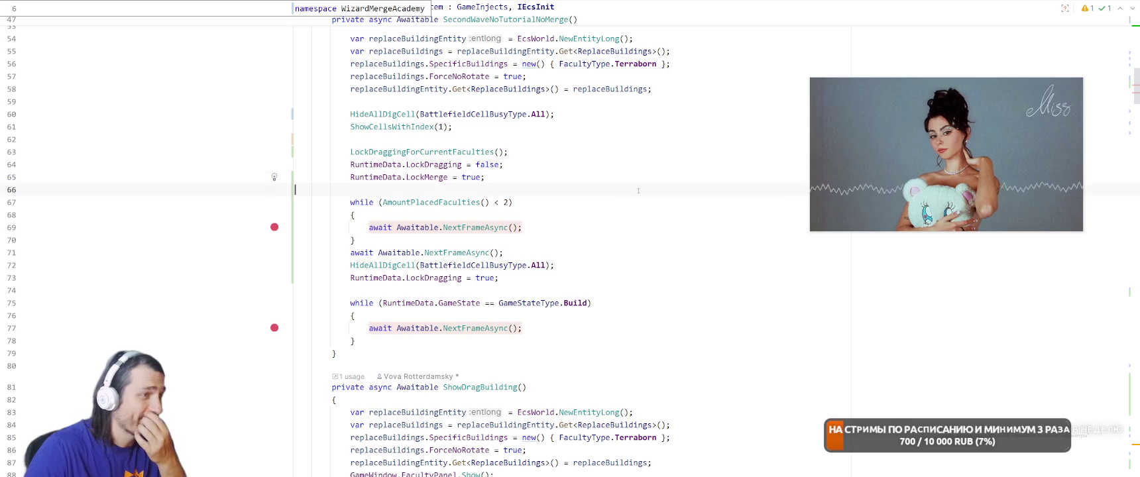
{"action": "scroll", "coordinate": [614, 240], "scroll_direction": "up", "scroll_amount": 8}
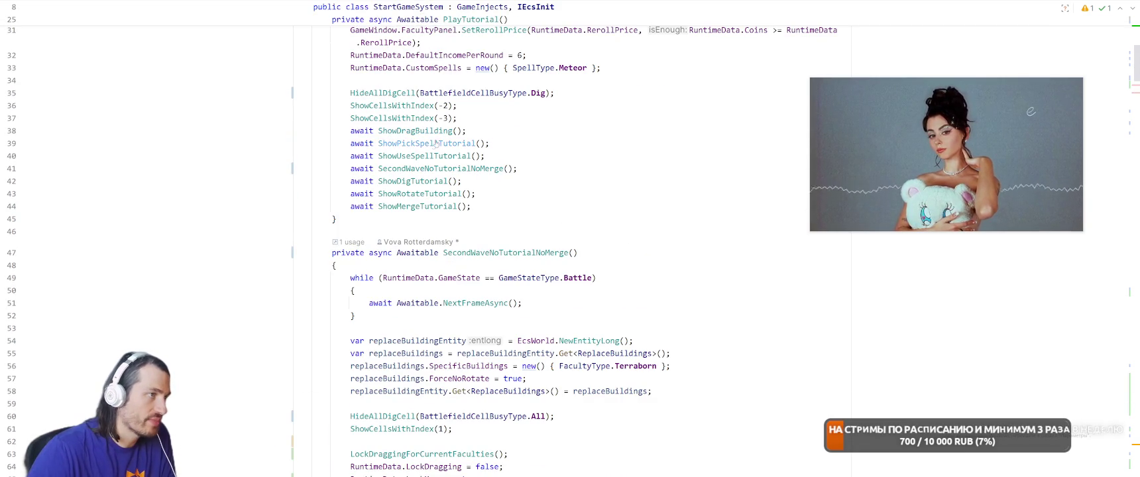
Jump to the ShowDragBuilding method and read through the PlayTutorial sequence
{"action": "left_click", "coordinate": [427, 131], "text": "ctrl"}
{"action": "scroll", "coordinate": [640, 334], "scroll_direction": "down", "scroll_amount": 3}
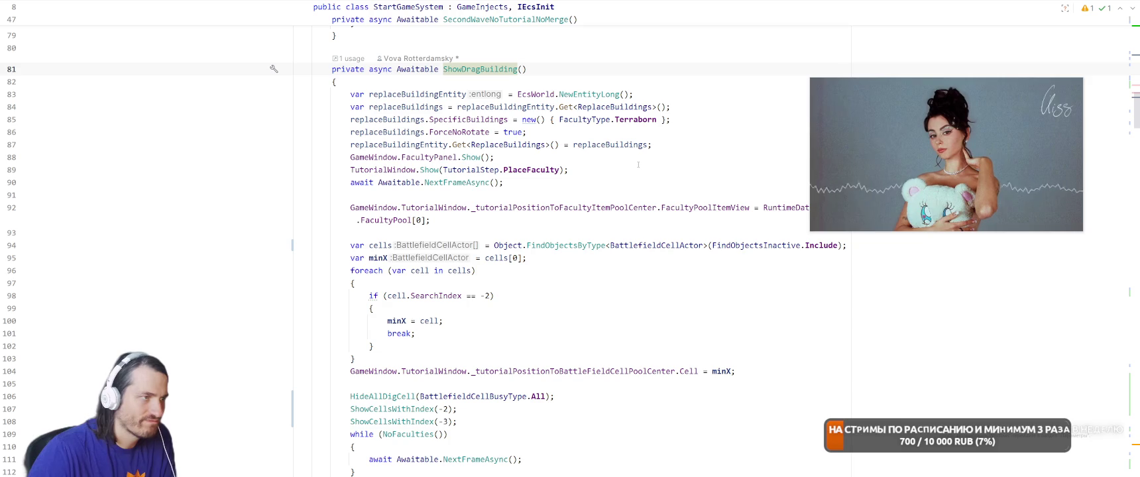
{"action": "scroll", "coordinate": [612, 235], "scroll_direction": "down", "scroll_amount": 3}
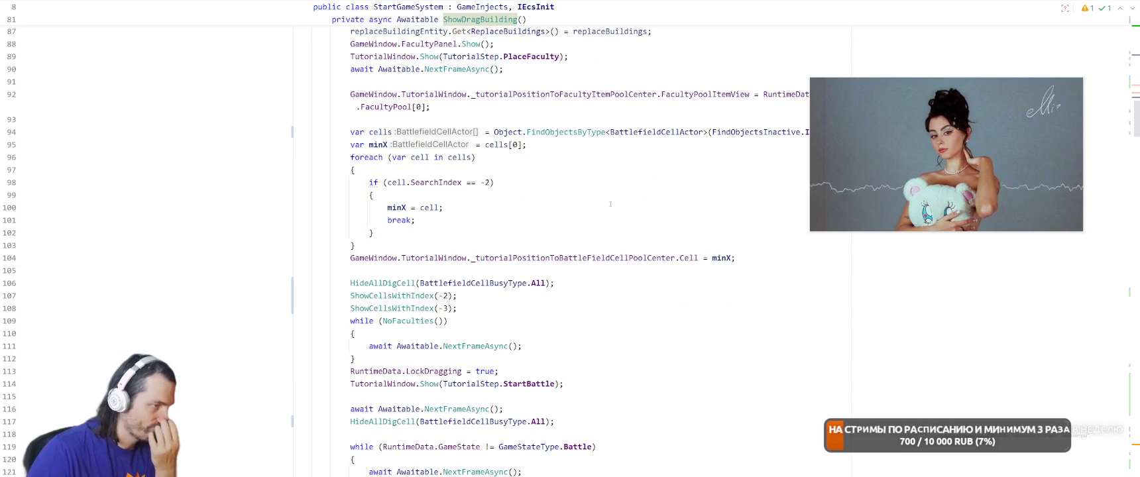
{"action": "scroll", "coordinate": [610, 204], "scroll_direction": "down", "scroll_amount": 2}
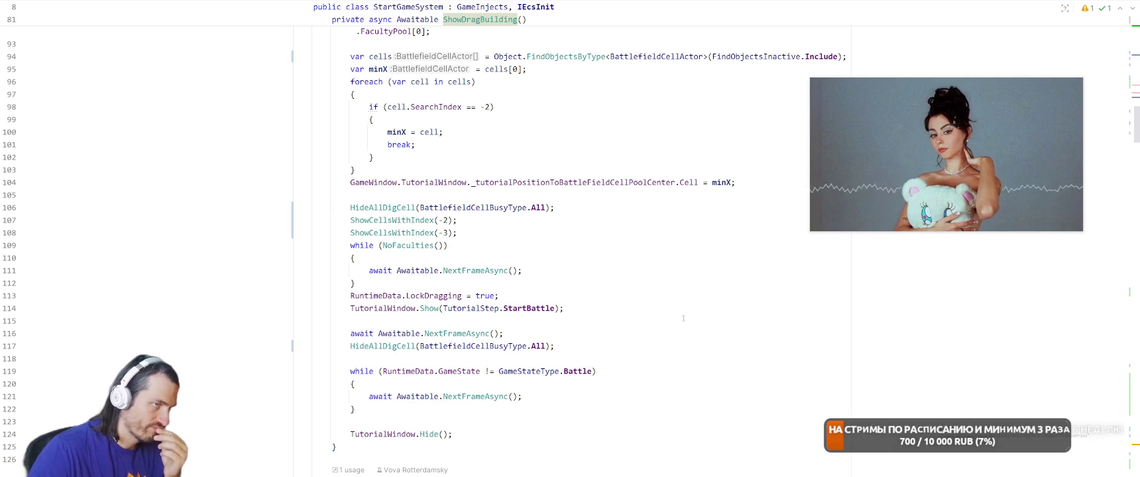
{"action": "scroll", "coordinate": [683, 318], "scroll_direction": "up", "scroll_amount": 6}
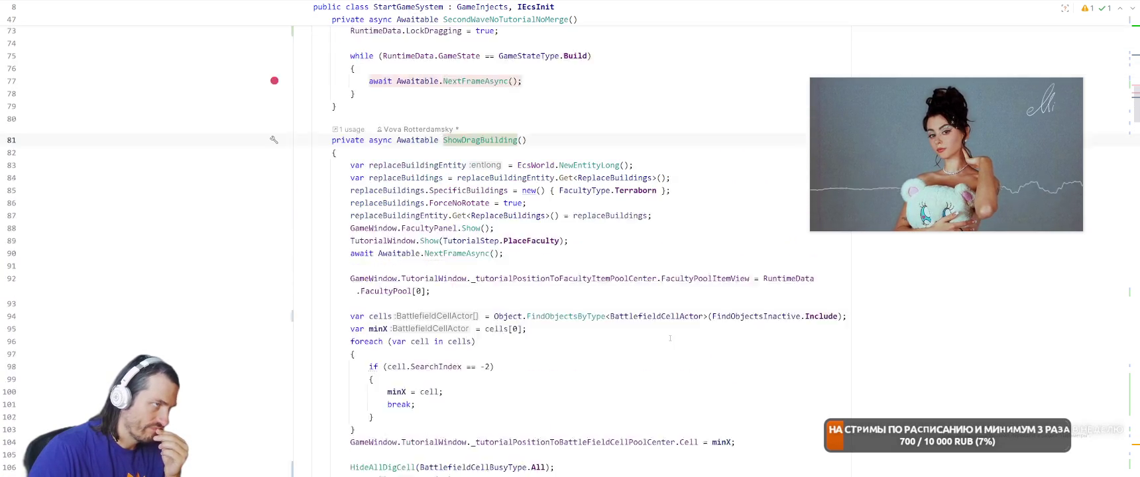
{"action": "scroll", "coordinate": [670, 338], "scroll_direction": "up", "scroll_amount": 10}
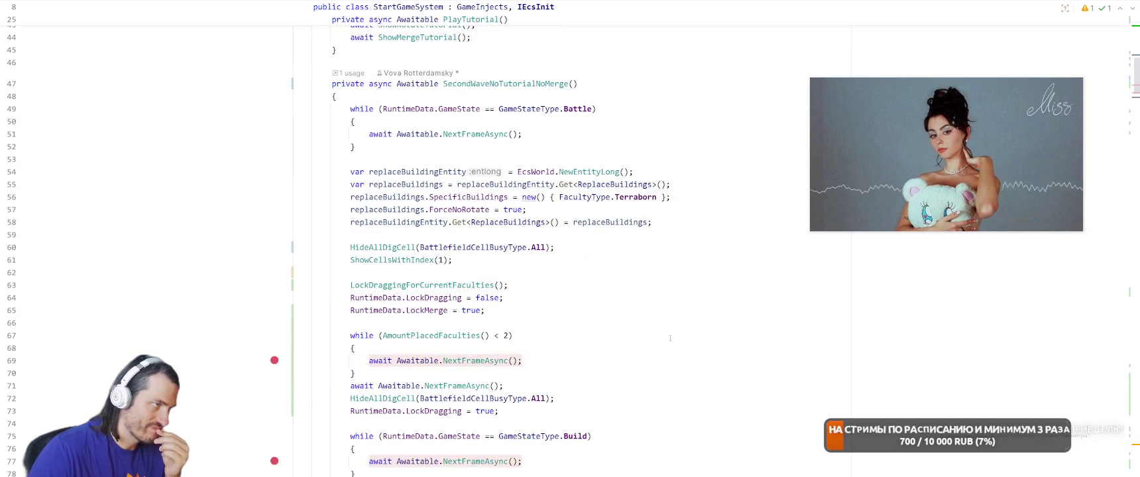
{"action": "scroll", "coordinate": [670, 338], "scroll_direction": "up", "scroll_amount": 8}
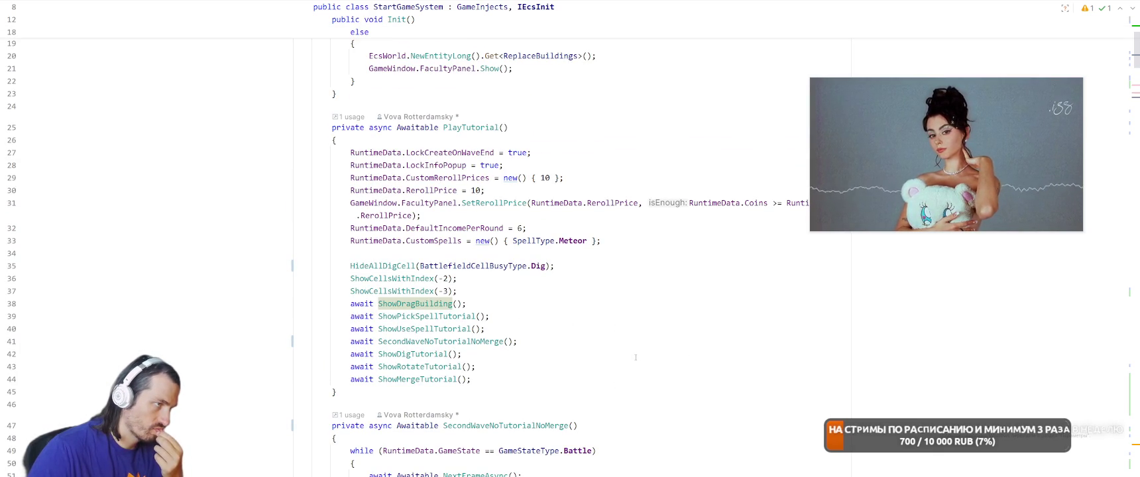
Change RuntimeData.DefaultIncomePerRound from 6 to 0 in PlayTutorial
{"action": "left_click_drag", "start_coordinate": [956, 147], "coordinate": [1002, 98]}
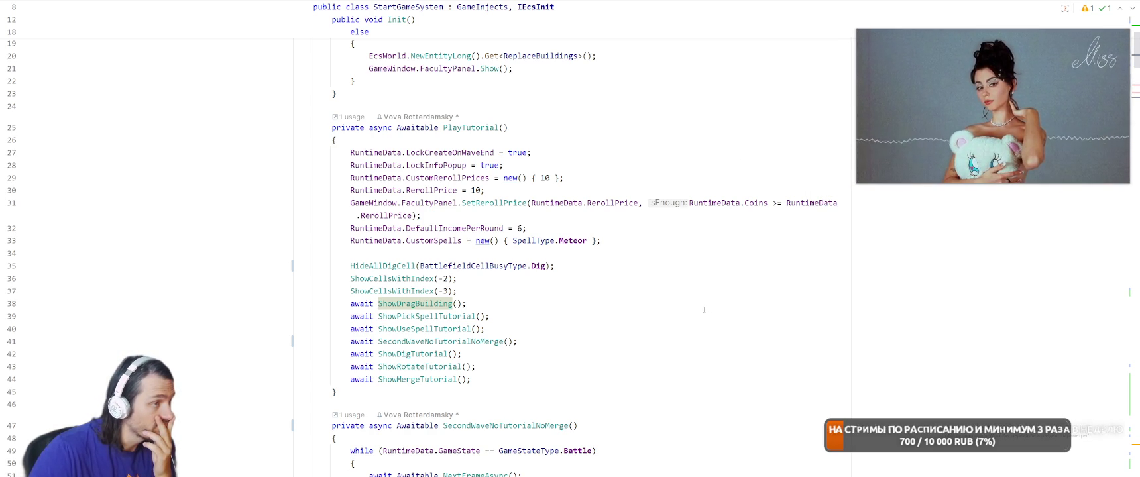
{"action": "scroll", "coordinate": [703, 309], "scroll_direction": "down", "scroll_amount": 4}
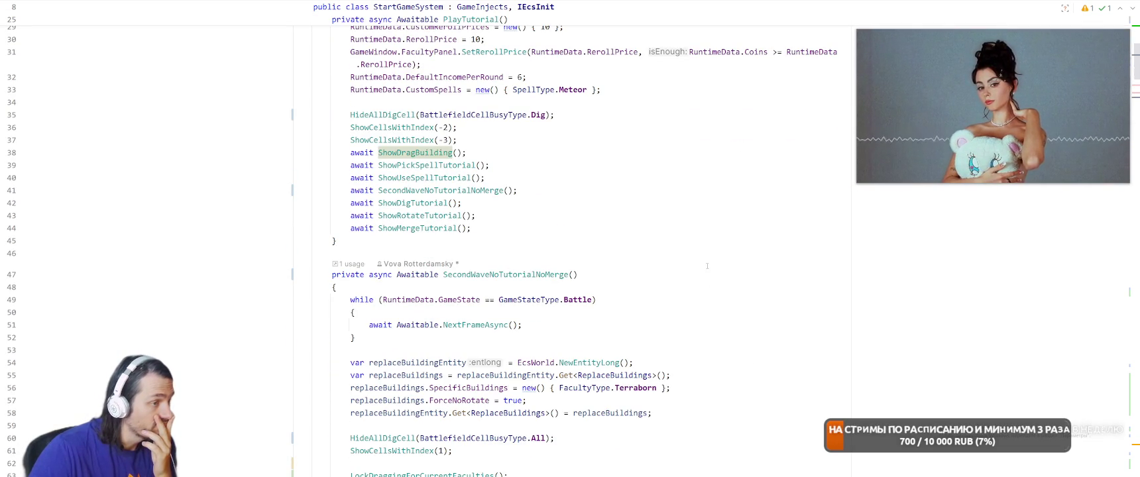
{"action": "scroll", "coordinate": [696, 251], "scroll_direction": "down", "scroll_amount": 1}
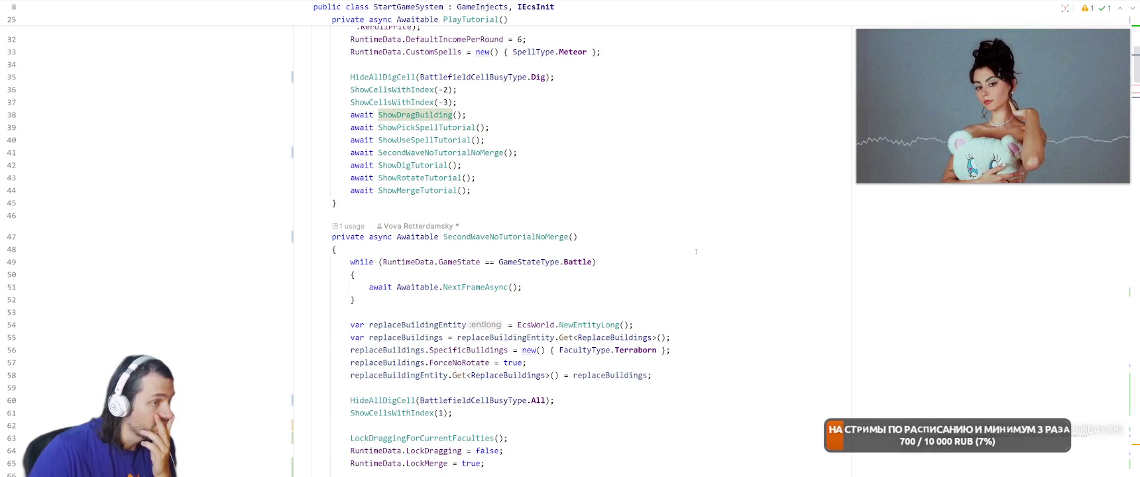
{"action": "scroll", "coordinate": [479, 199], "scroll_direction": "up", "scroll_amount": 4}
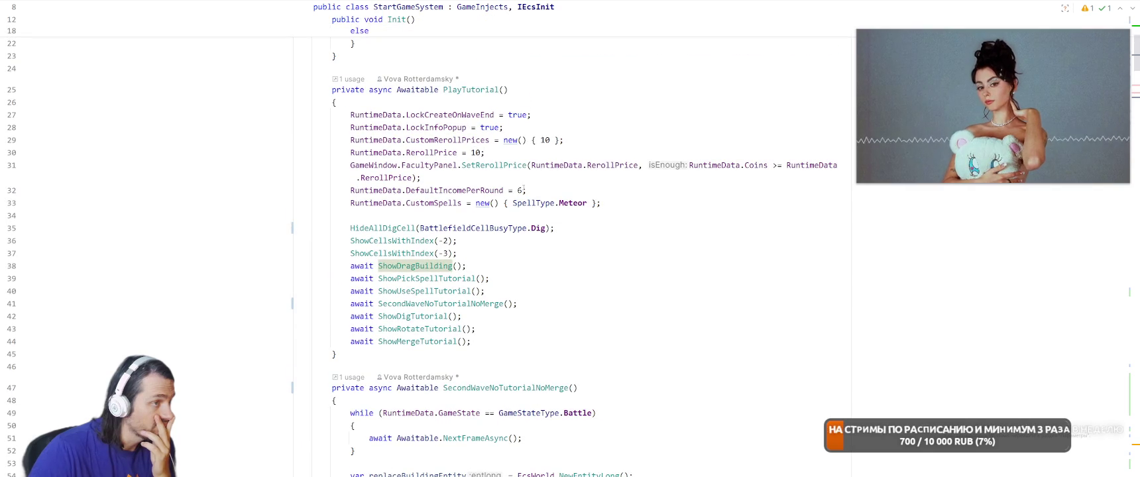
{"action": "double_click", "coordinate": [520, 191]}
{"action": "type", "text": "0"}
Review the SecondWaveNoTutorialNoMerge code further down the file
{"action": "left_click", "coordinate": [662, 300]}
{"action": "scroll", "coordinate": [663, 300], "scroll_direction": "down", "scroll_amount": 5}
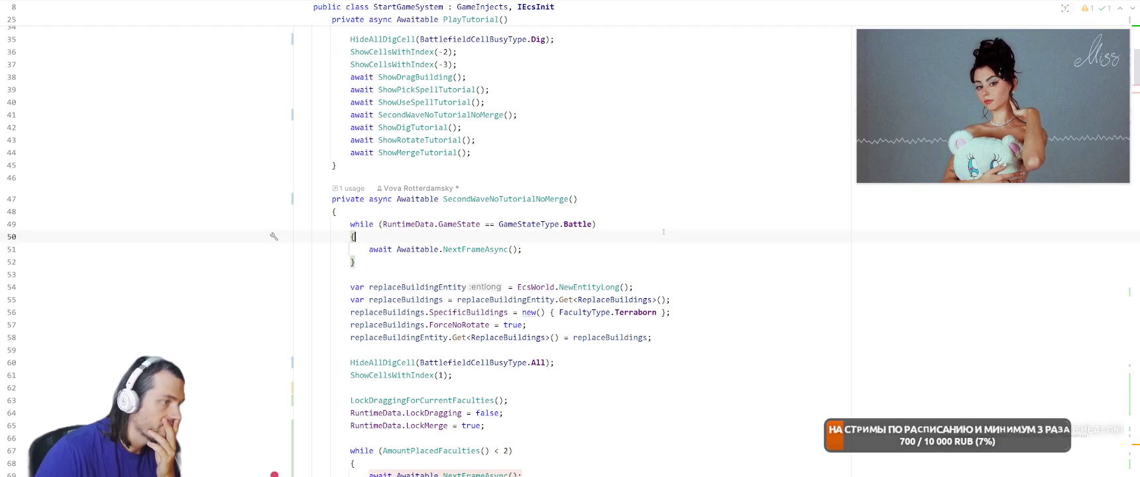
{"action": "scroll", "coordinate": [664, 232], "scroll_direction": "down", "scroll_amount": 1}
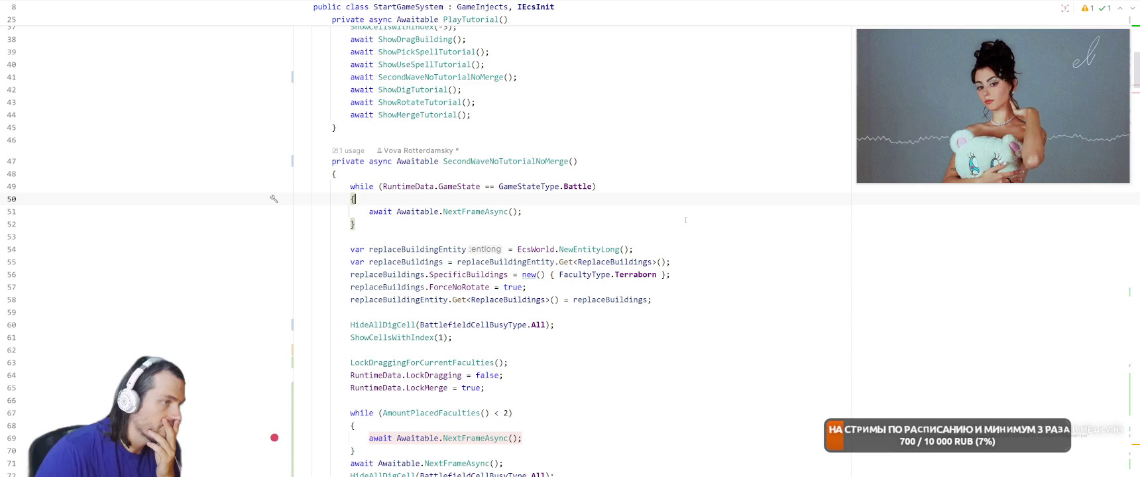
{"action": "scroll", "coordinate": [685, 220], "scroll_direction": "down", "scroll_amount": 4}
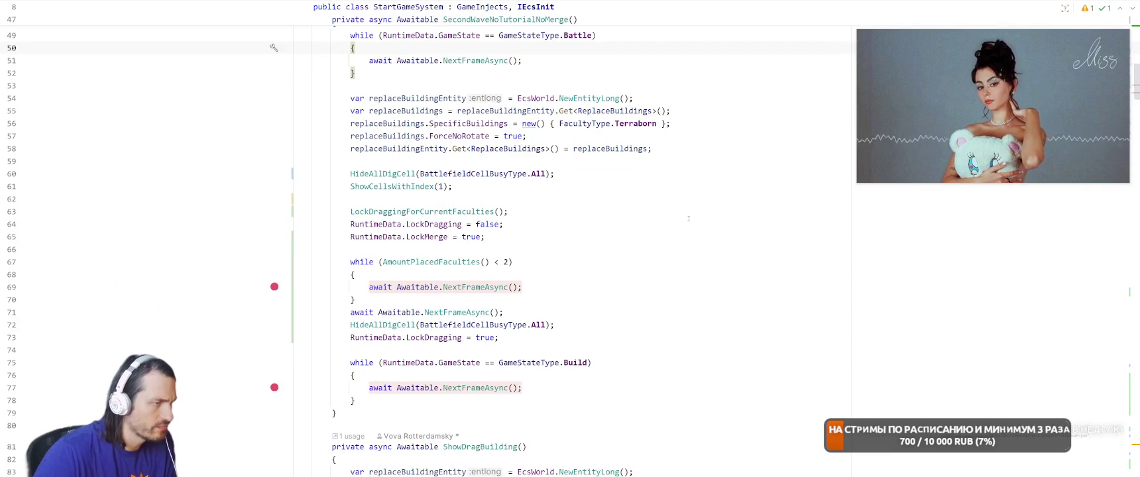
Search the file for 'battle' and step to the Battle match on line 117
{"action": "key", "text": "ctrl+f"}
{"action": "type", "text": "battle"}
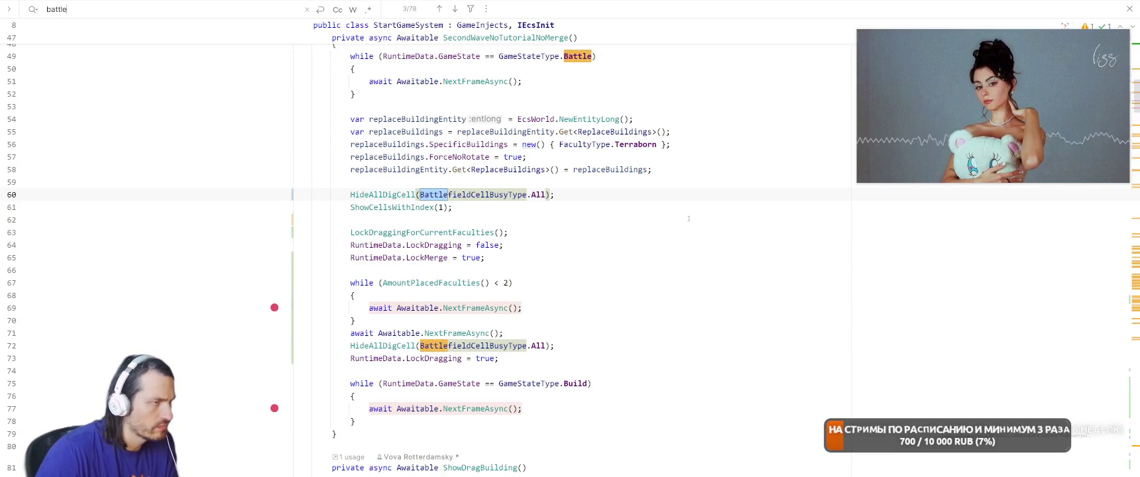
{"action": "key", "text": "Return"}
{"action": "key", "text": "Return"}
{"action": "key", "text": "Return"}
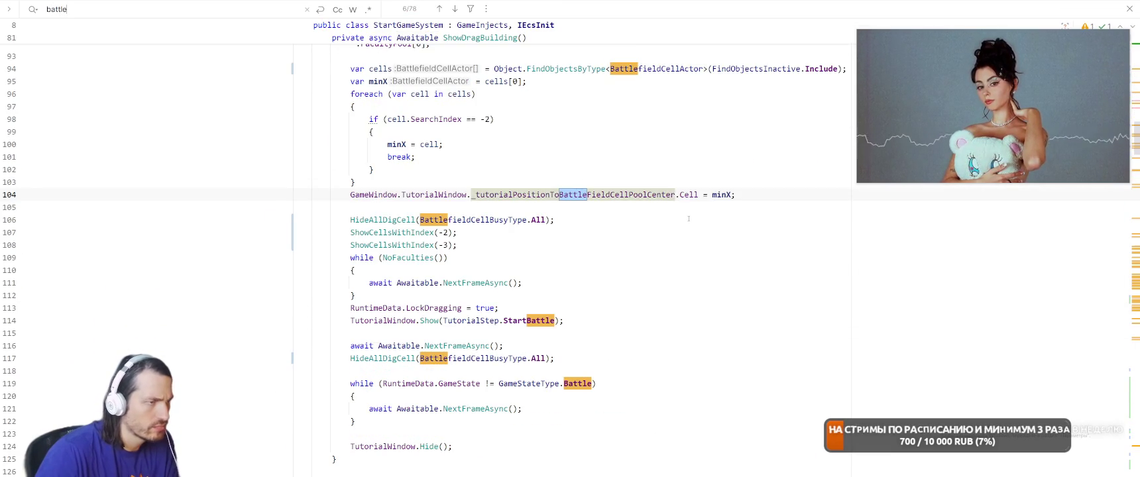
{"action": "key", "text": "Return"}
{"action": "key", "text": "Return"}
{"action": "key", "text": "Return"}
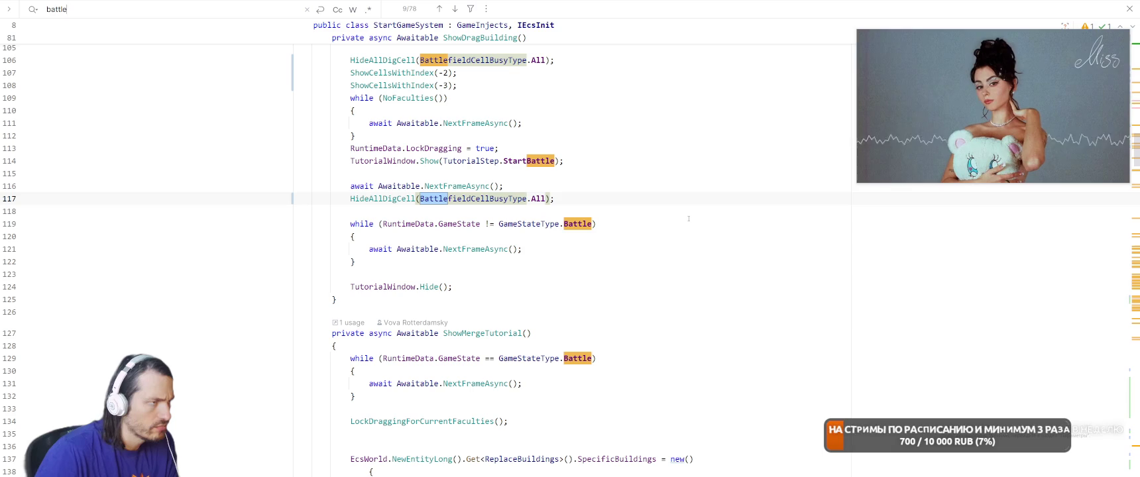
{"action": "key", "text": "Escape"}
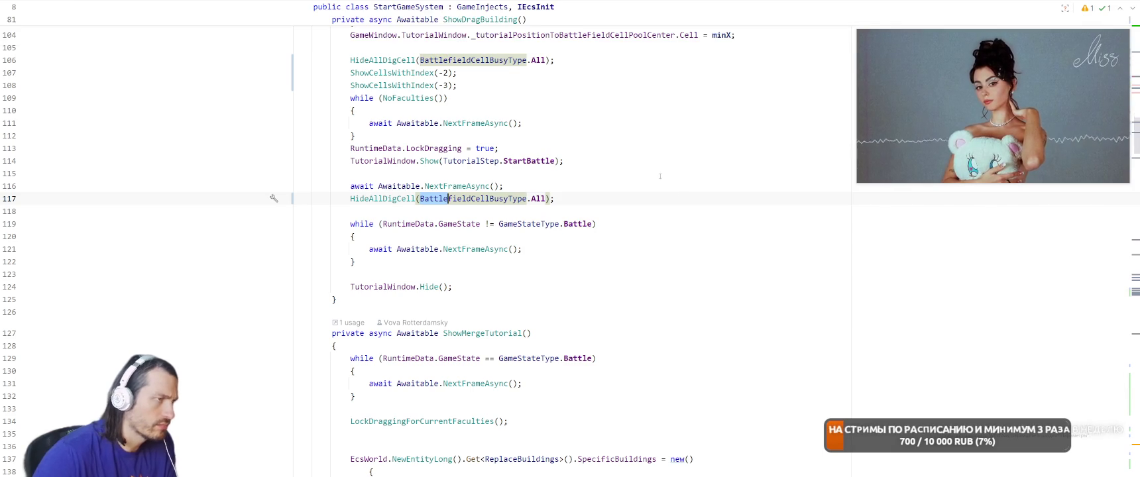
Go to the declaration of the TutorialWindow Show method and inspect it
{"action": "scroll", "coordinate": [664, 181], "scroll_direction": "up", "scroll_amount": 2}
{"action": "left_click", "coordinate": [428, 238]}
{"action": "key", "text": "F12"}
{"action": "scroll", "coordinate": [677, 183], "scroll_direction": "down", "scroll_amount": 4}
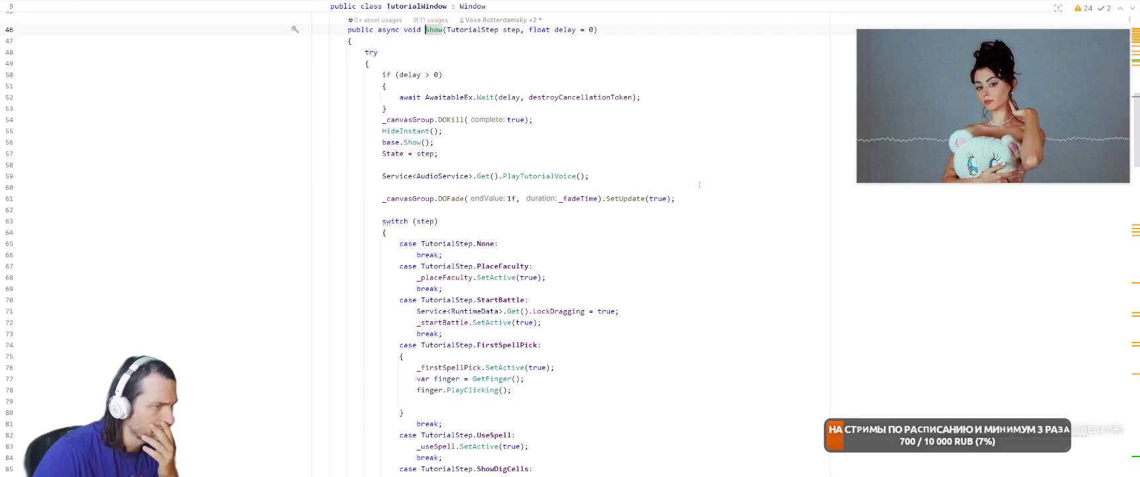
{"action": "scroll", "coordinate": [702, 185], "scroll_direction": "down", "scroll_amount": 4}
{"action": "scroll", "coordinate": [710, 190], "scroll_direction": "up", "scroll_amount": 2}
{"action": "scroll", "coordinate": [709, 190], "scroll_direction": "up", "scroll_amount": 15}
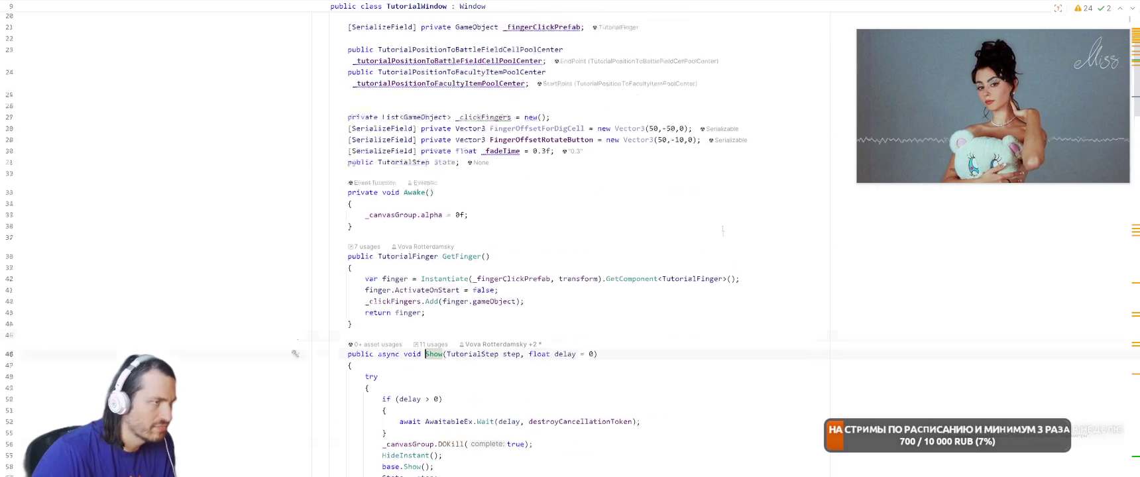
Open the GameWindow class and navigate from it to the FacultyPanel class
{"action": "key", "text": "ctrl+t"}
{"action": "type", "text": "Star"}
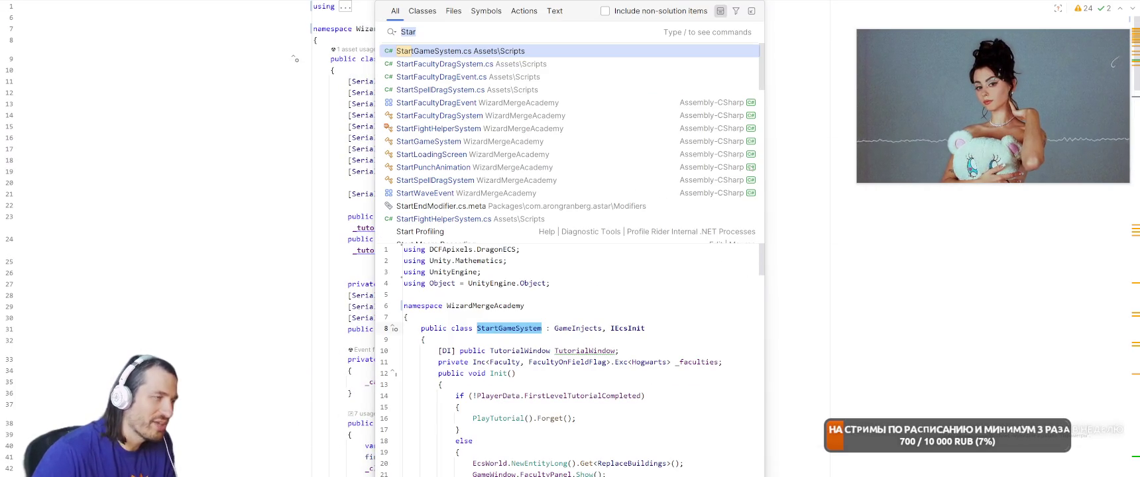
{"action": "type", "text": "GameWindow"}
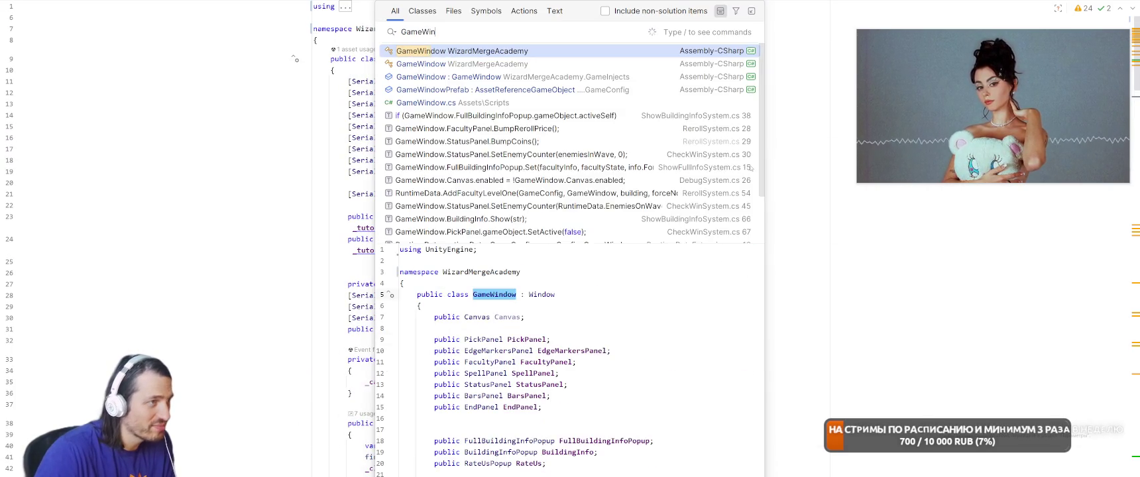
{"action": "key", "text": "Return"}
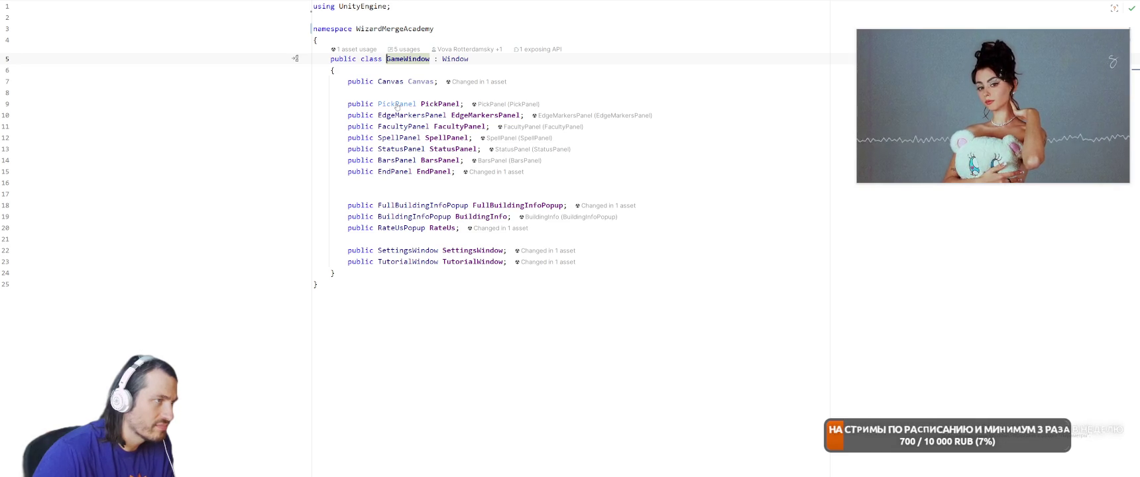
{"action": "left_click", "coordinate": [396, 104], "text": "ctrl"}
{"action": "key", "text": "ctrl+minus"}
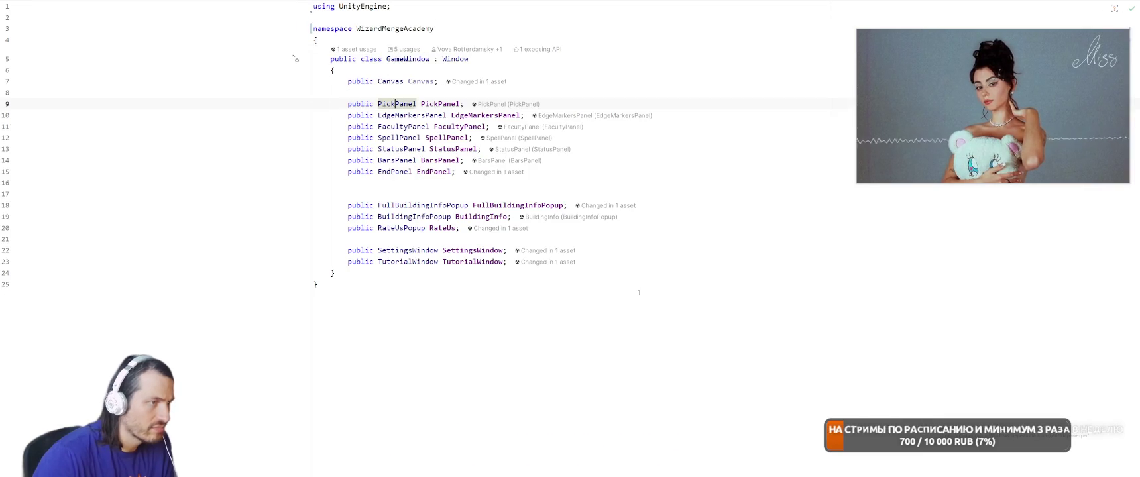
{"action": "left_click", "coordinate": [406, 126], "text": "ctrl"}
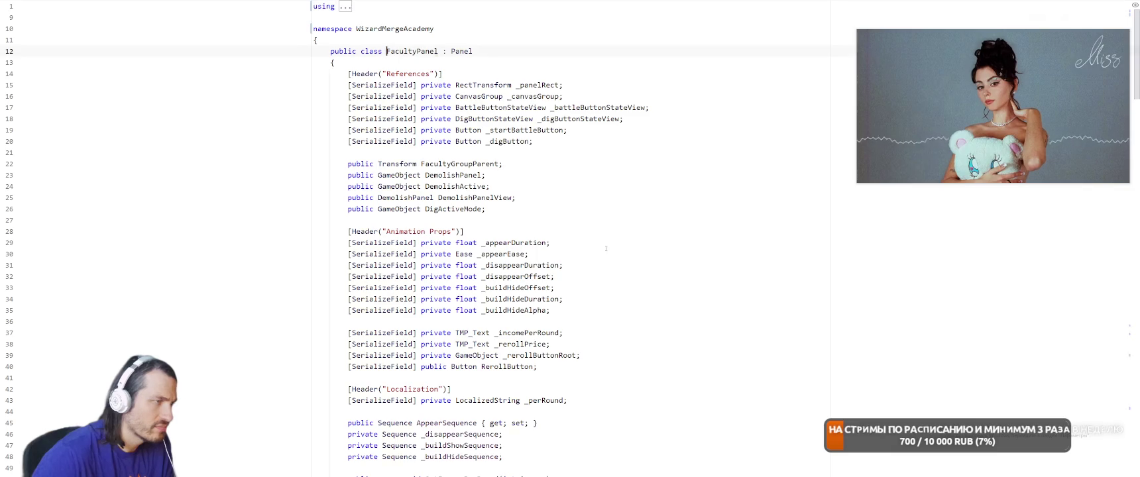
Find the seven usages of SwitchBattleButtonState and open the one in ShowMergeTutorial
{"action": "scroll", "coordinate": [746, 307], "scroll_direction": "down", "scroll_amount": 10}
{"action": "scroll", "coordinate": [749, 291], "scroll_direction": "down", "scroll_amount": 1}
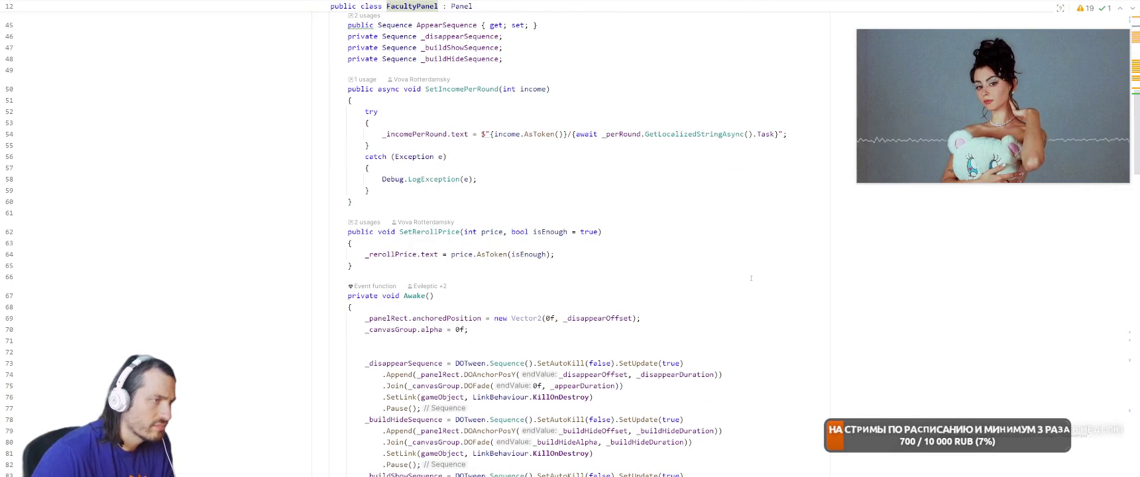
{"action": "scroll", "coordinate": [751, 279], "scroll_direction": "down", "scroll_amount": 12}
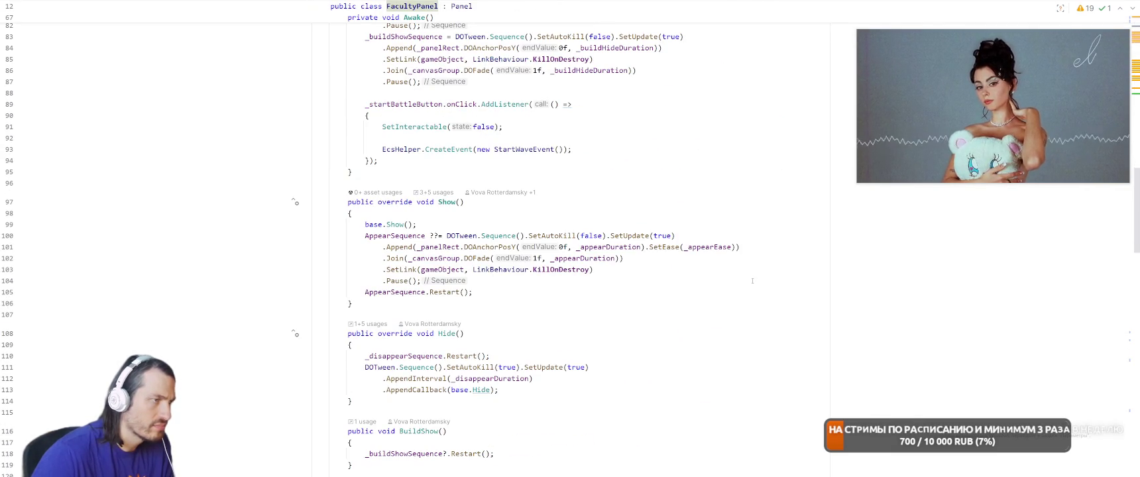
{"action": "scroll", "coordinate": [752, 281], "scroll_direction": "down", "scroll_amount": 9}
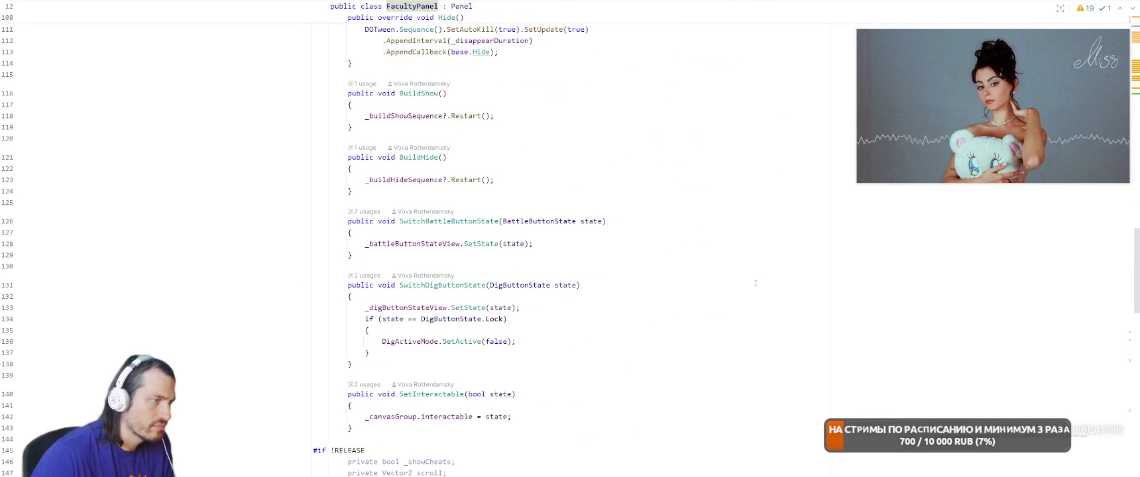
{"action": "right_click", "coordinate": [460, 221]}
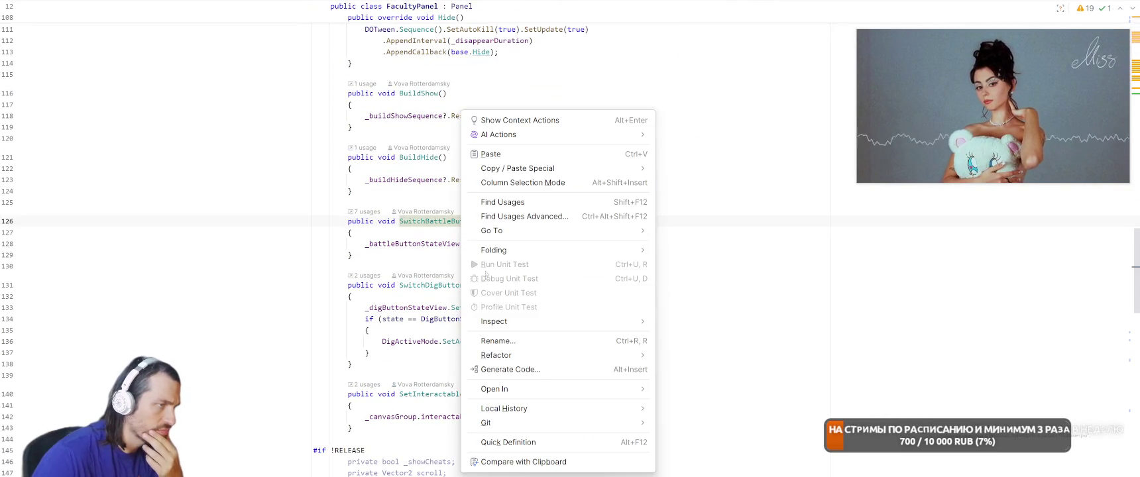
{"action": "left_click", "coordinate": [504, 217]}
{"action": "key", "text": "Down"}
{"action": "key", "text": "Down"}
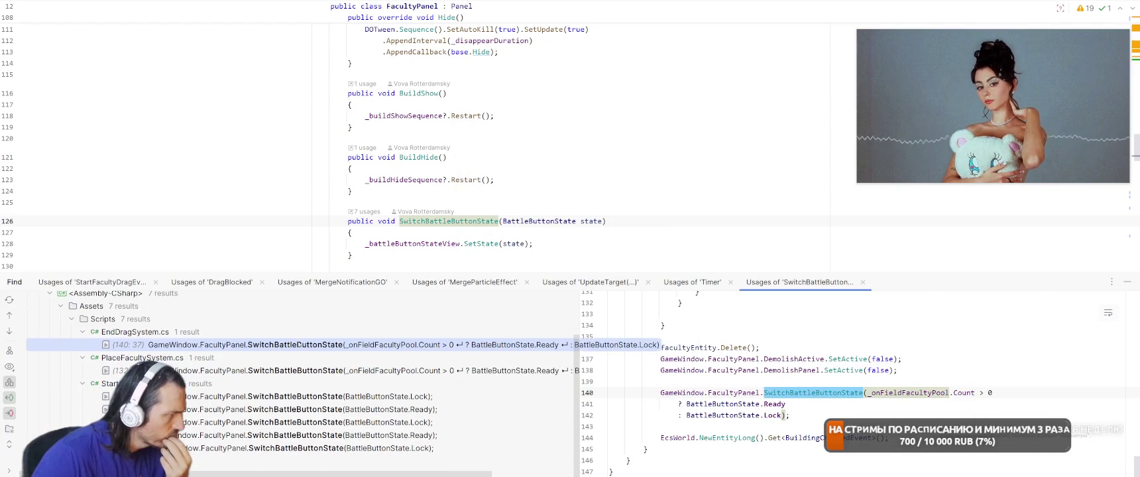
{"action": "key", "text": "Return"}
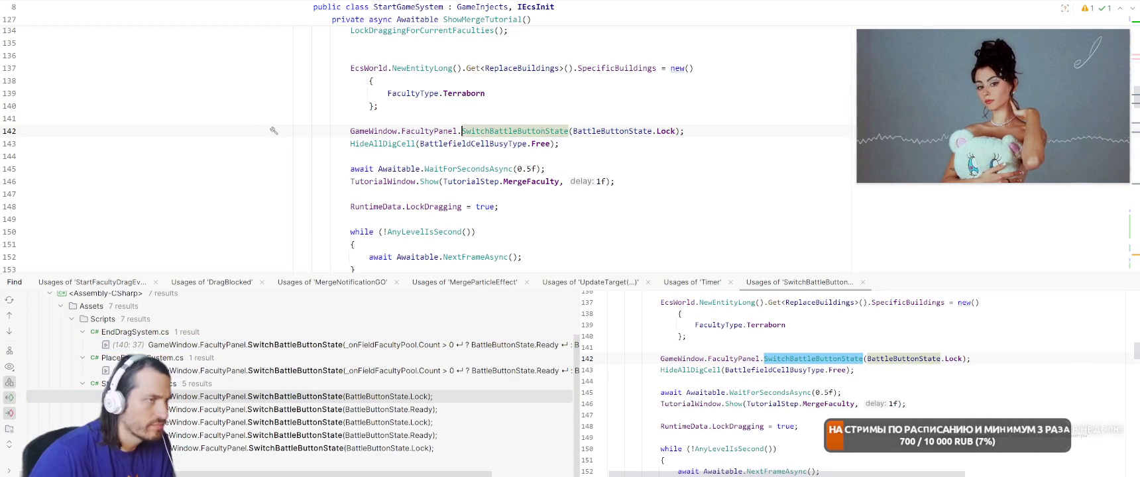
Copy the SwitchBattleButtonState(BattleButtonState.Lock) line and paste it after LockMerge = true
{"action": "key", "text": "End"}
{"action": "key", "text": "shift+Home"}
{"action": "key", "text": "ctrl+c"}
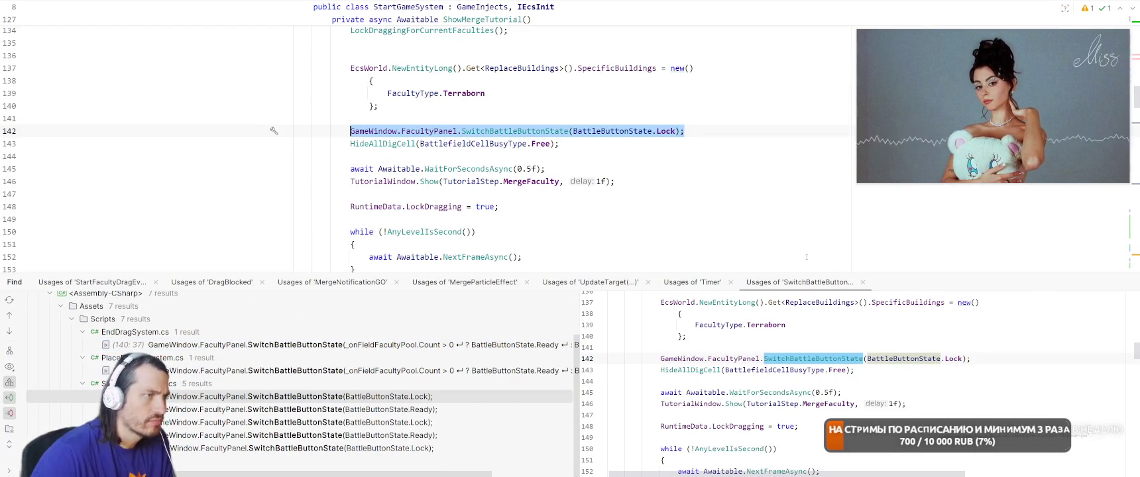
{"action": "left_click", "coordinate": [1127, 282]}
{"action": "scroll", "coordinate": [696, 283], "scroll_direction": "down", "scroll_amount": 5}
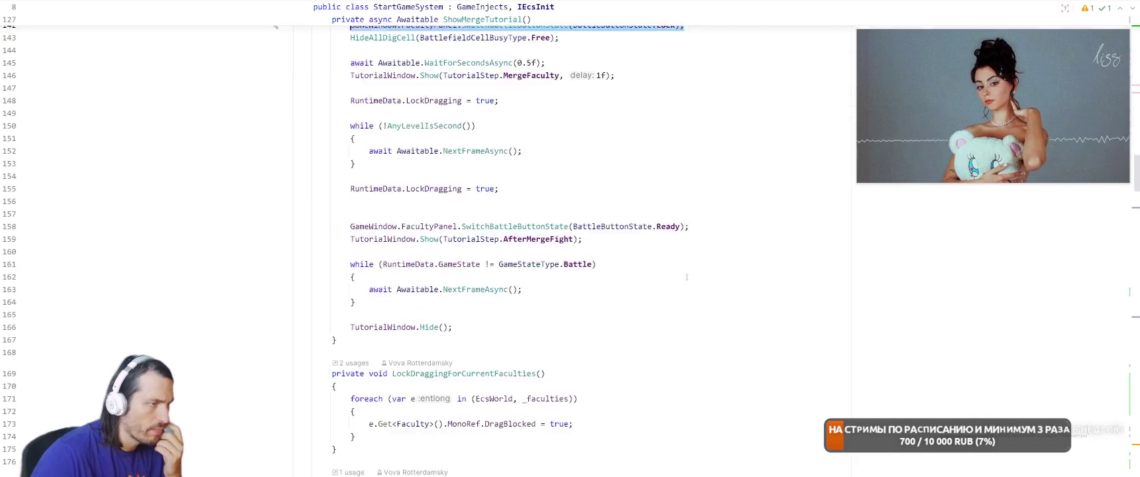
{"action": "scroll", "coordinate": [696, 283], "scroll_direction": "up", "scroll_amount": 8}
{"action": "scroll", "coordinate": [696, 283], "scroll_direction": "up", "scroll_amount": 10}
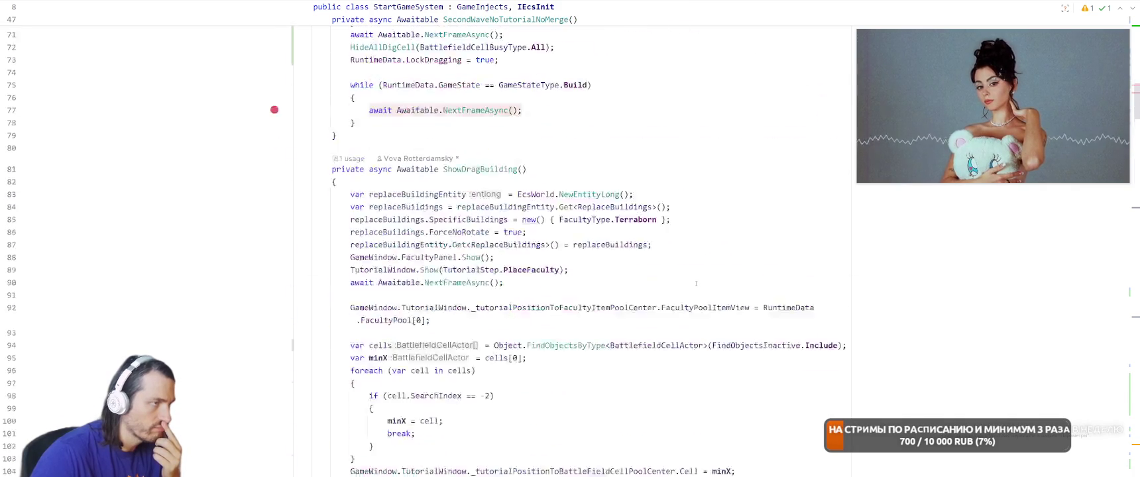
{"action": "scroll", "coordinate": [695, 283], "scroll_direction": "up", "scroll_amount": 7}
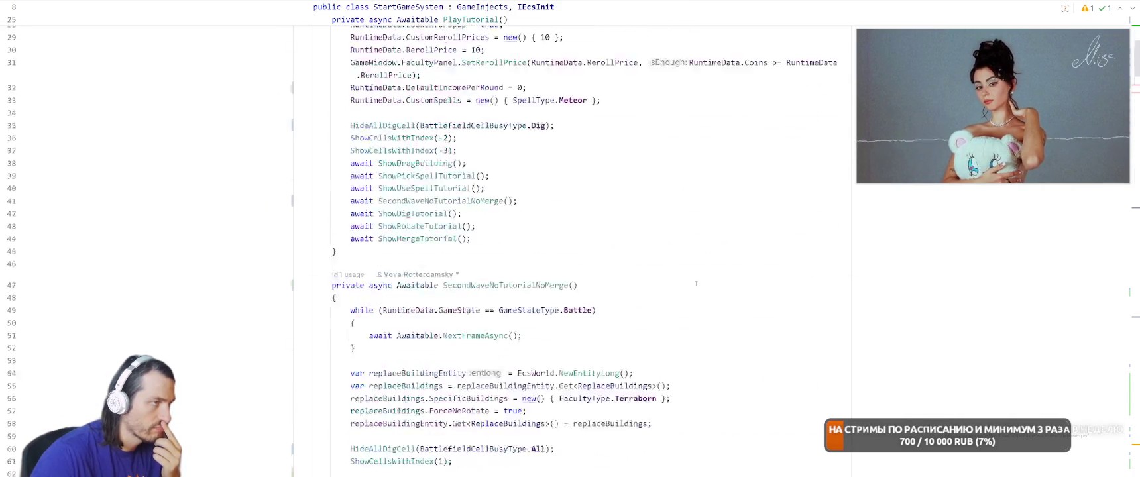
{"action": "scroll", "coordinate": [689, 300], "scroll_direction": "down", "scroll_amount": 3}
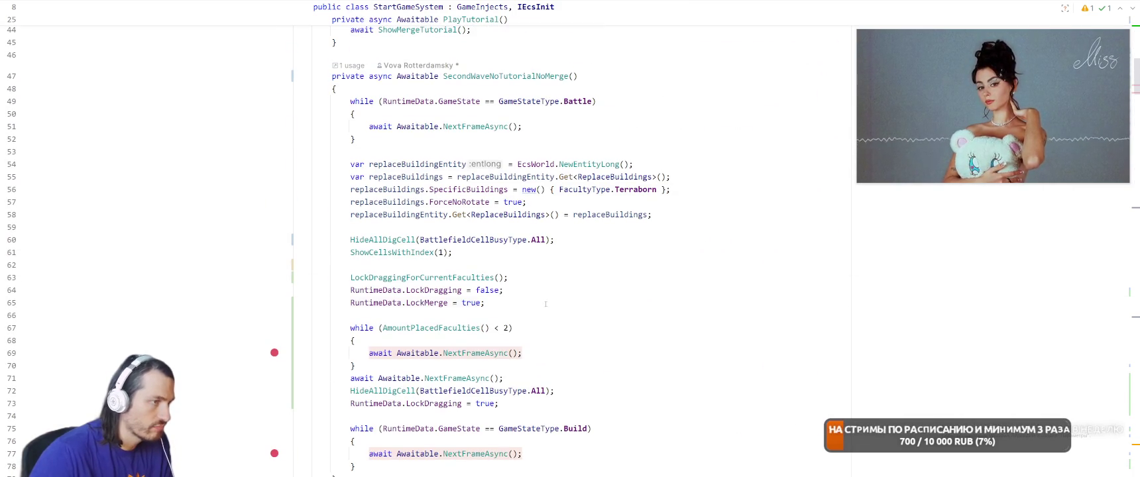
{"action": "key", "text": "Return"}
{"action": "key", "text": "ctrl+v"}
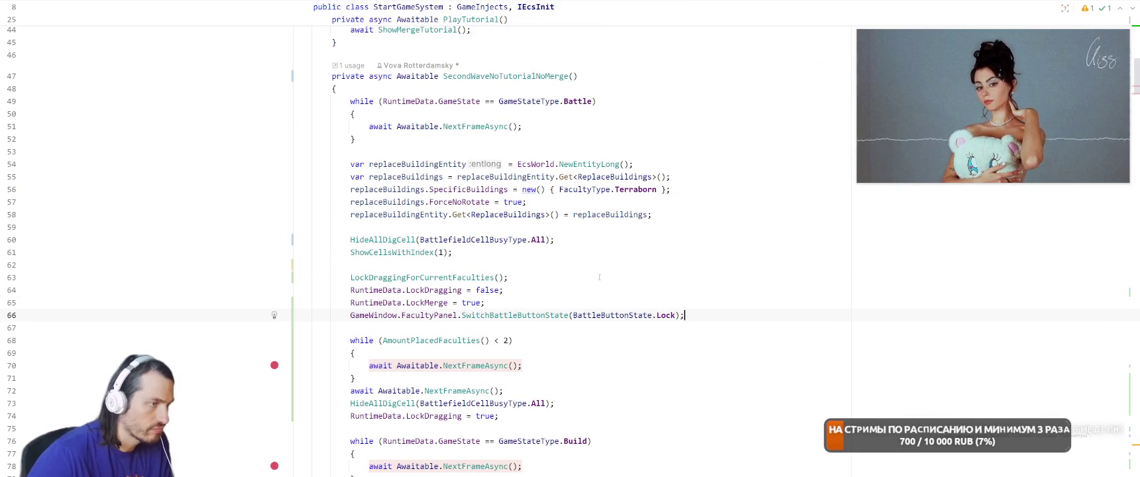
Paste another copy of the lock call on a new line after LockDragging = true
{"action": "scroll", "coordinate": [629, 292], "scroll_direction": "down", "scroll_amount": 3}
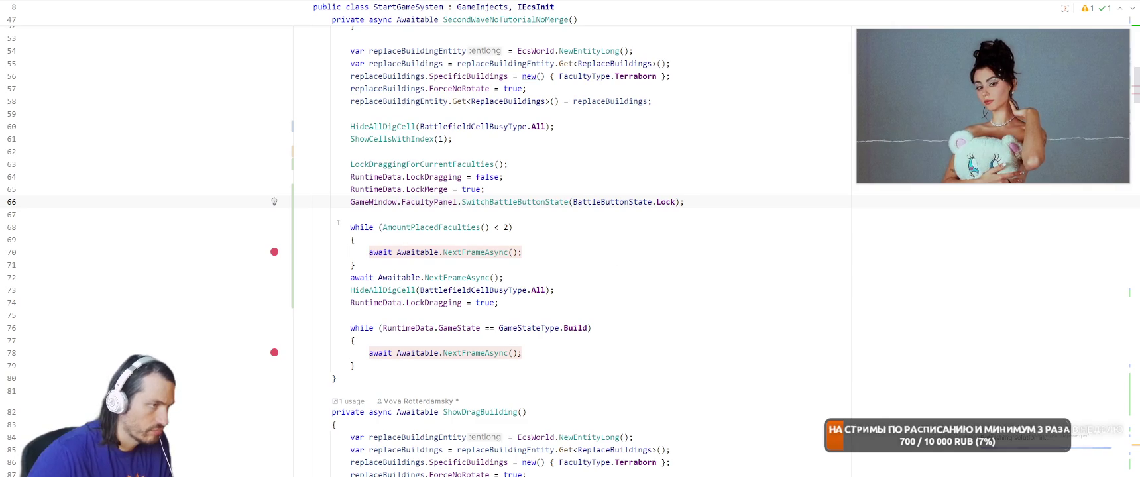
{"action": "left_click_drag", "start_coordinate": [348, 202], "coordinate": [687, 201]}
{"action": "left_click", "coordinate": [529, 302]}
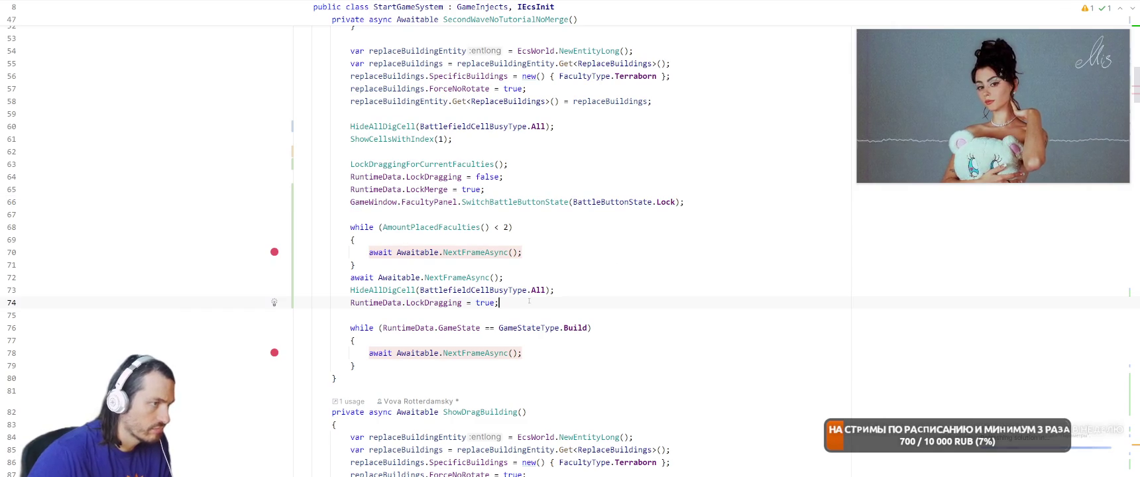
{"action": "key", "text": "Return"}
{"action": "key", "text": "ctrl+v"}
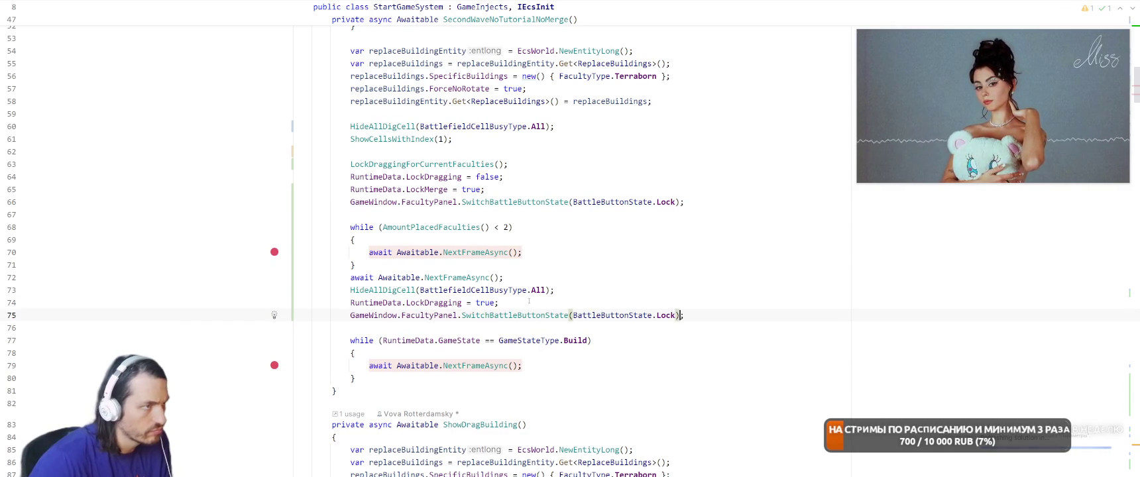
{"action": "scroll", "coordinate": [529, 301], "scroll_direction": "up", "scroll_amount": 4}
{"action": "scroll", "coordinate": [661, 350], "scroll_direction": "down", "scroll_amount": 3}
Change the new call's state from Lock to Ready and remove the stray line
{"action": "double_click", "coordinate": [661, 350]}
{"action": "key", "text": "BackSpace"}
{"action": "key", "text": "ctrl+space"}
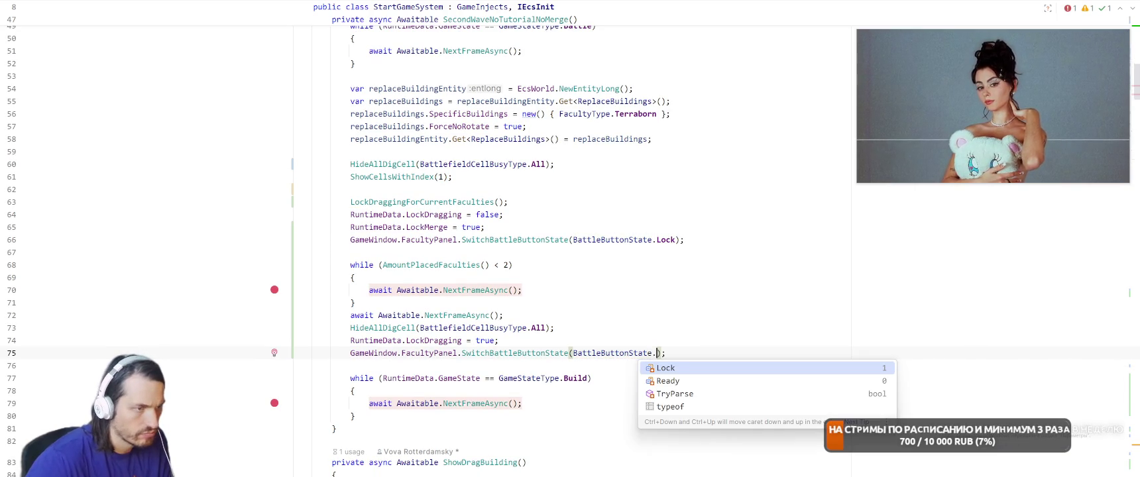
{"action": "key", "text": "Down"}
{"action": "key", "text": "Return"}
{"action": "key", "text": "End"}
{"action": "key", "text": "Return"}
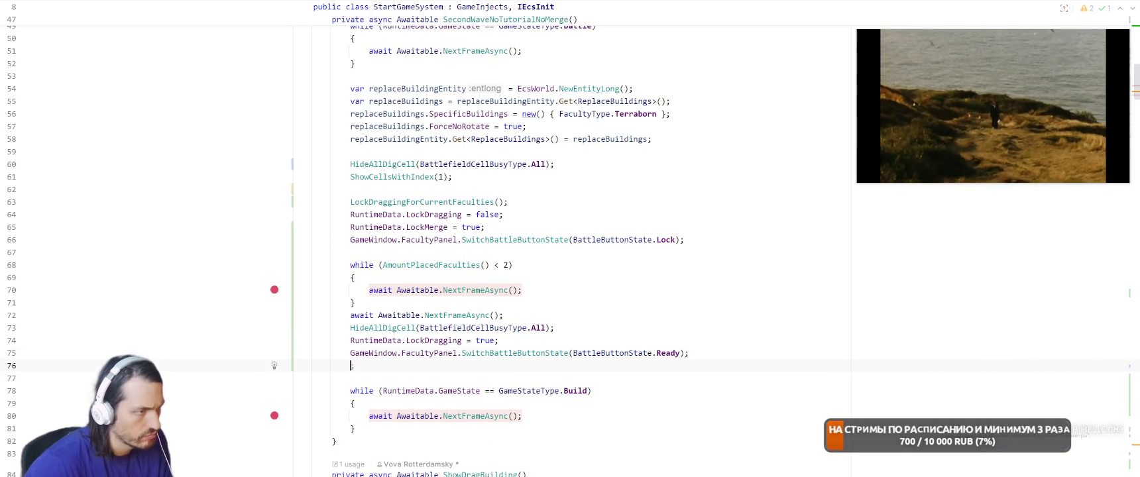
{"action": "left_click", "coordinate": [351, 340]}
{"action": "left_click", "coordinate": [350, 353]}
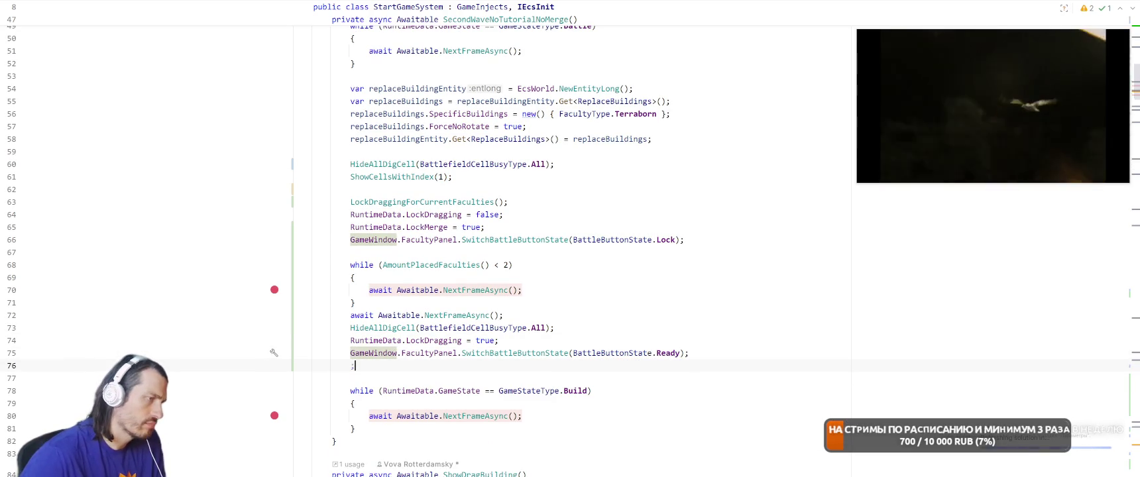
{"action": "key", "text": "BackSpace"}
{"action": "key", "text": "BackSpace"}
{"action": "left_click", "coordinate": [641, 292]}
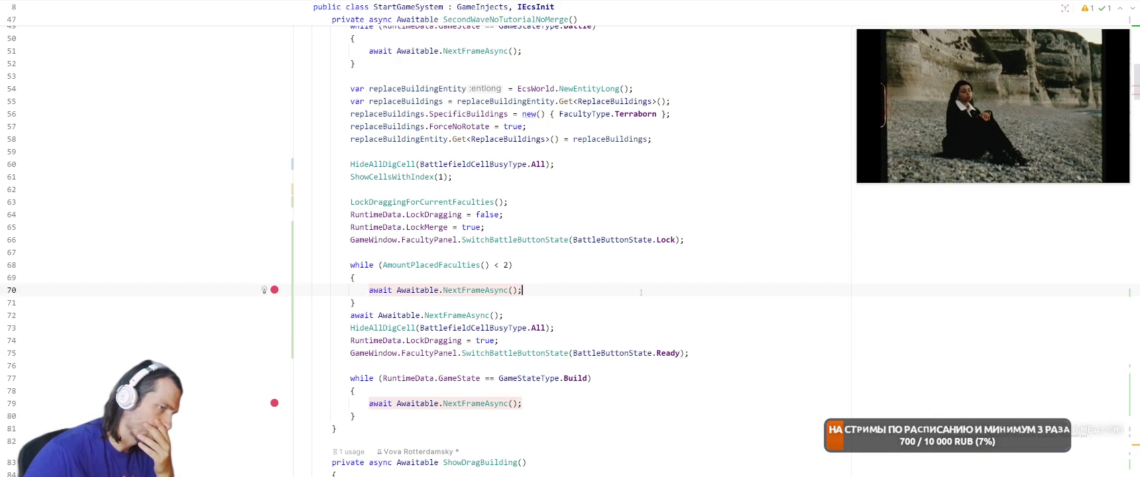
Add TutorialWindow.Show(TutorialStep.StartBattle) on a new line after the Ready call
{"action": "key", "text": "Return"}
{"action": "type", "text": "Tut"}
{"action": "key", "text": "Return"}
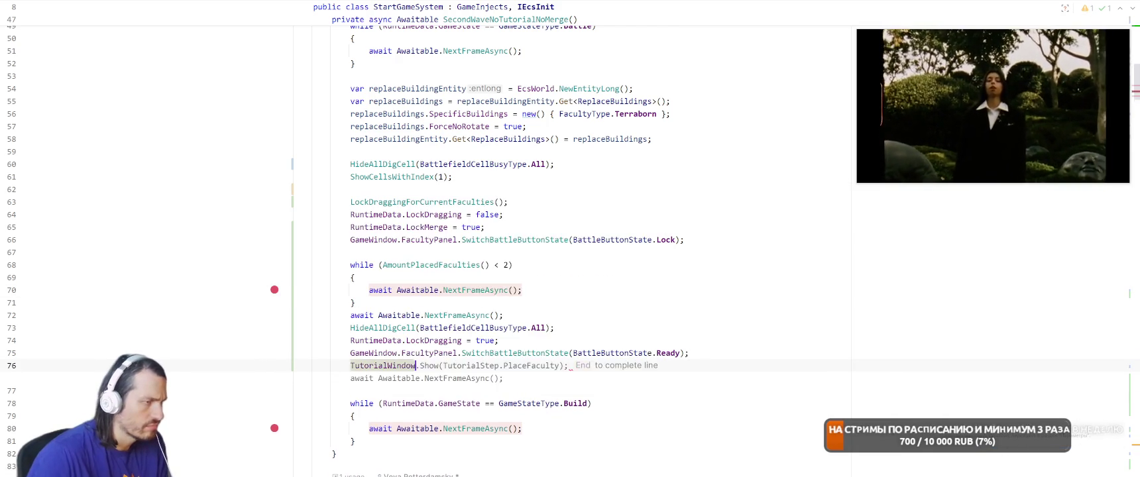
{"action": "type", "text": ".Sho"}
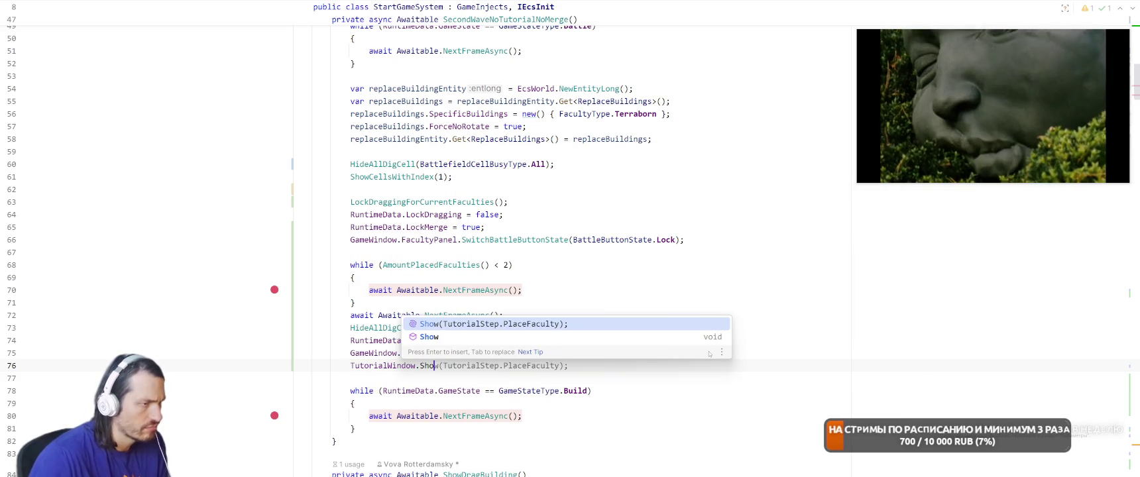
{"action": "key", "text": "Return"}
{"action": "double_click", "coordinate": [532, 365]}
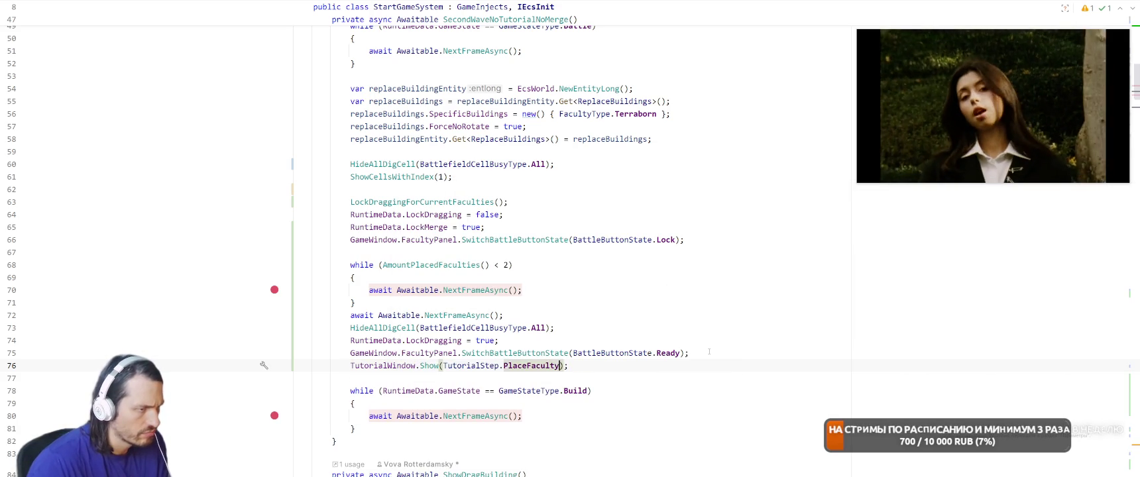
{"action": "type", "text": "Sta"}
{"action": "key", "text": "Return"}
{"action": "key", "text": "End"}
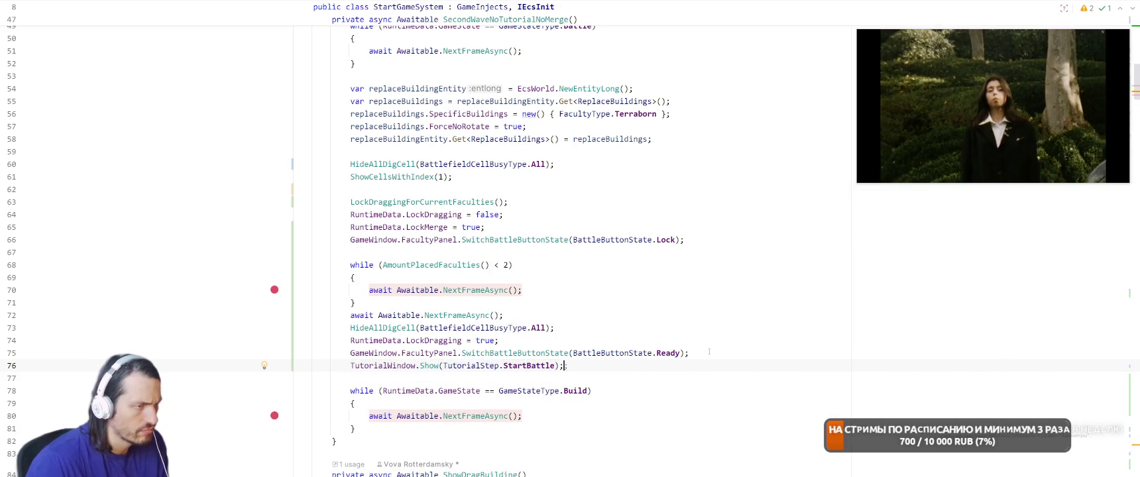
{"action": "key", "text": "alt+Tab"}
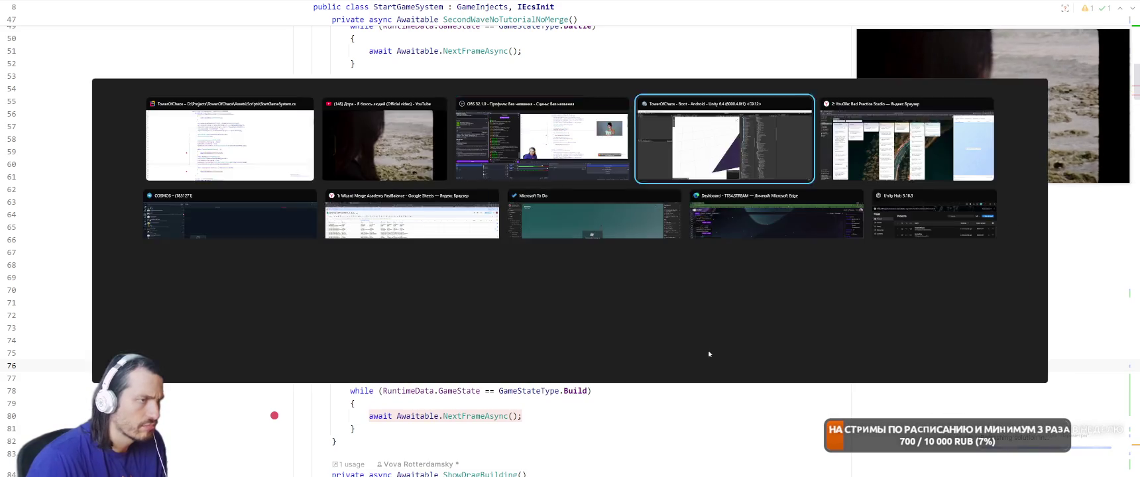
Check the end of line 68, then return to Unity and start Play mode
{"action": "key", "text": "alt+Tab"}
{"action": "key", "text": "alt+Tab"}
{"action": "key", "text": "alt+Tab"}
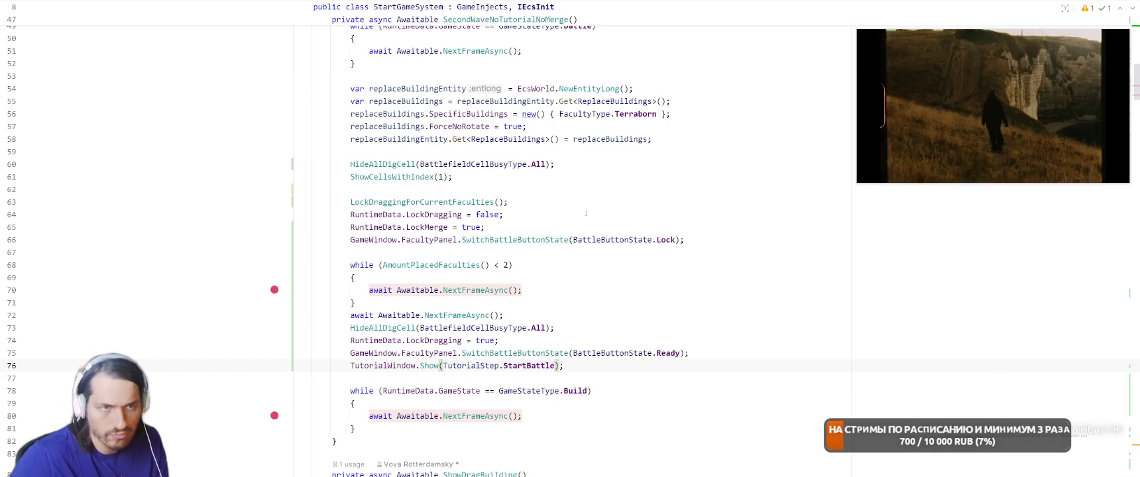
{"action": "left_click", "coordinate": [804, 265]}
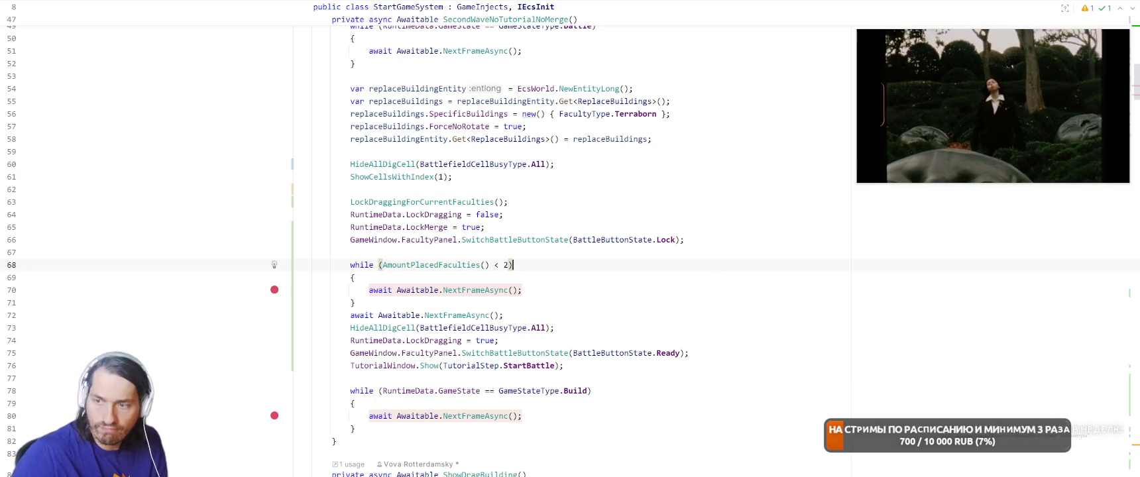
{"action": "key", "text": "alt+Tab"}
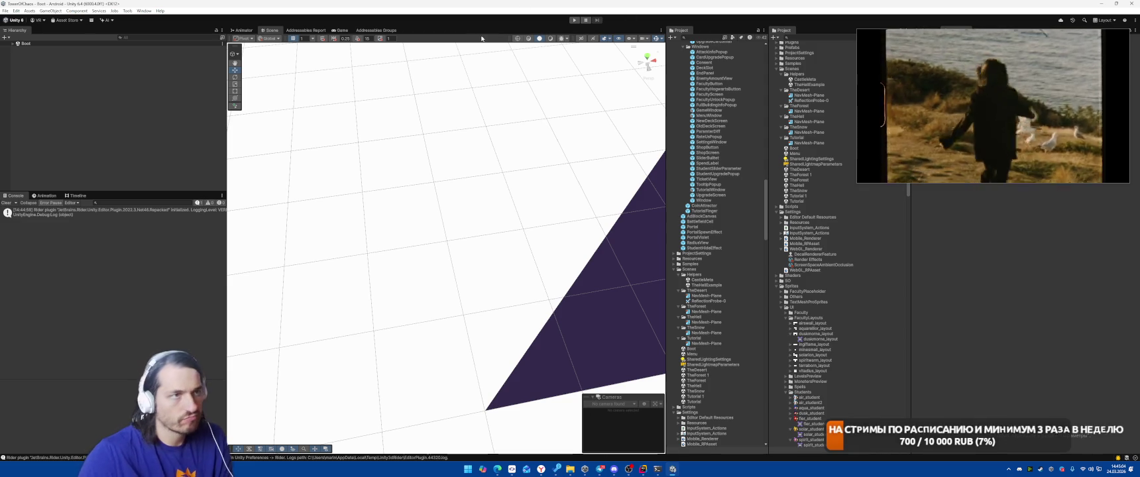
{"action": "left_click", "coordinate": [574, 20]}
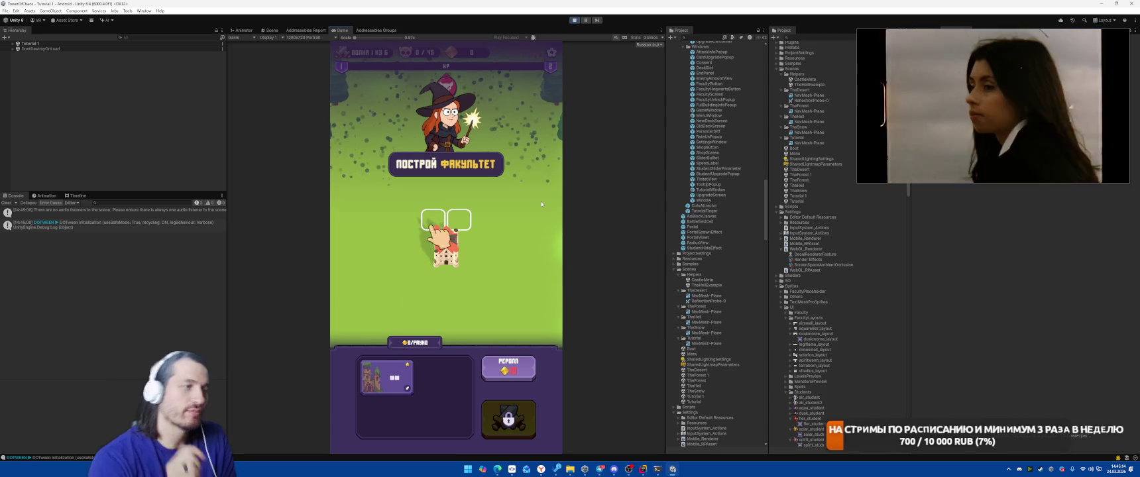
Drop the faculty card onto the marked slot, then stop the game after the spider wave
{"action": "left_click_drag", "start_coordinate": [401, 396], "coordinate": [446, 222]}
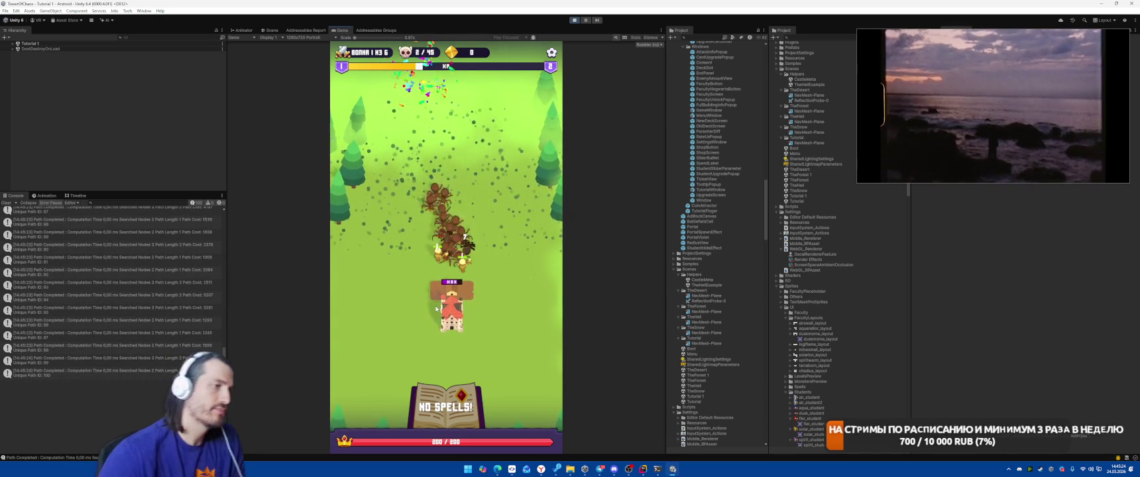
{"action": "left_click", "coordinate": [574, 21]}
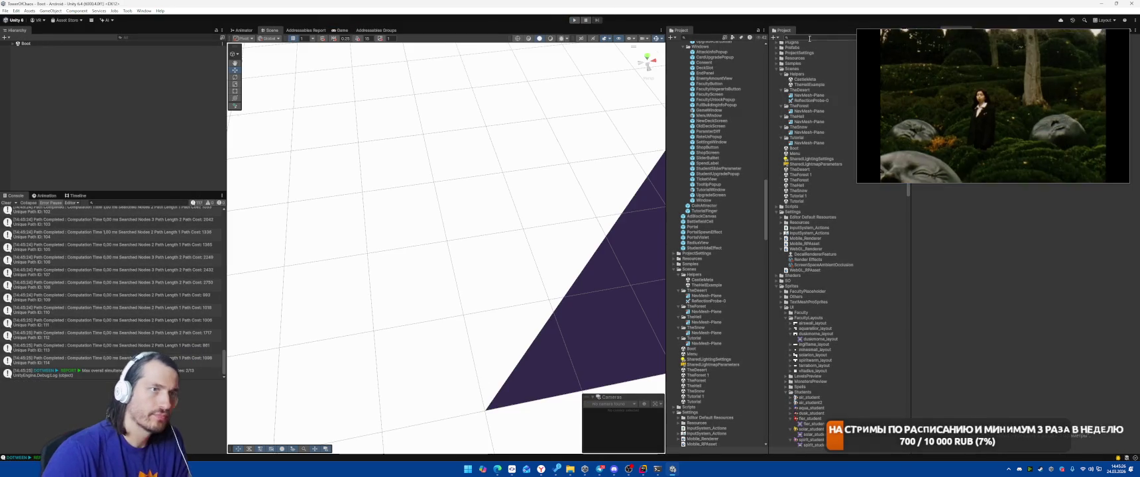
Find the _enemy prefab via 's_enemy' and set Recalculate Paths Automatically to Never
{"action": "type", "text": "s_enem"}
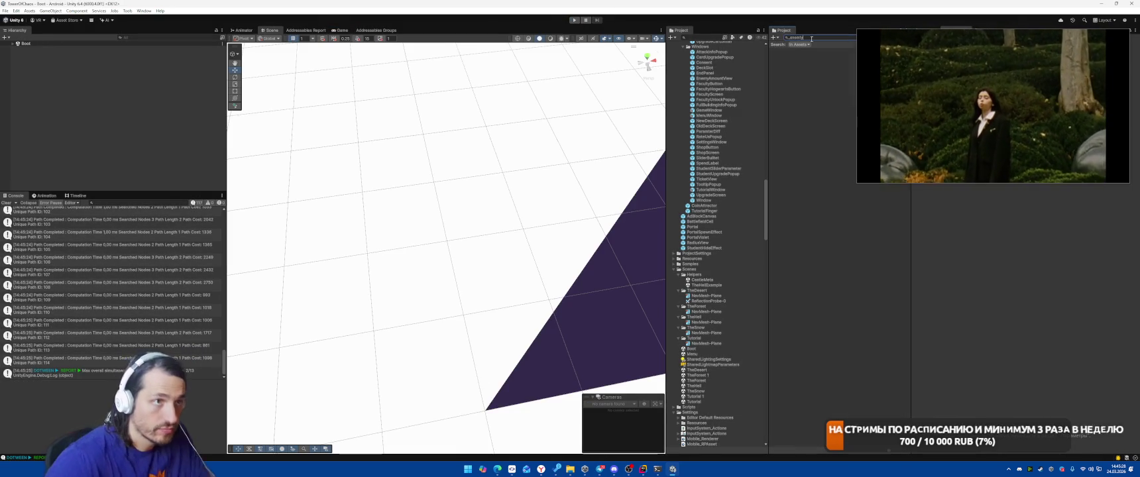
{"action": "type", "text": "y"}
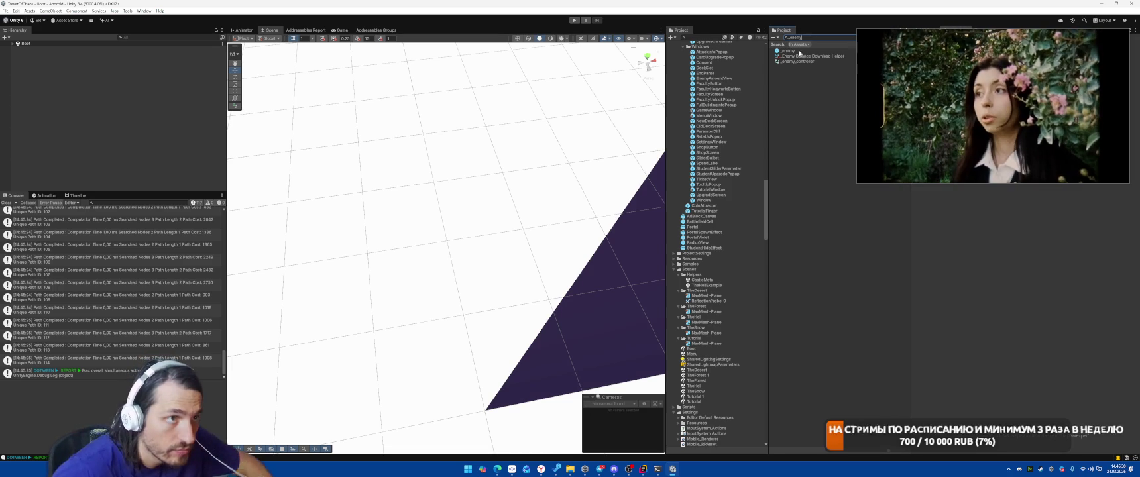
{"action": "left_click", "coordinate": [789, 51]}
{"action": "mouse_move", "coordinate": [946, 88]}
{"action": "left_mouse_down"}
{"action": "mouse_move", "coordinate": [577, 162]}
{"action": "mouse_move", "coordinate": [609, 169]}
{"action": "left_mouse_up"}
{"action": "scroll", "coordinate": [974, 146], "scroll_direction": "down", "scroll_amount": 10}
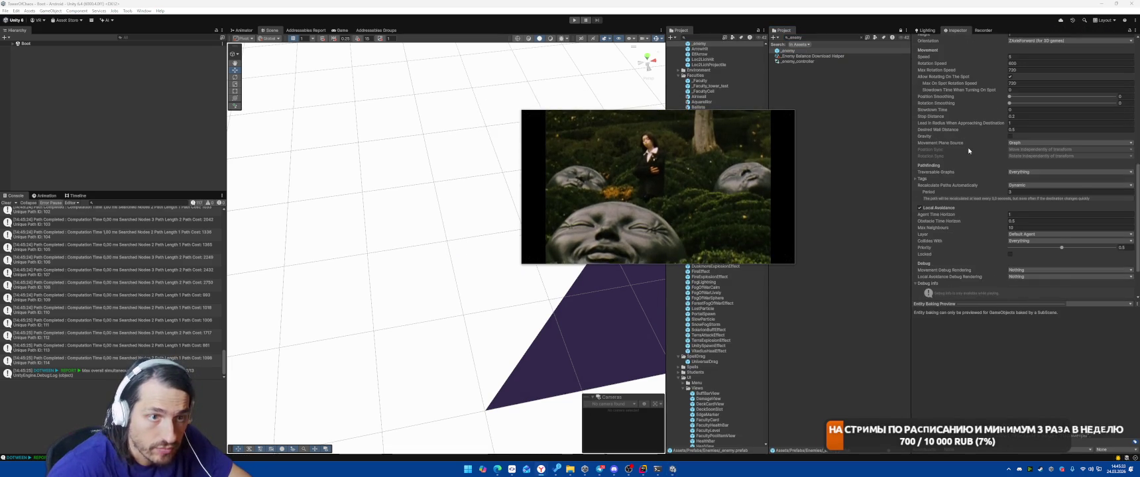
{"action": "scroll", "coordinate": [968, 151], "scroll_direction": "down", "scroll_amount": 1}
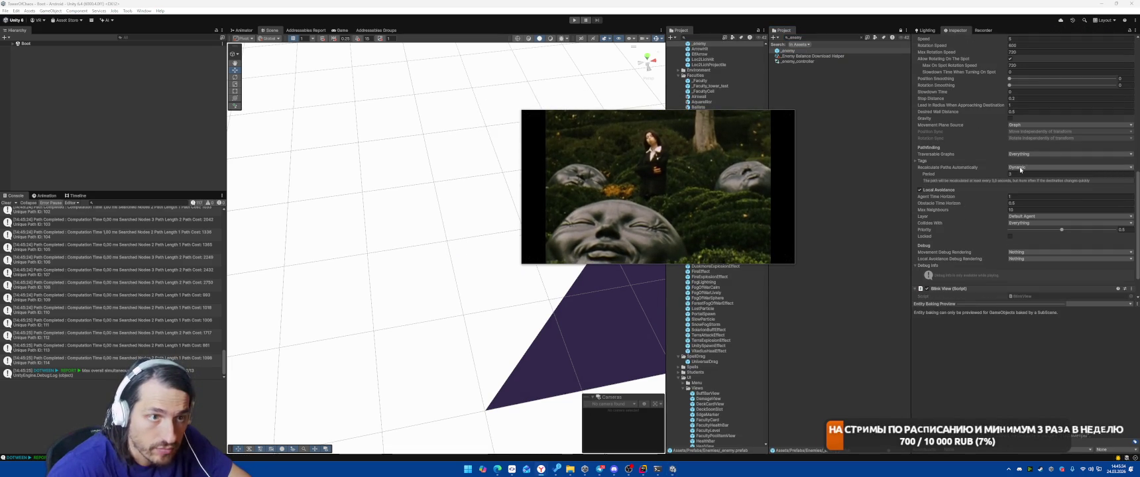
{"action": "left_click", "coordinate": [1019, 168]}
{"action": "left_click", "coordinate": [1024, 176]}
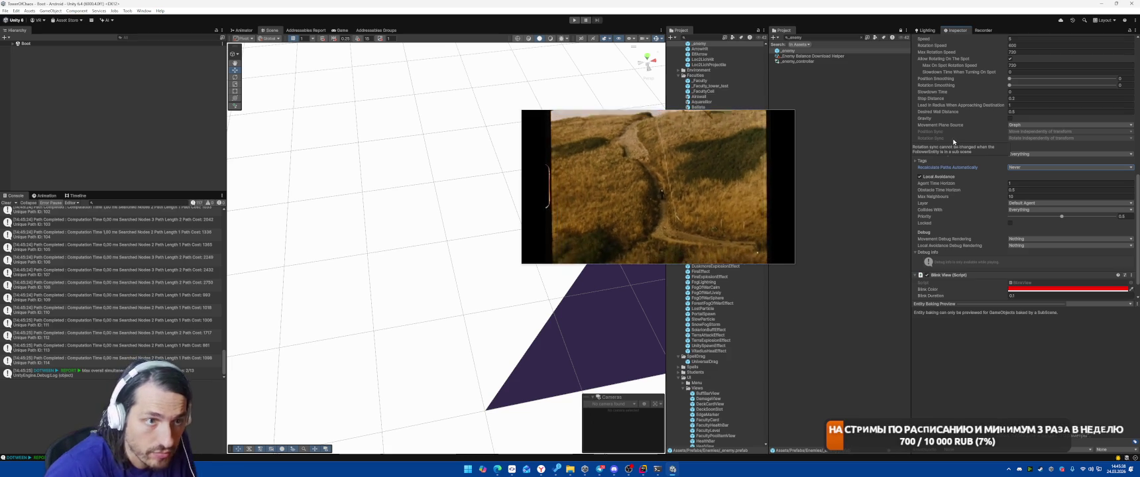
Keep Local Avoidance on, set Max Neighbours to 5, and run the game again
{"action": "mouse_move", "coordinate": [721, 187]}
{"action": "left_mouse_down"}
{"action": "mouse_move", "coordinate": [796, 98]}
{"action": "mouse_move", "coordinate": [824, 110]}
{"action": "left_mouse_up"}
{"action": "left_click_drag", "start_coordinate": [828, 113], "coordinate": [823, 111]}
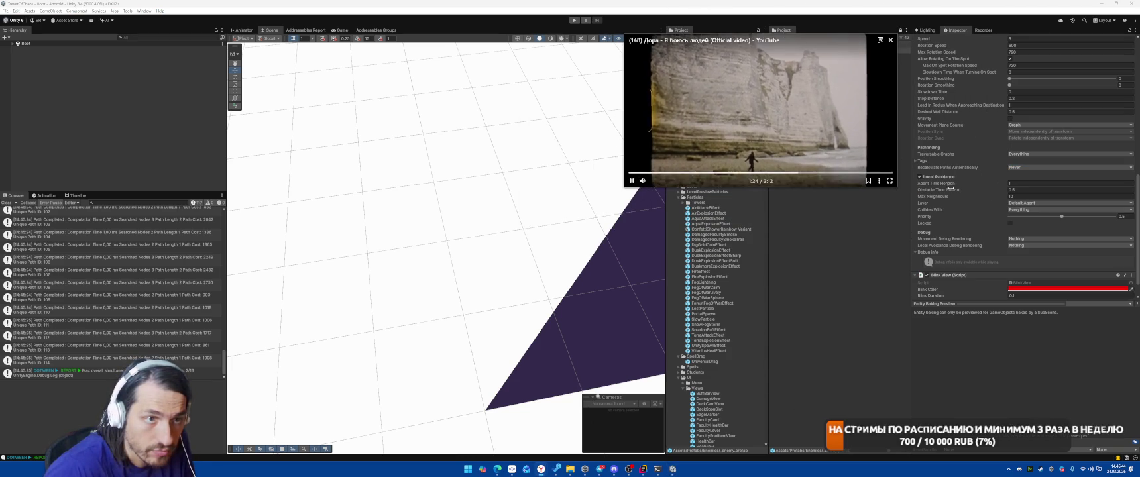
{"action": "left_click", "coordinate": [921, 178]}
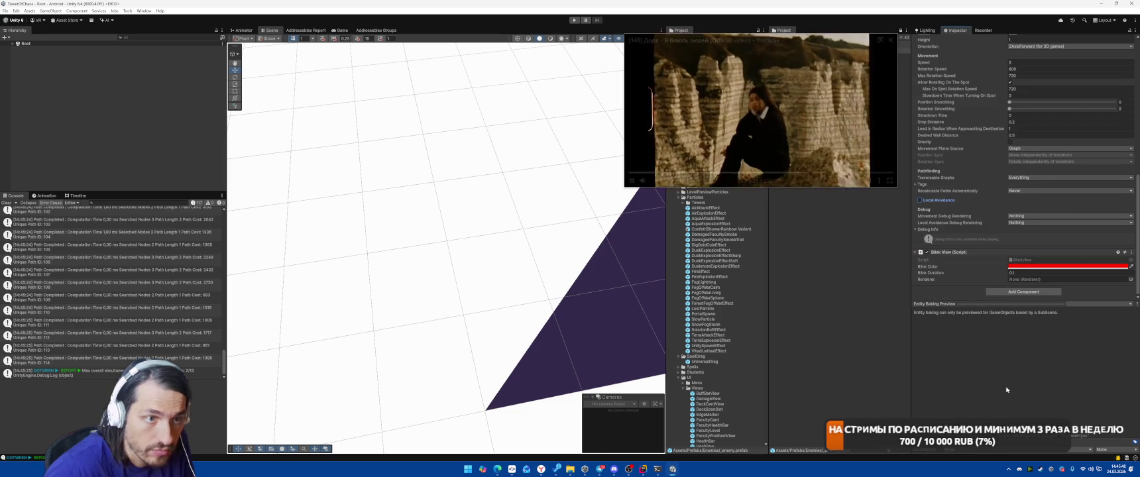
{"action": "left_click", "coordinate": [919, 200]}
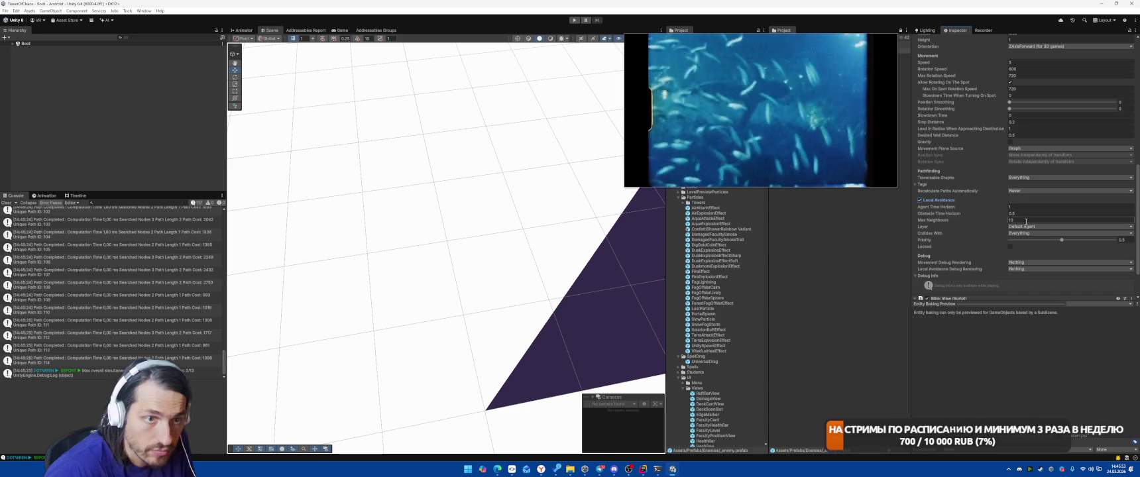
{"action": "left_click", "coordinate": [1026, 221]}
{"action": "type", "text": "5"}
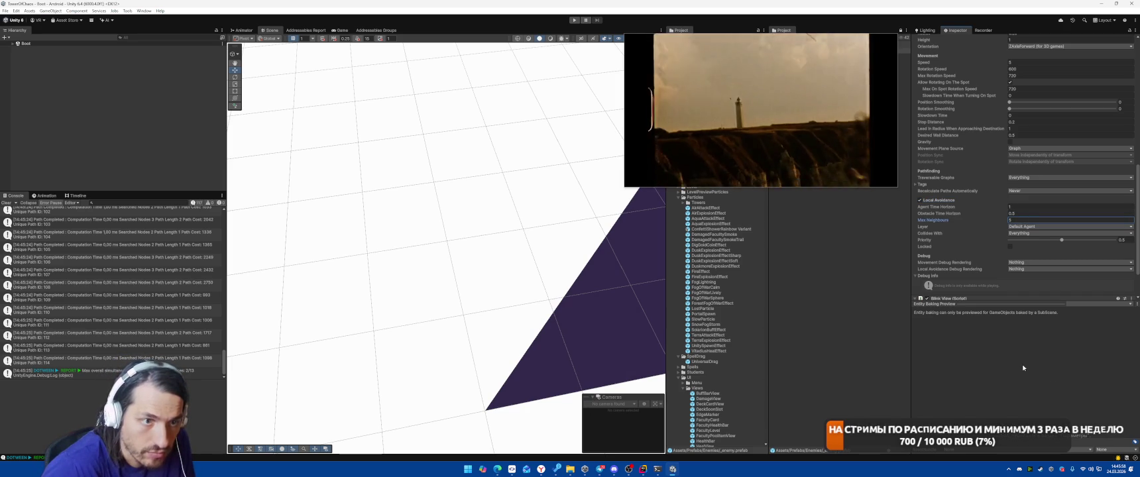
{"action": "left_click_drag", "start_coordinate": [761, 110], "coordinate": [847, 232]}
{"action": "left_click", "coordinate": [575, 21]}
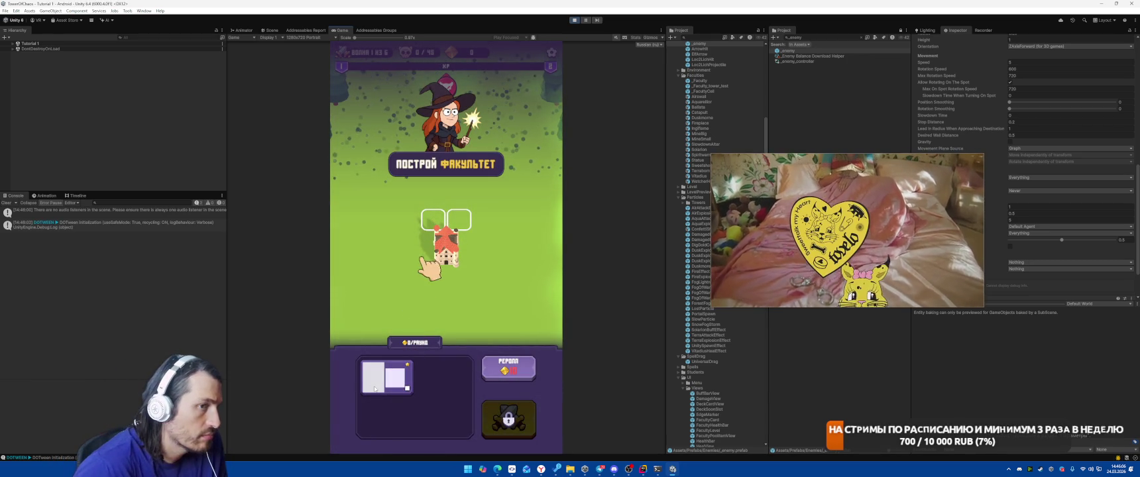
Advance the tutorial through the spider battle to the Meteor spell card choice, then return to Rider
{"action": "mouse_move", "coordinate": [872, 231]}
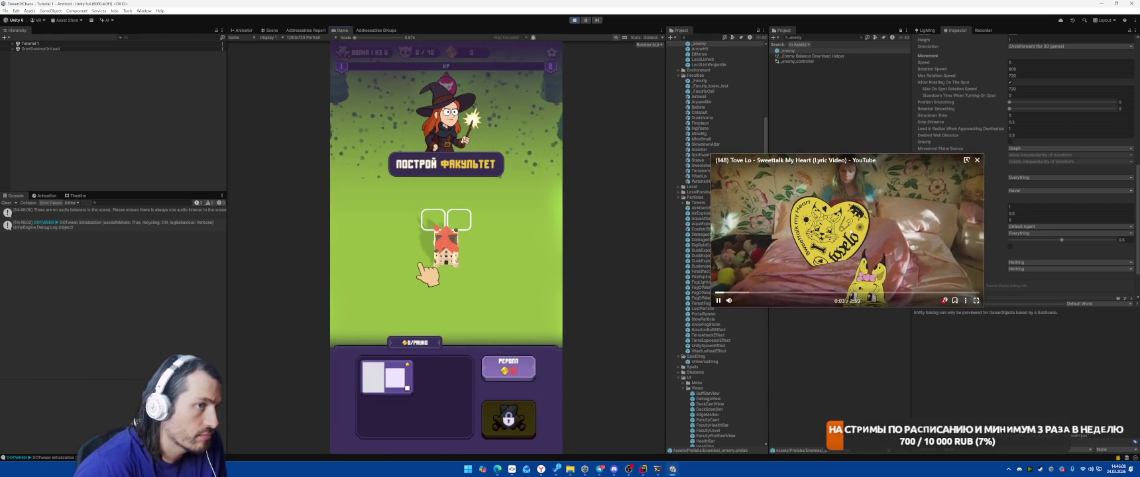
{"action": "left_click", "coordinate": [508, 418]}
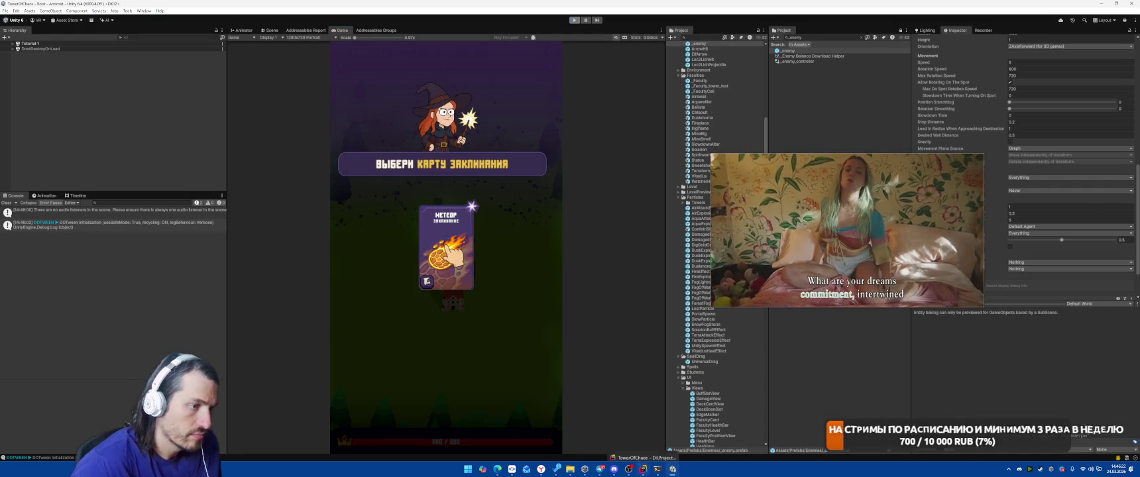
{"action": "key", "text": "alt+Tab"}
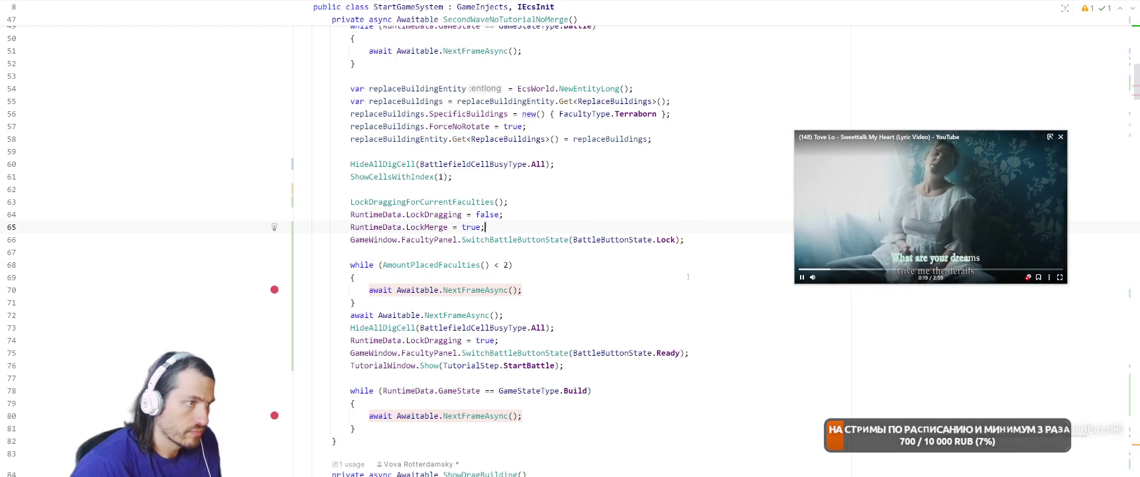
Open the EnemyAttackSystem class through Search Everywhere with 'EnemyAtt'
{"action": "scroll", "coordinate": [503, 265], "scroll_direction": "up", "scroll_amount": 3}
{"action": "key", "text": "shift"}
{"action": "key", "text": "shift"}
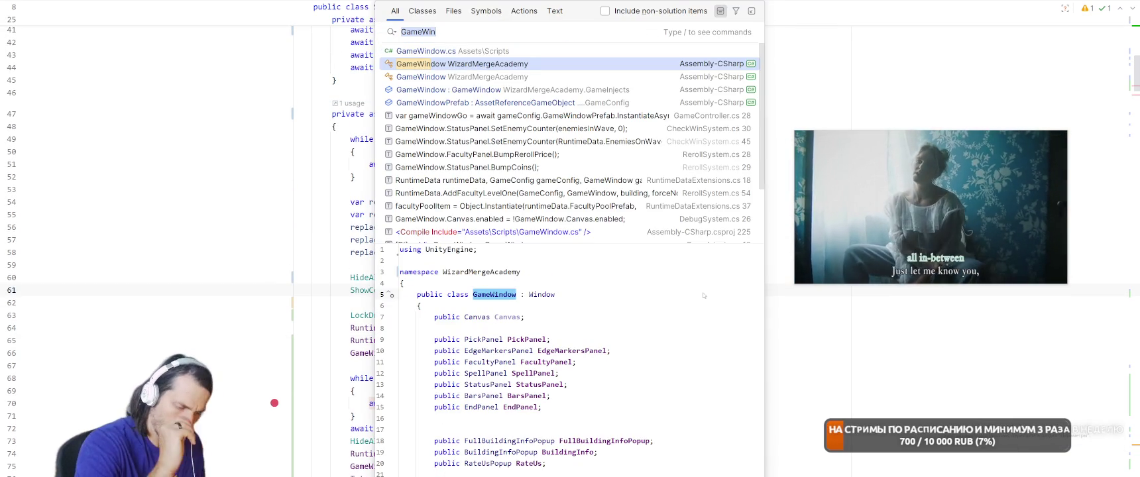
{"action": "type", "text": "Enemy"}
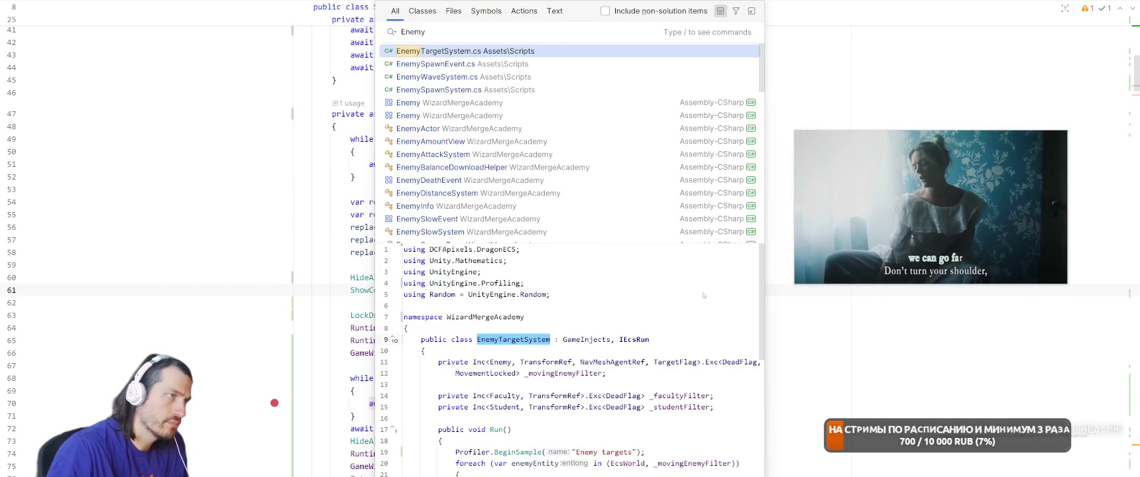
{"action": "type", "text": "Att"}
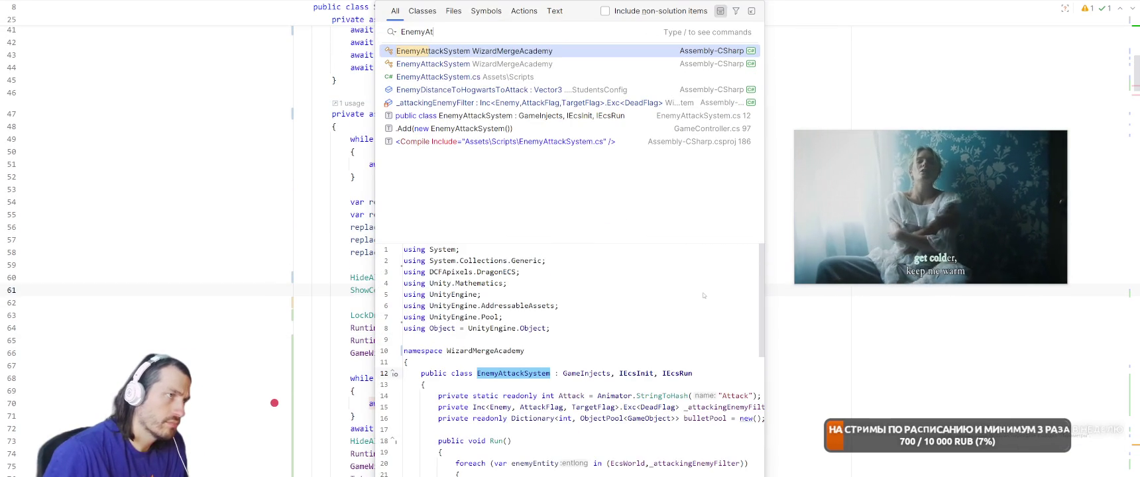
{"action": "key", "text": "Return"}
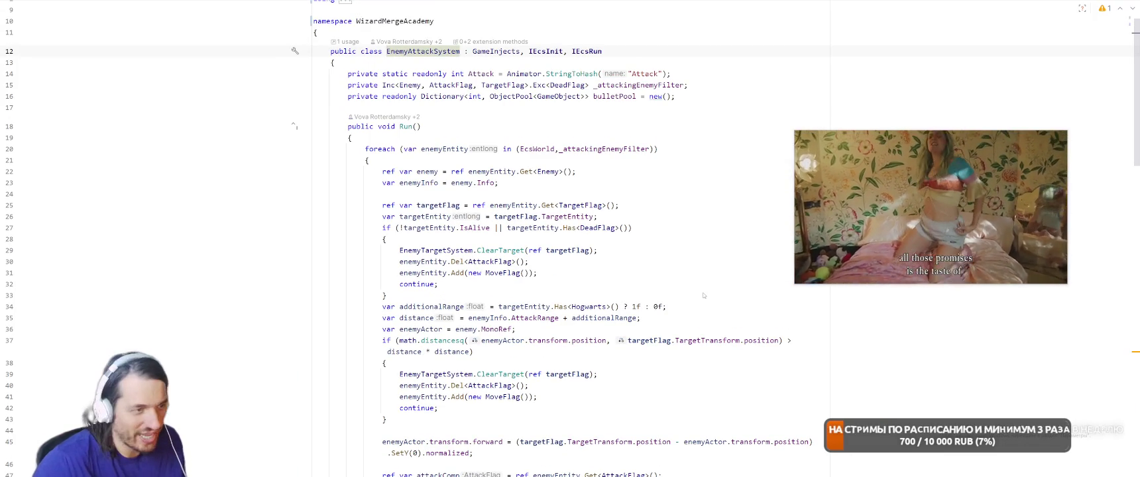
{"action": "scroll", "coordinate": [680, 291], "scroll_direction": "down", "scroll_amount": 2}
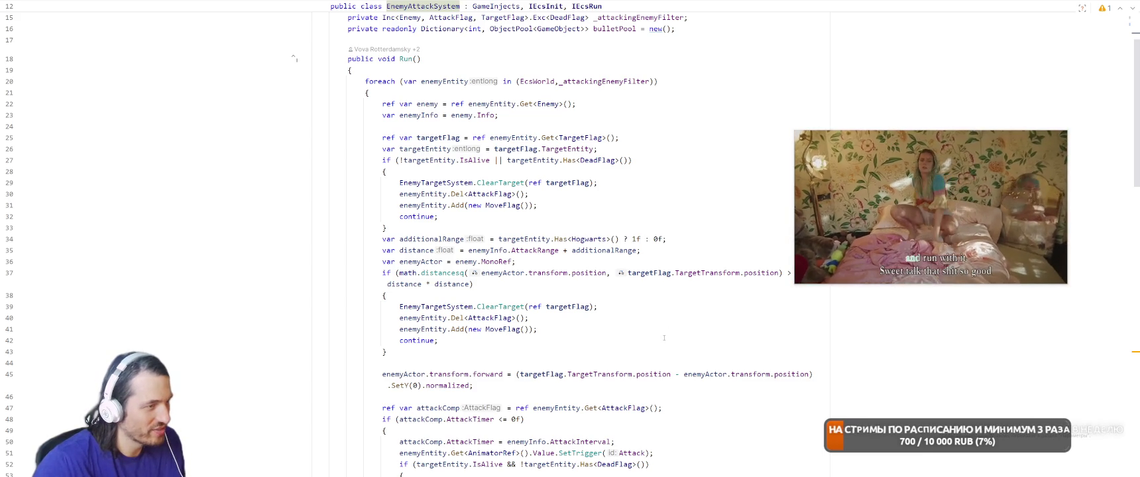
{"action": "scroll", "coordinate": [664, 338], "scroll_direction": "down", "scroll_amount": 2}
{"action": "scroll", "coordinate": [616, 271], "scroll_direction": "up", "scroll_amount": 2}
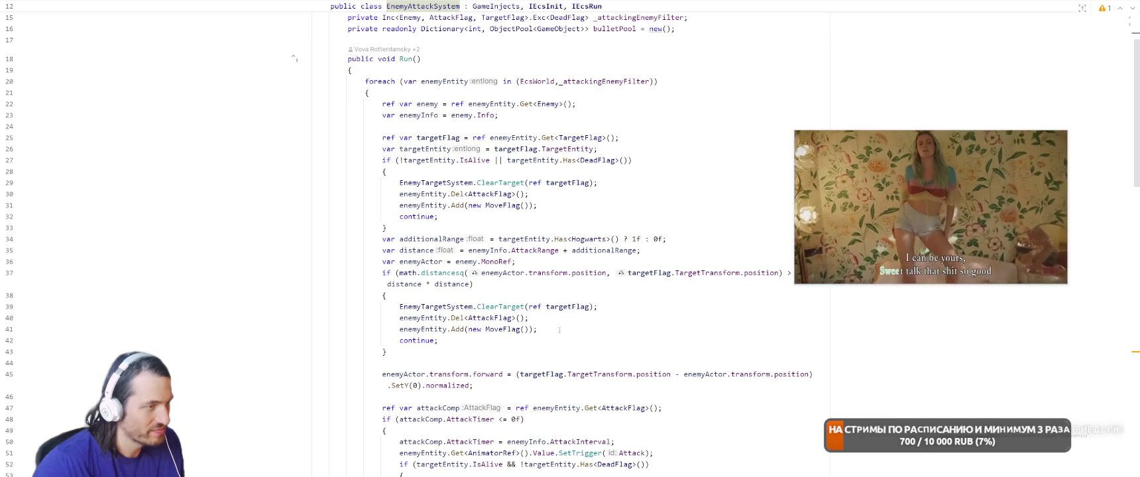
{"action": "left_click", "coordinate": [426, 373]}
{"action": "left_click", "coordinate": [516, 374]}
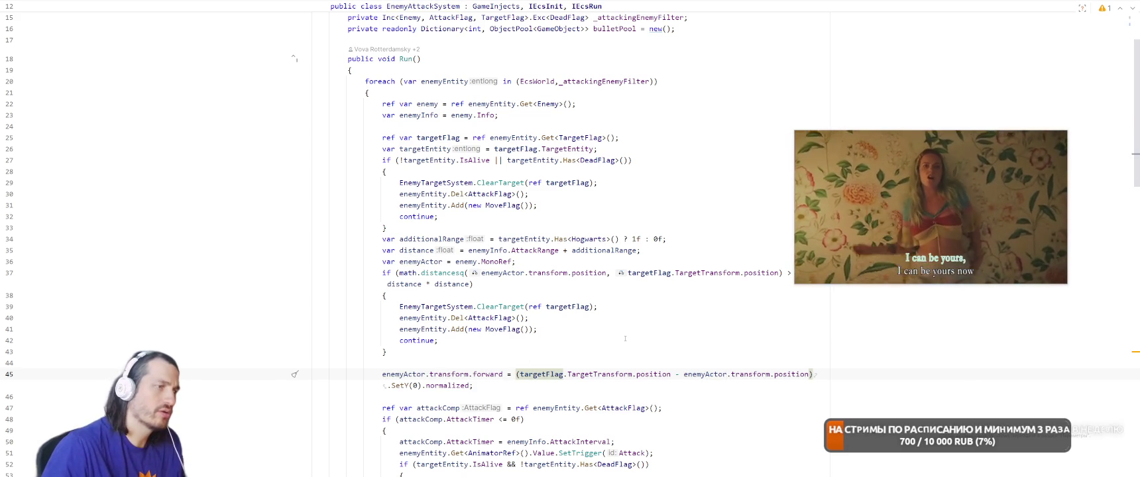
Ask the inline AI above the facing line for a 0.3 s DOLookAt toward the target, then discard it
{"action": "key", "text": "ctrl+alt+Return"}
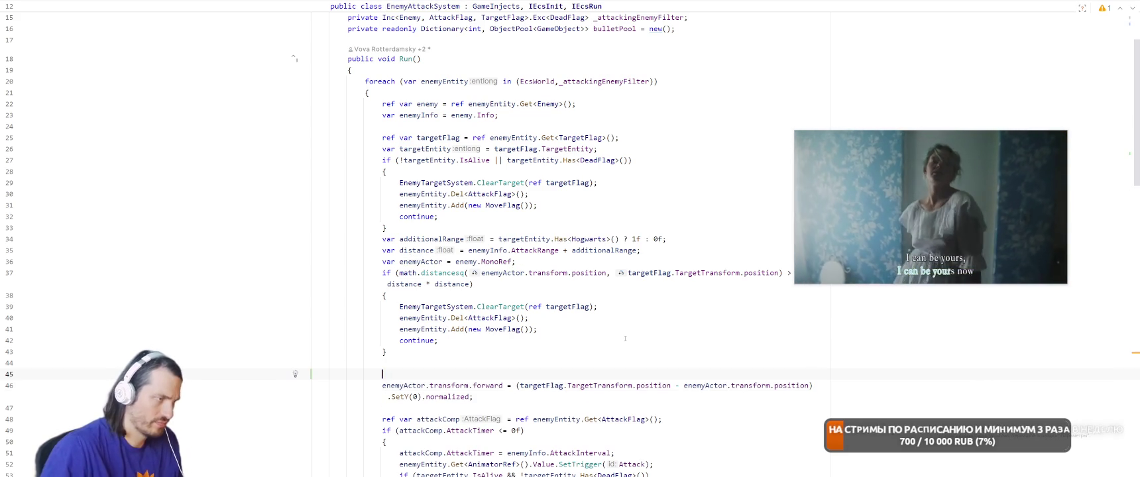
{"action": "key", "text": "ctrl+backslash"}
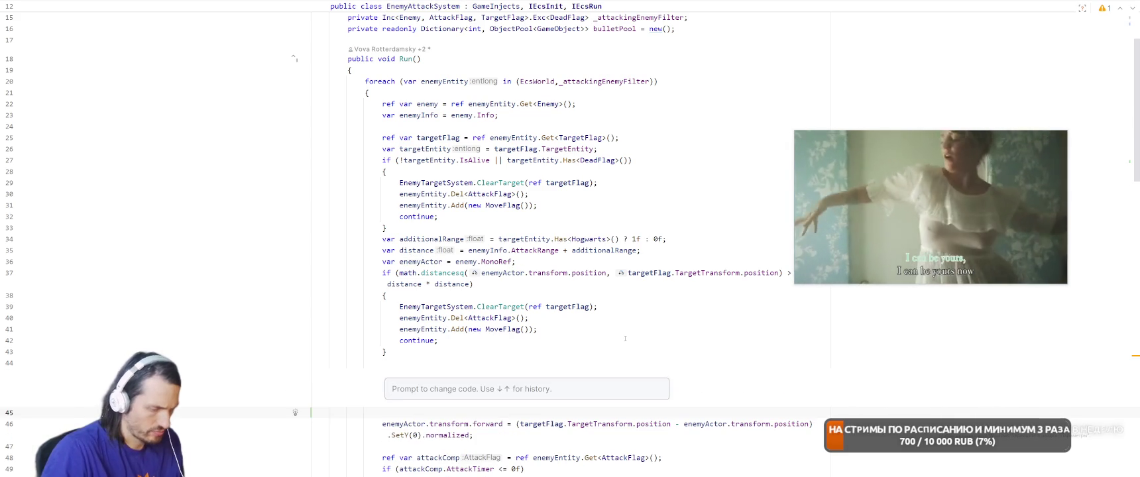
{"action": "type", "text": "напи"}
{"action": "key", "text": "BackSpace"}
{"action": "type", "text": "сд"}
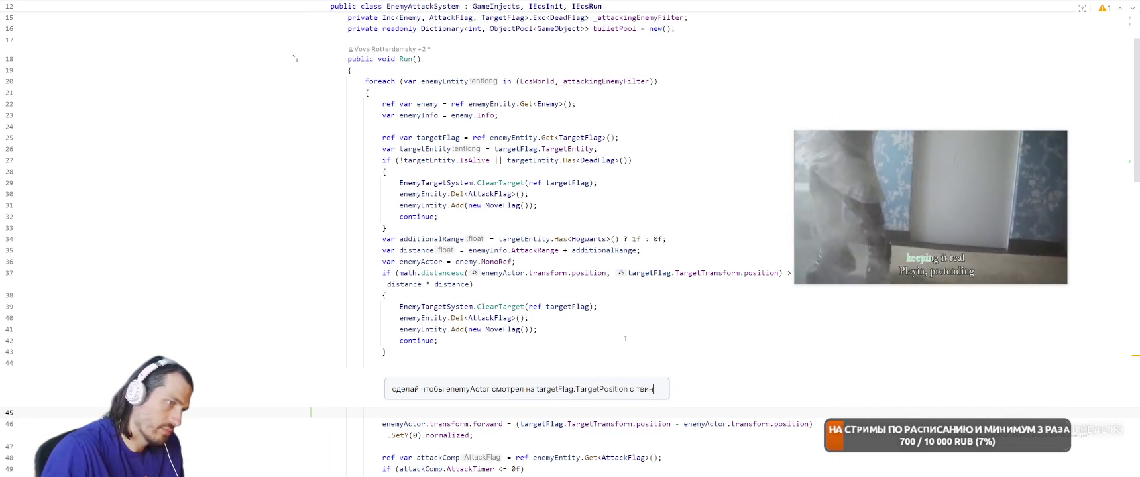
{"action": "key", "text": "Return"}
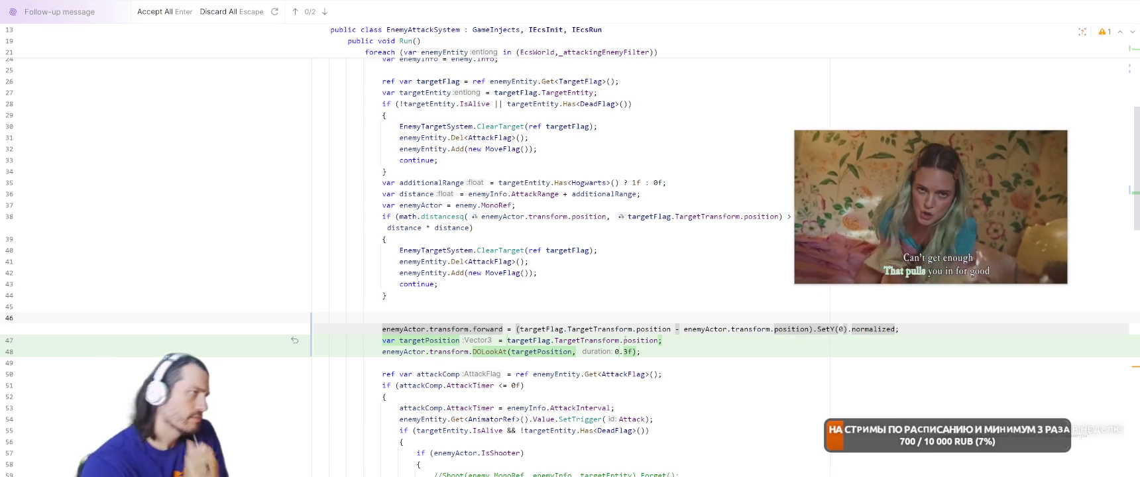
{"action": "left_click", "coordinate": [217, 13]}
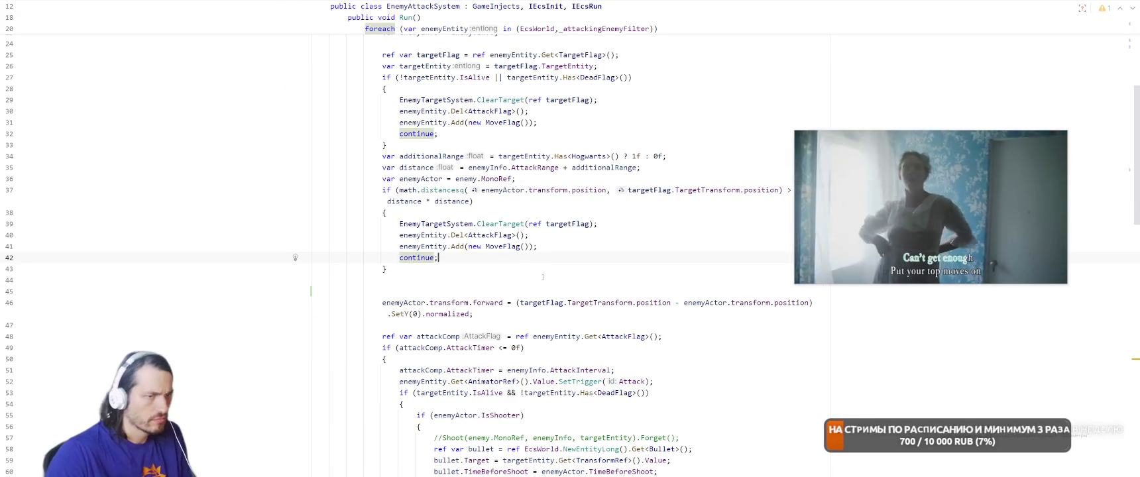
Extract the facing direction expression into a new variable named forward
{"action": "scroll", "coordinate": [543, 277], "scroll_direction": "up", "scroll_amount": 2}
{"action": "scroll", "coordinate": [546, 341], "scroll_direction": "up", "scroll_amount": 1}
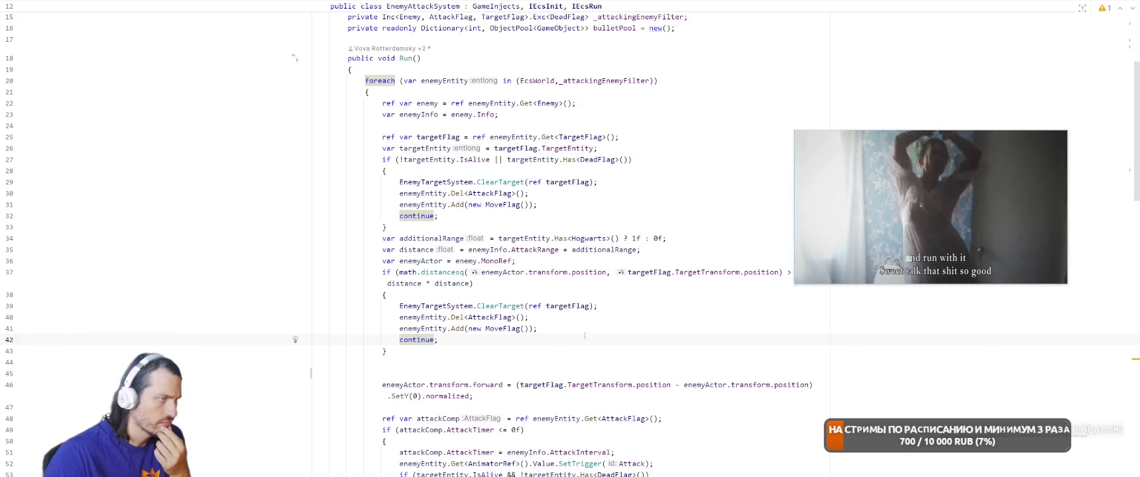
{"action": "scroll", "coordinate": [623, 373], "scroll_direction": "down", "scroll_amount": 7}
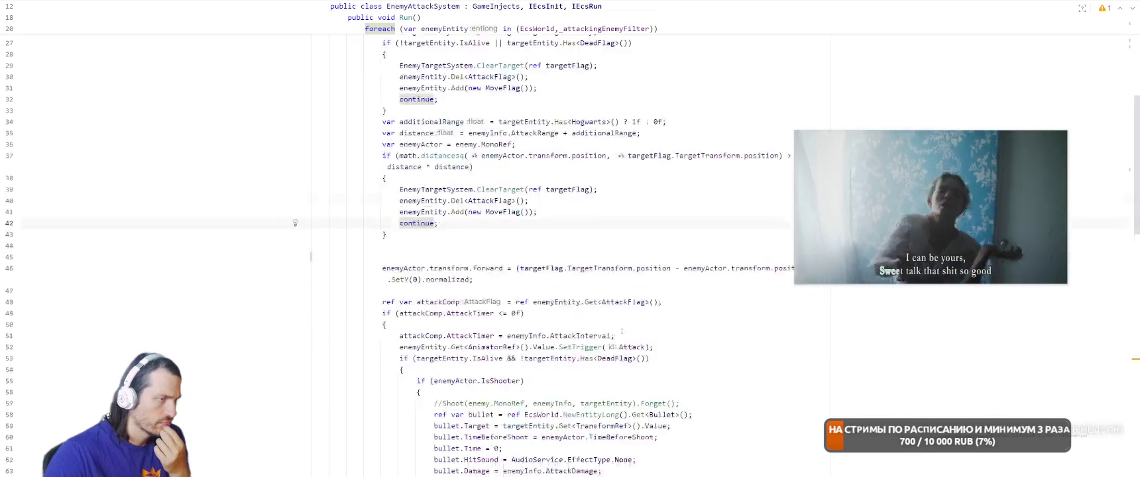
{"action": "scroll", "coordinate": [647, 351], "scroll_direction": "up", "scroll_amount": 5}
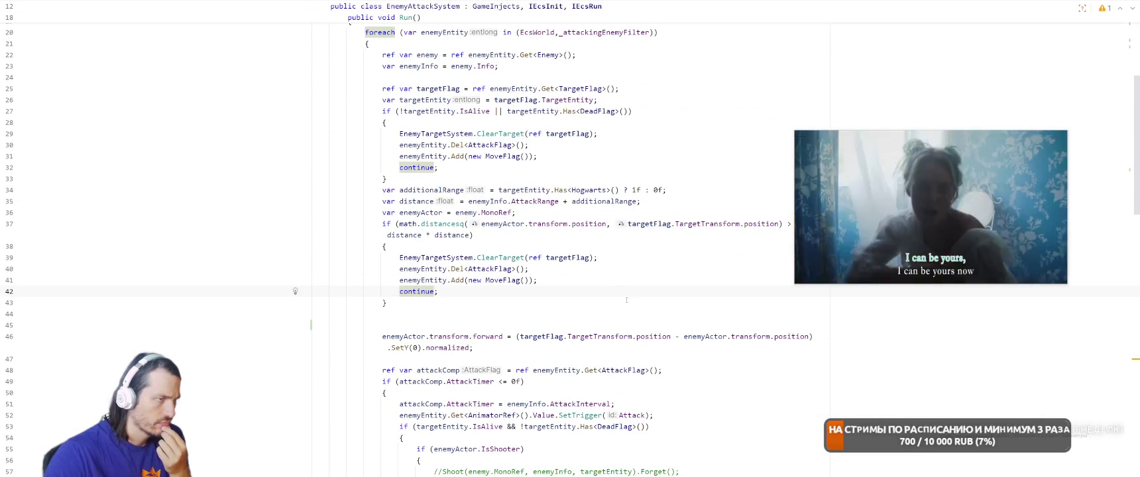
{"action": "left_click_drag", "start_coordinate": [516, 336], "coordinate": [470, 347]}
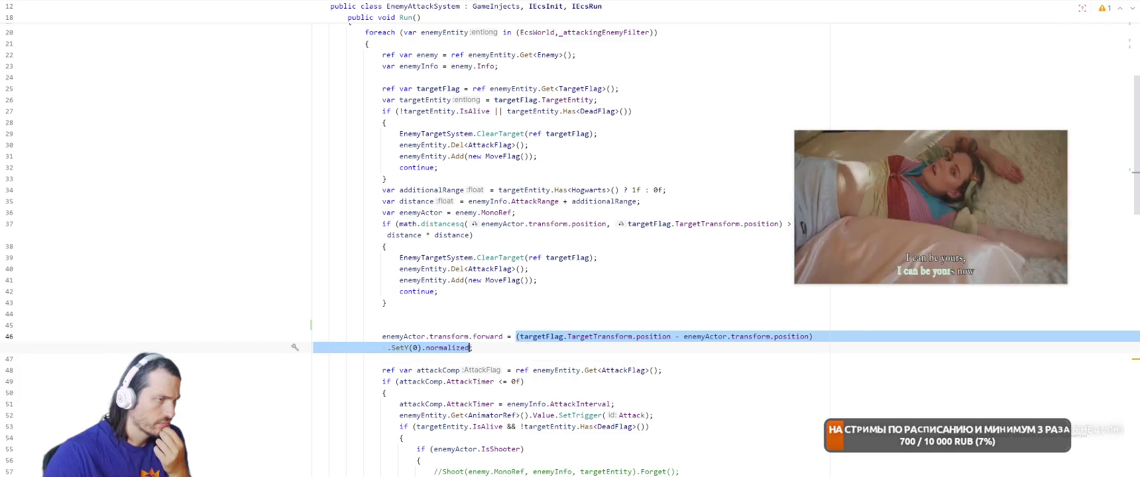
{"action": "left_click", "coordinate": [555, 292]}
{"action": "scroll", "coordinate": [555, 293], "scroll_direction": "down", "scroll_amount": 13}
{"action": "scroll", "coordinate": [555, 292], "scroll_direction": "up", "scroll_amount": 9}
{"action": "scroll", "coordinate": [516, 316], "scroll_direction": "up", "scroll_amount": 3}
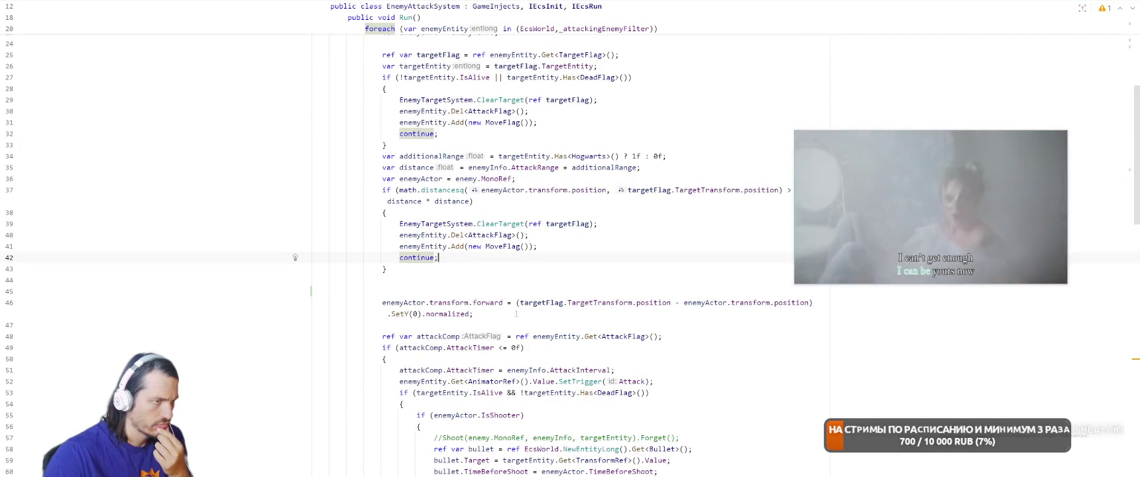
{"action": "left_click_drag", "start_coordinate": [516, 302], "coordinate": [467, 313]}
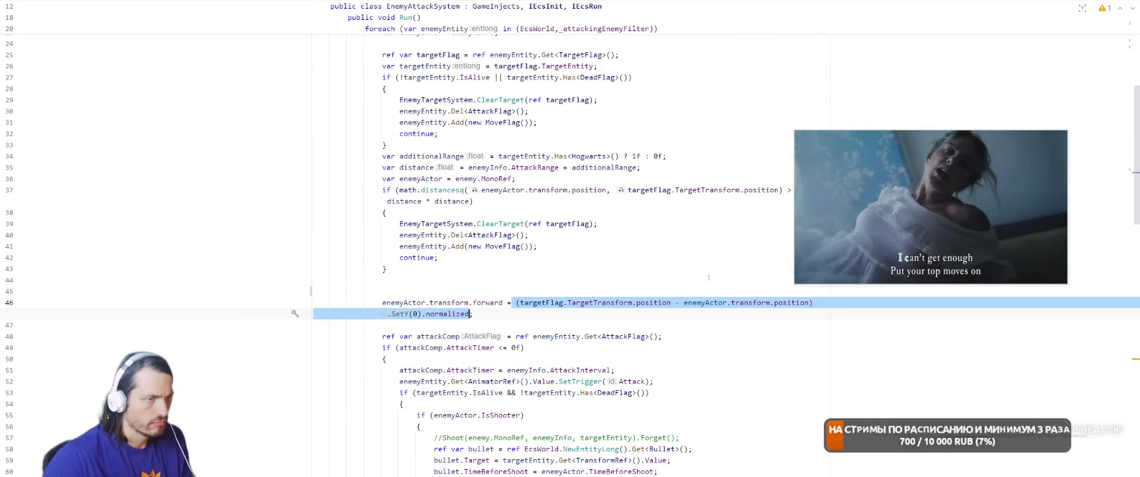
{"action": "key", "text": "alt+Return"}
{"action": "key", "text": "Return"}
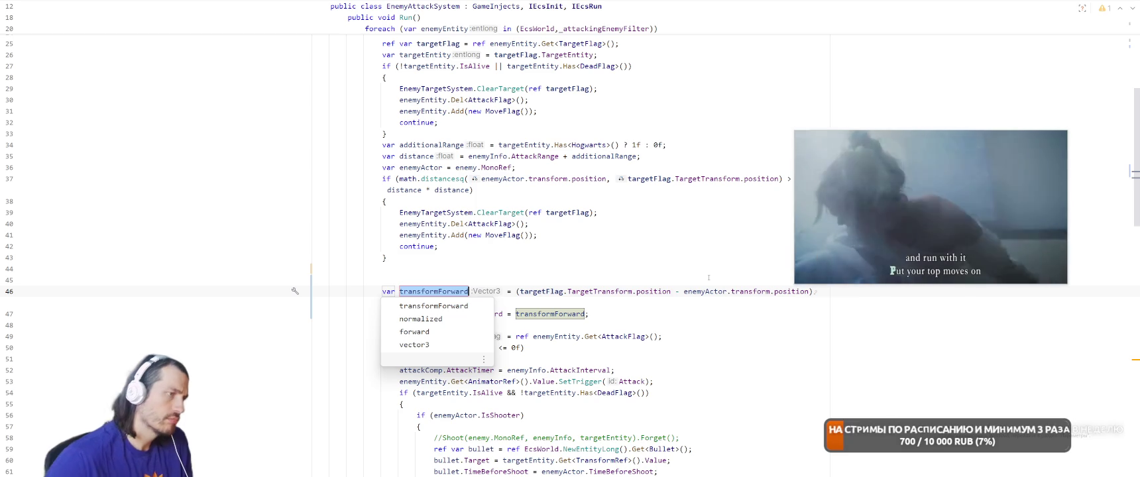
{"action": "type", "text": "or"}
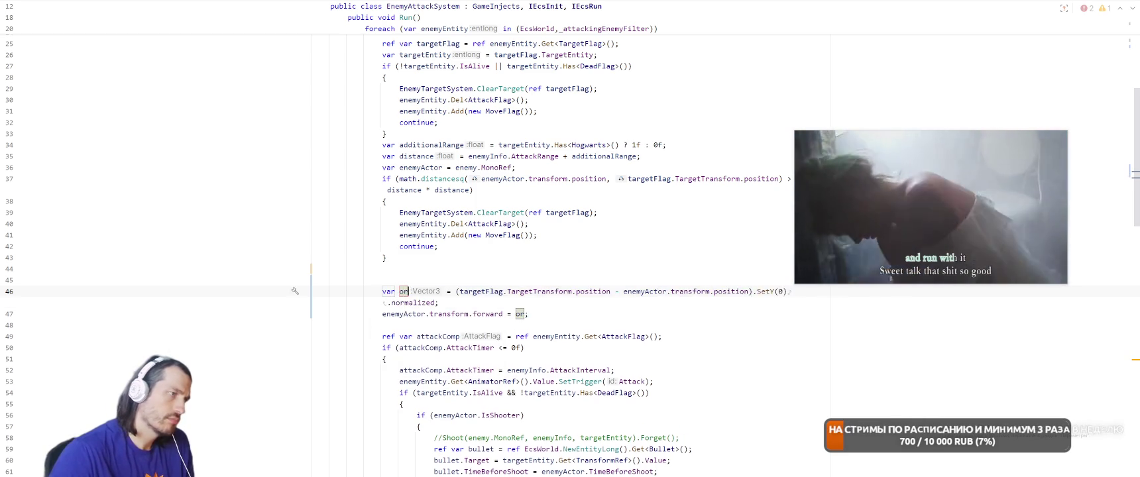
{"action": "key", "text": "BackSpace"}
{"action": "key", "text": "BackSpace"}
{"action": "type", "text": "forward"}
{"action": "key", "text": "Return"}
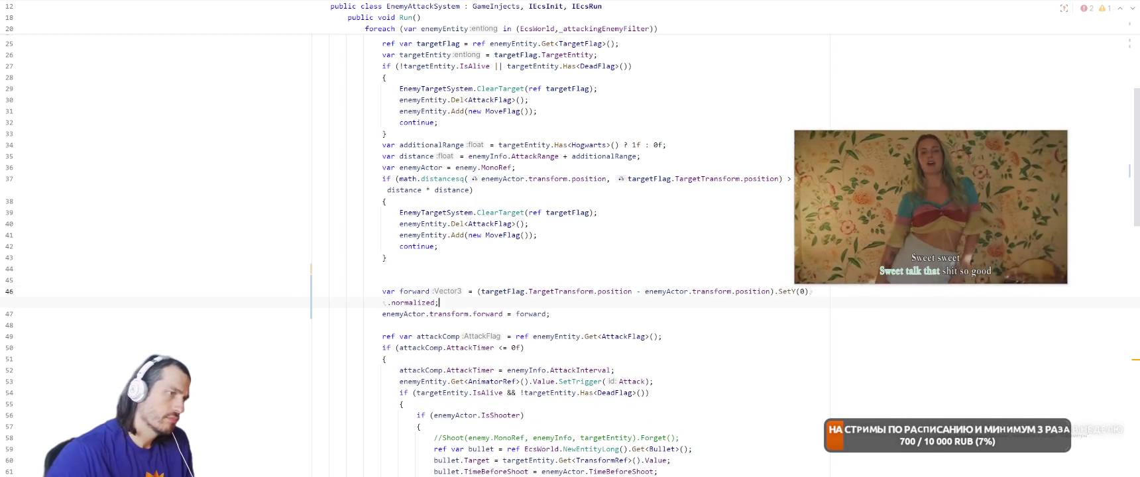
Assign Vector3.SlerpUnclamped(enemyActor.transform.forward, forward, Time.deltaTime) to the enemy's forward
{"action": "left_click", "coordinate": [517, 314]}
{"action": "key", "text": "ctrl+space"}
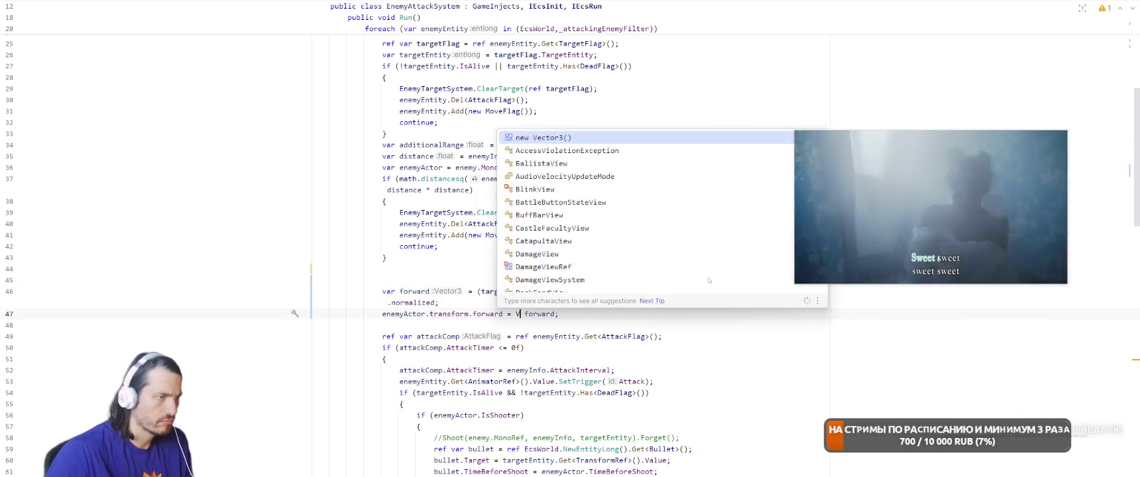
{"action": "type", "text": "Vector3."}
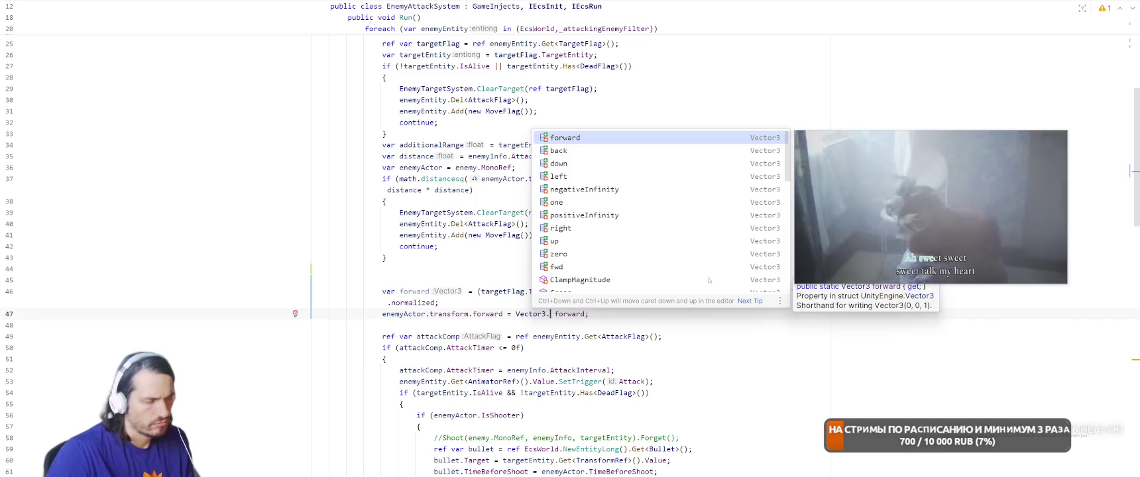
{"action": "type", "text": "Sle"}
{"action": "key", "text": "Down"}
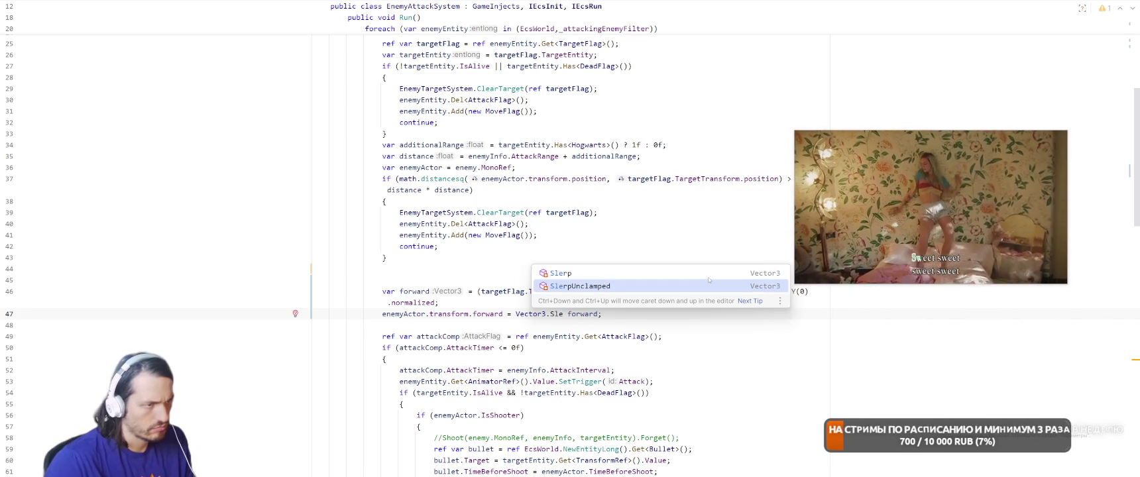
{"action": "key", "text": "Return"}
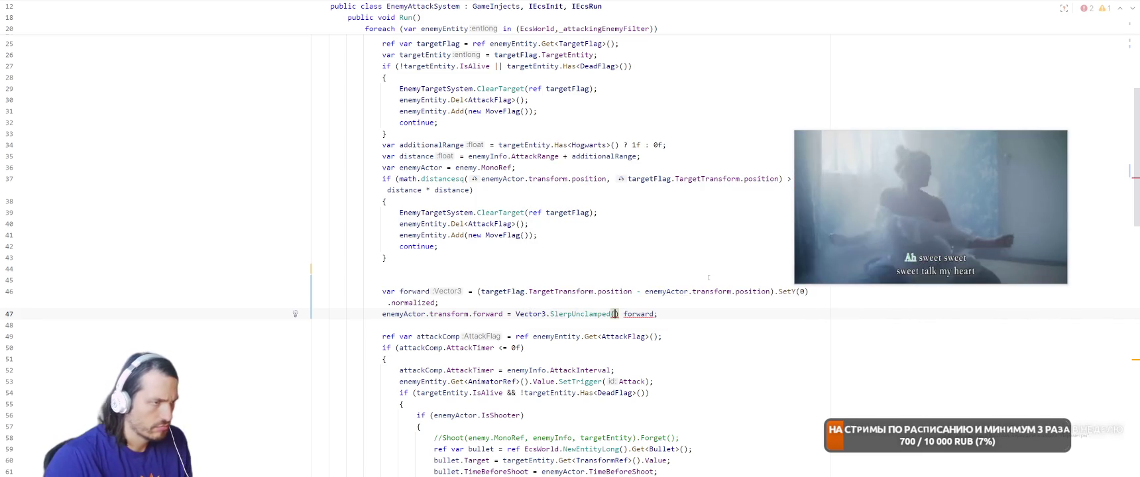
{"action": "key", "text": "Home"}
{"action": "key", "text": "ctrl+shift+Right"}
{"action": "key", "text": "ctrl+shift+Right"}
{"action": "key", "text": "ctrl+shift+Right"}
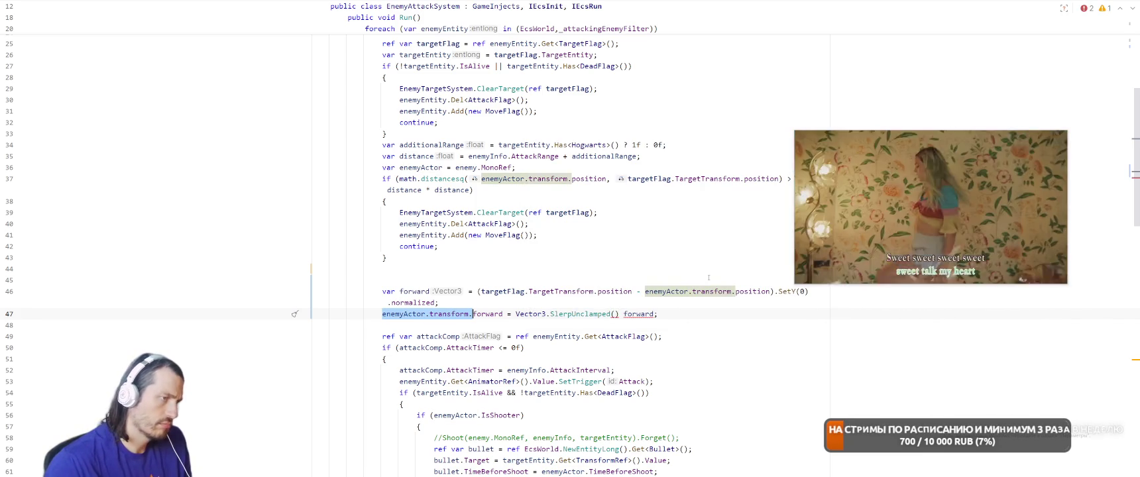
{"action": "key", "text": "ctrl+Right"}
{"action": "key", "text": "ctrl+Right"}
{"action": "key", "text": "ctrl+Right"}
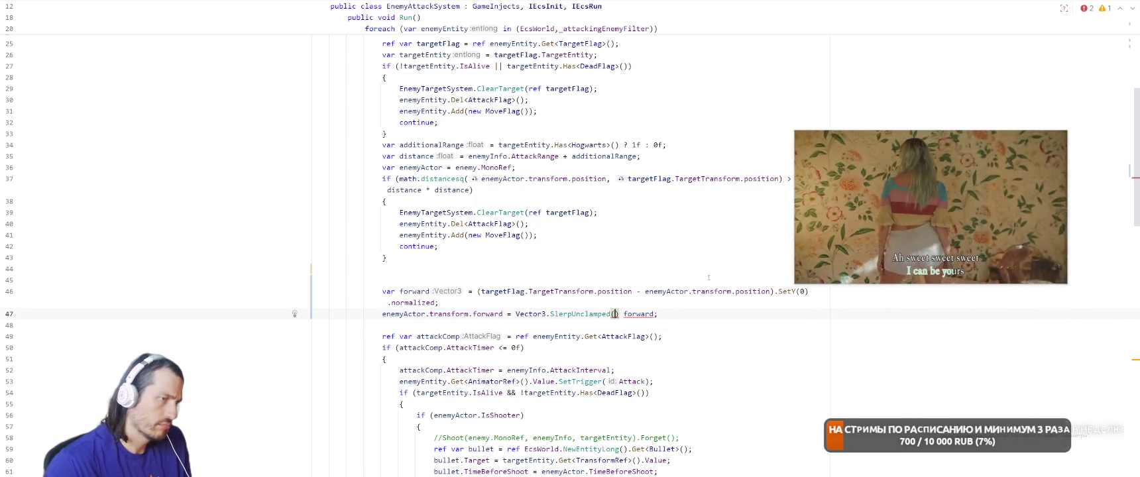
{"action": "type", "text": "Vector3.Sl"}
{"action": "type", "text": "erpUnclamped(enemyActor.transform"}
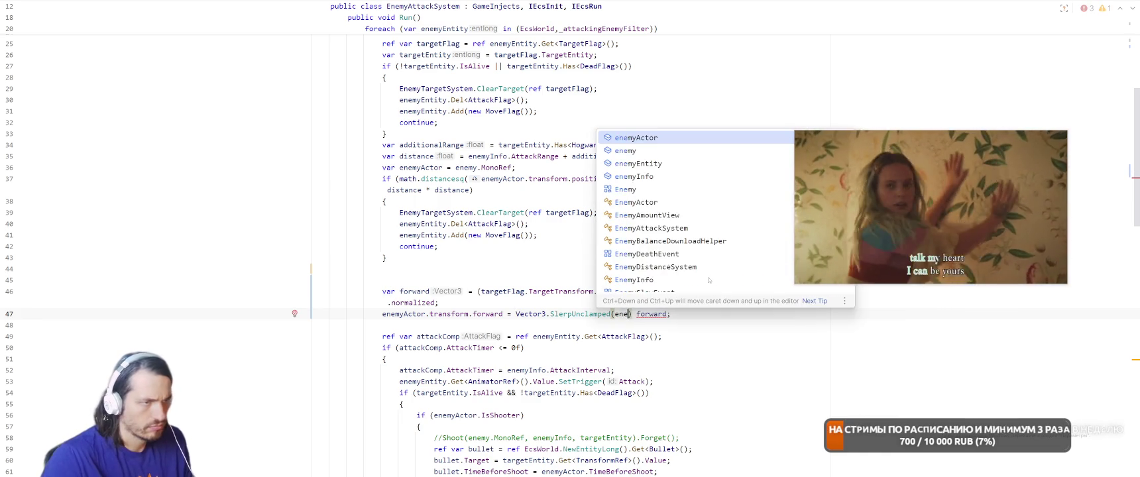
{"action": "type", "text": ".forward"}
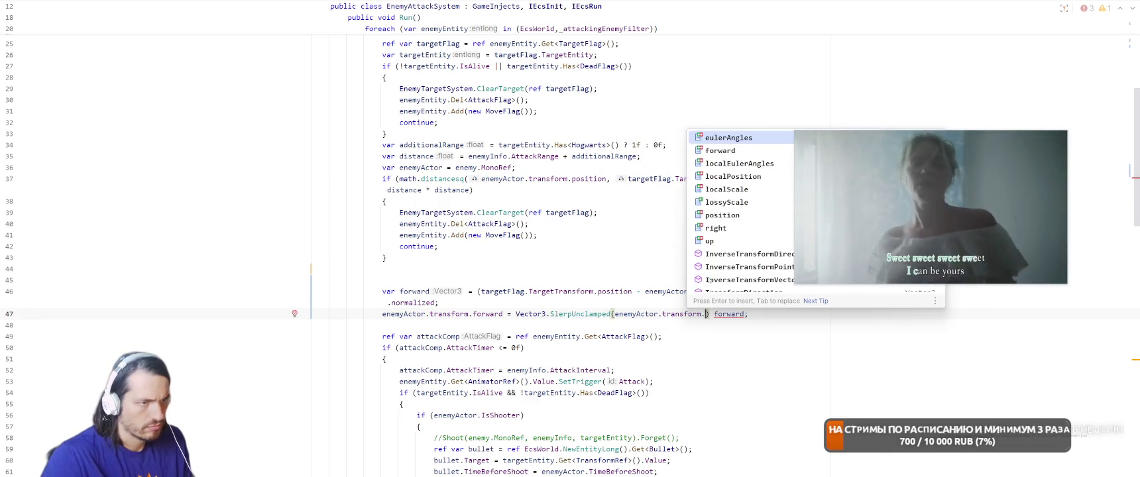
{"action": "type", "text": ", forward, Time.del"}
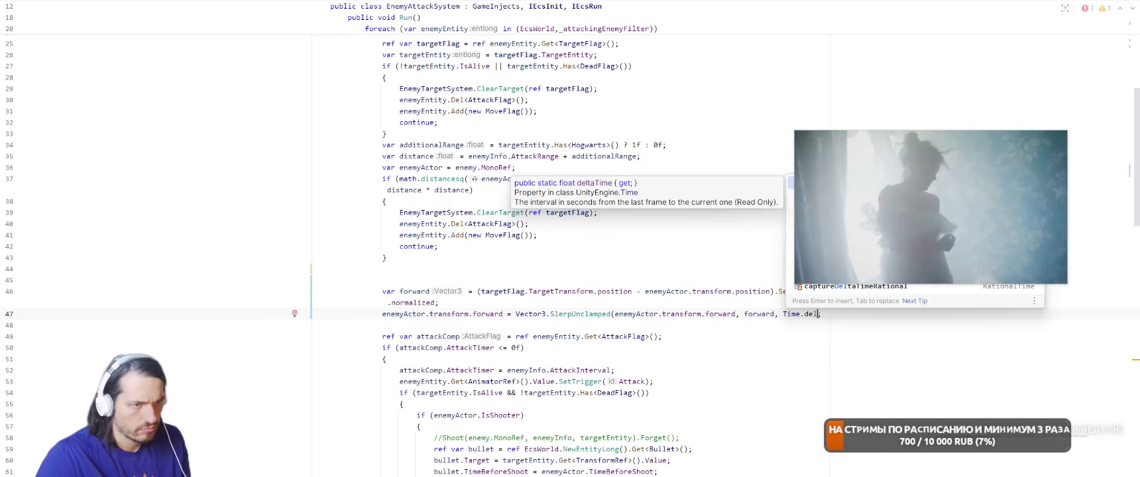
{"action": "key", "text": "Return"}
{"action": "type", "text": ")"}
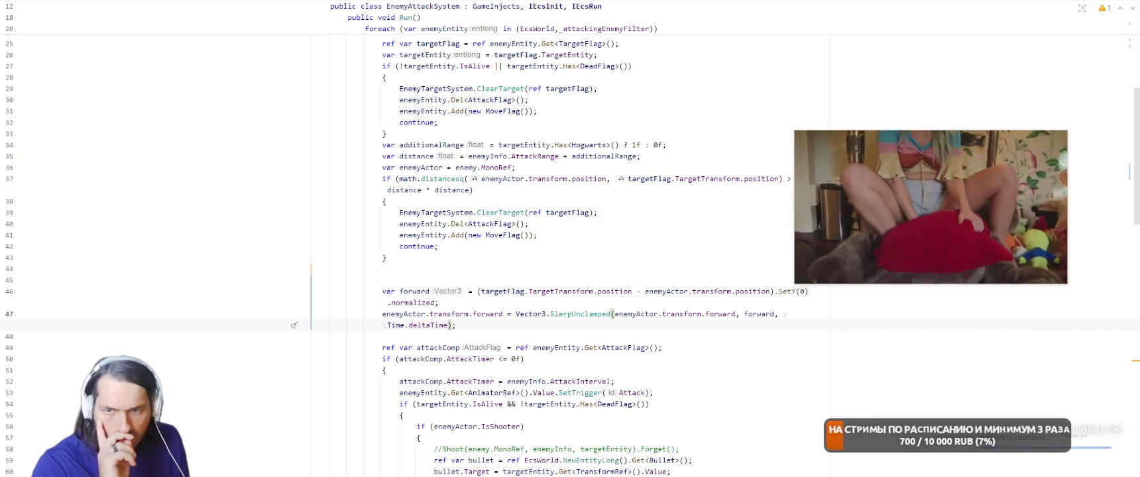
{"action": "key", "text": "alt+Tab"}
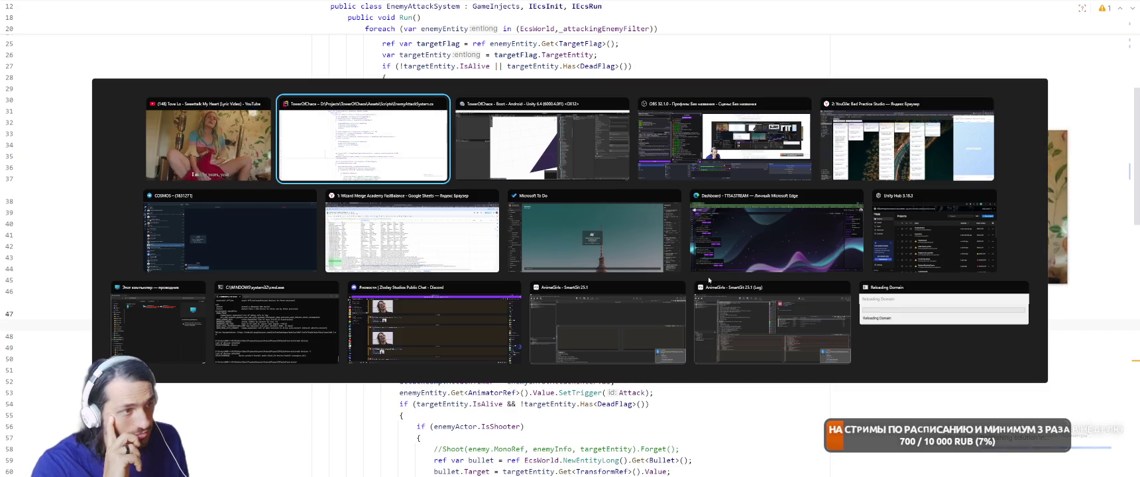
In Unity, run the game, pick Meteor, cast it twice on the spiders, then stop and return to Rider
{"action": "key", "text": "Escape"}
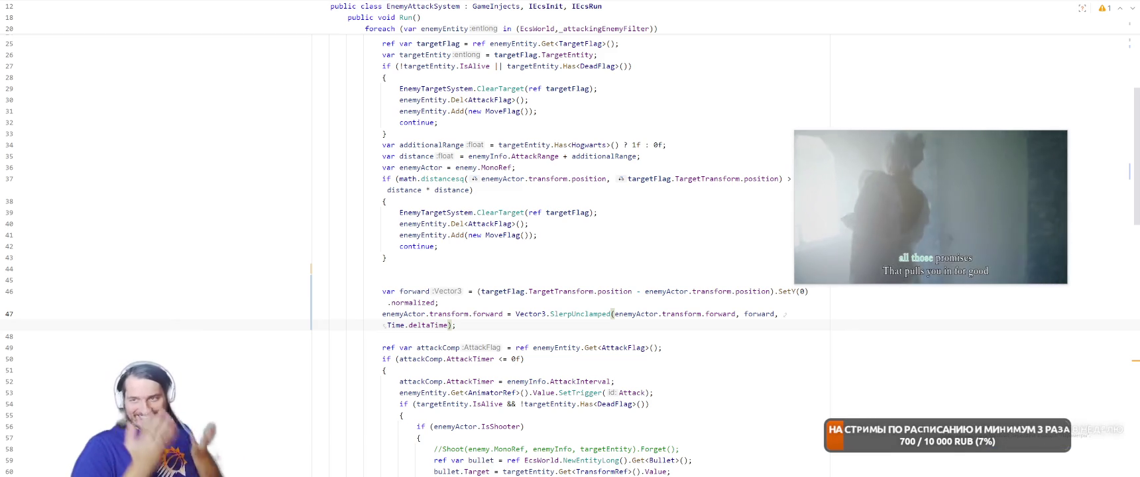
{"action": "key", "text": "alt+Tab"}
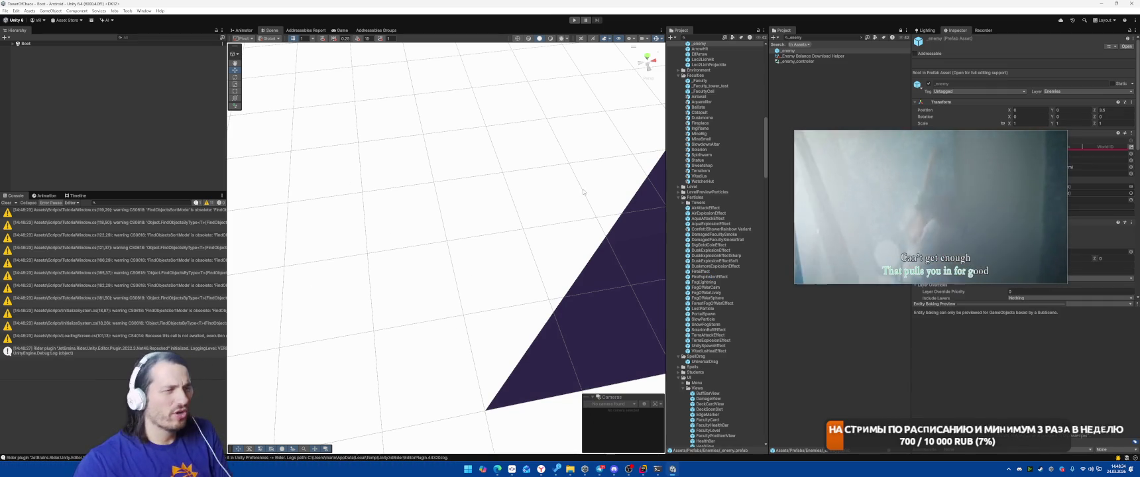
{"action": "left_click", "coordinate": [574, 20]}
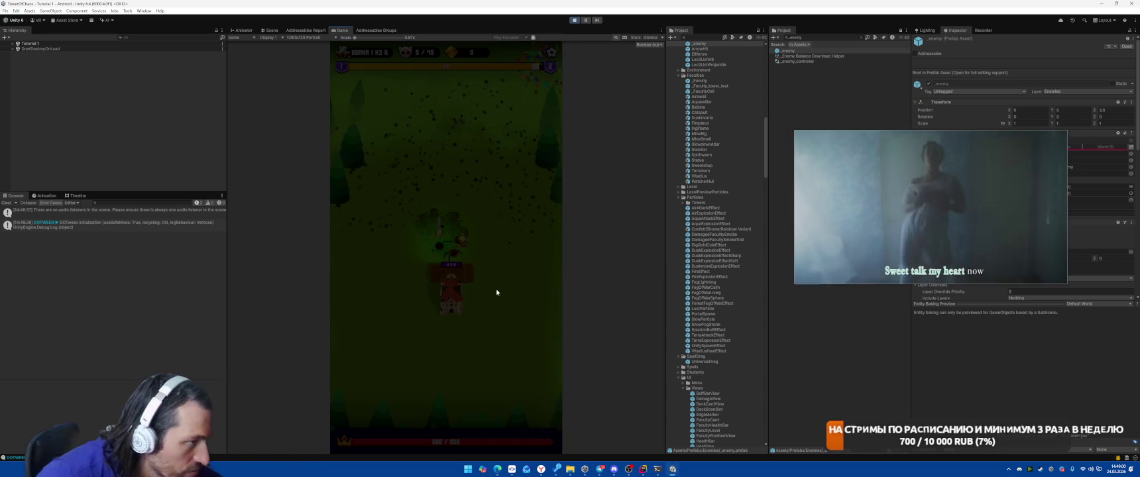
{"action": "left_click", "coordinate": [446, 248]}
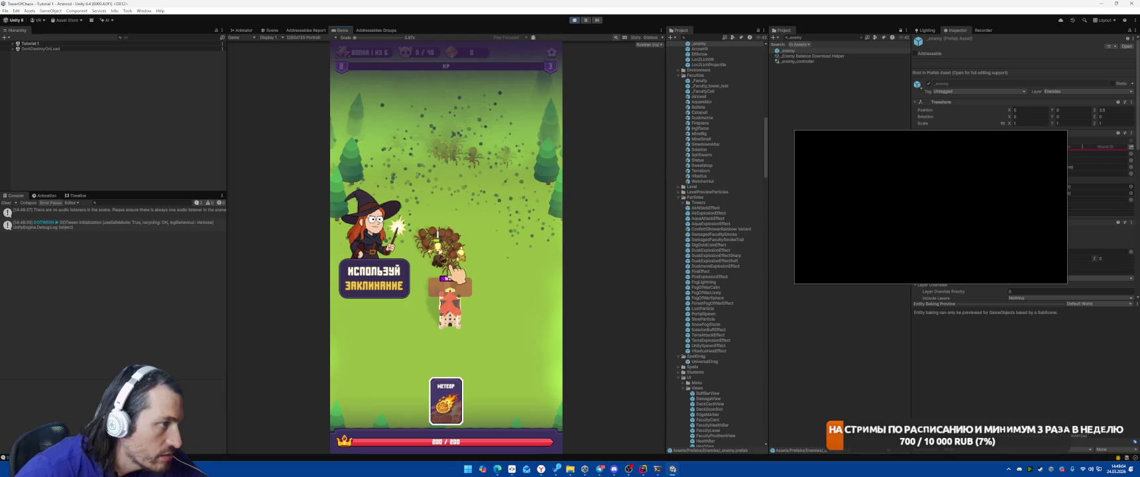
{"action": "left_click", "coordinate": [443, 249]}
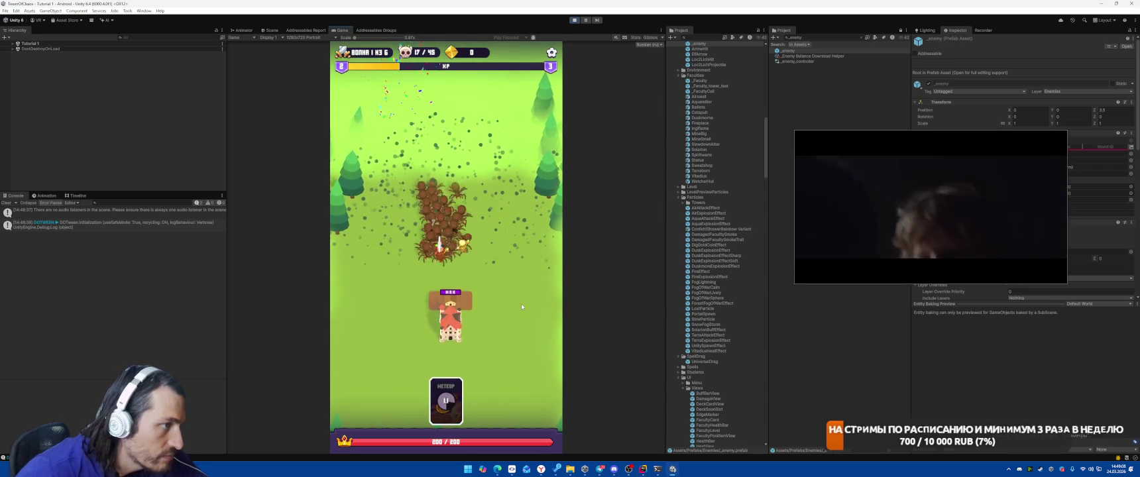
{"action": "left_click", "coordinate": [448, 249]}
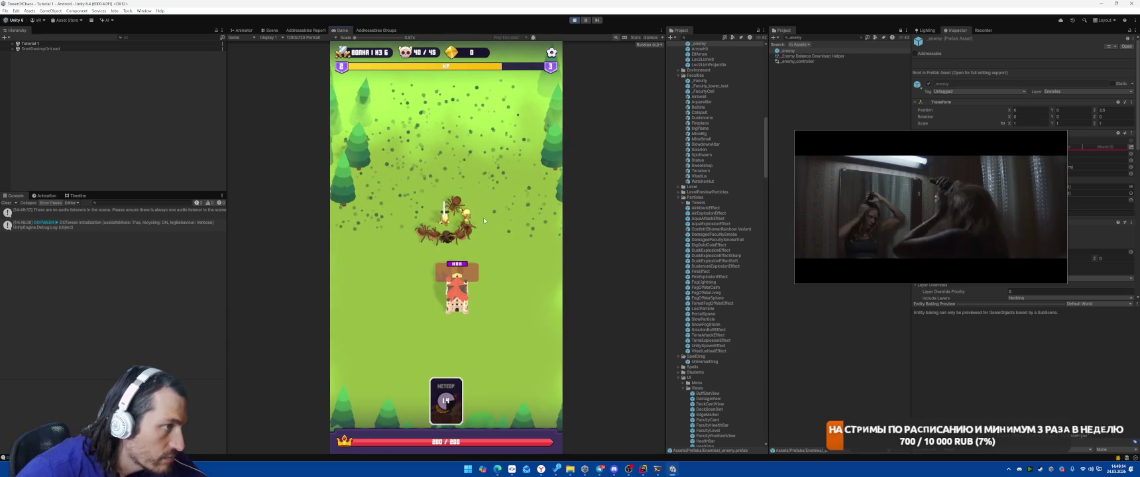
{"action": "key", "text": "ctrl+p"}
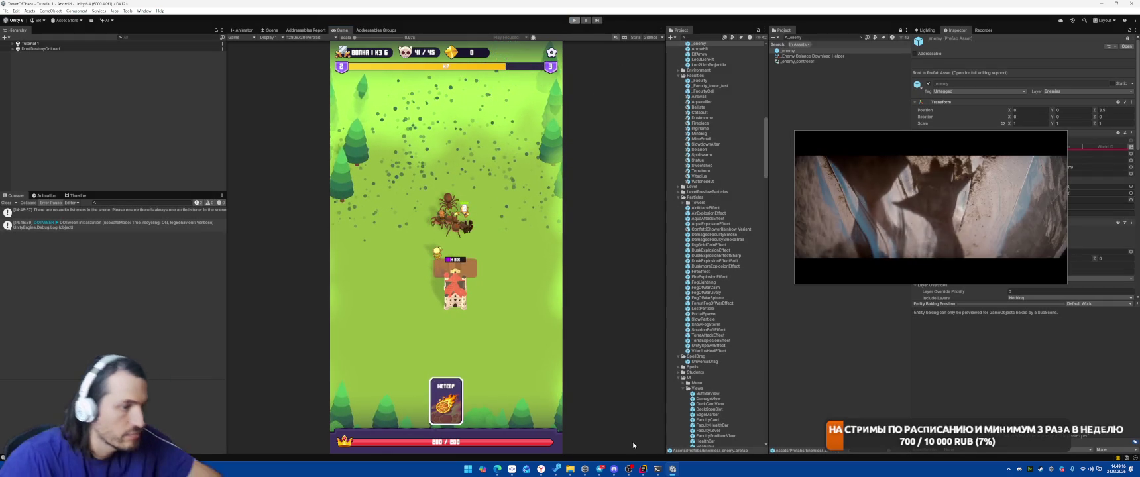
{"action": "key", "text": "alt+Tab"}
{"action": "left_click", "coordinate": [676, 225]}
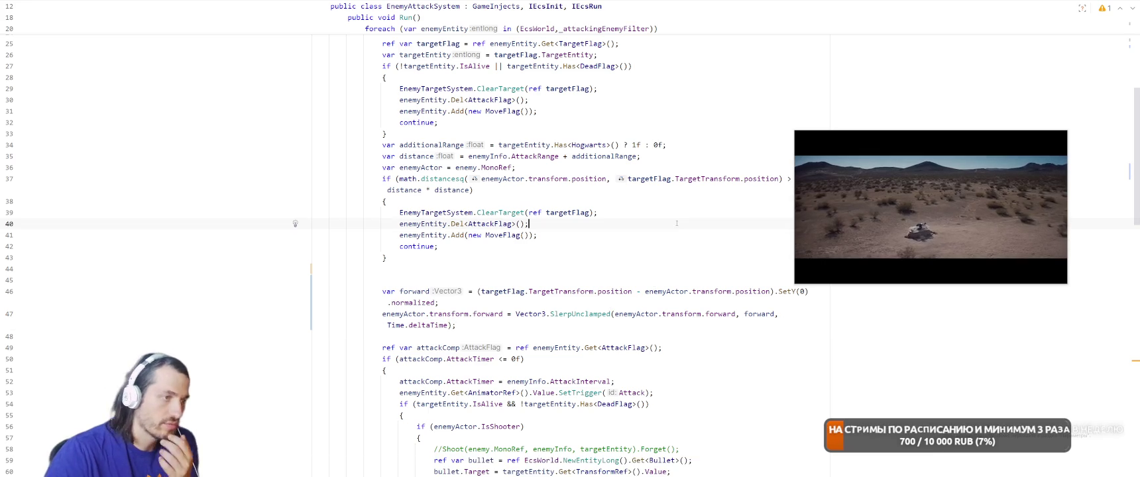
Append '* GameConfig.CommonConfig.ForwardRotationSpeed' after Time.deltaTime on line 47
{"action": "left_click", "coordinate": [449, 326]}
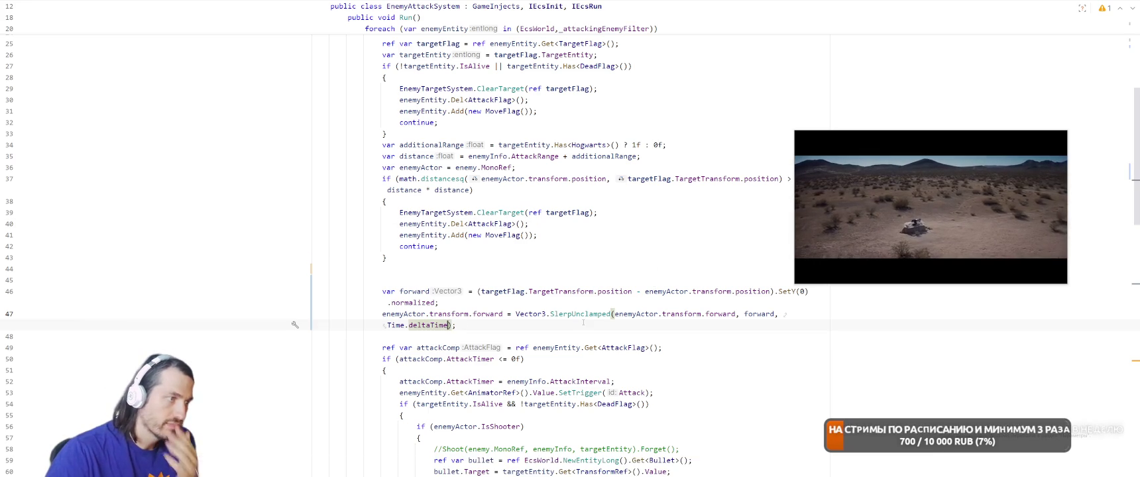
{"action": "type", "text": "* GameConfig.e"}
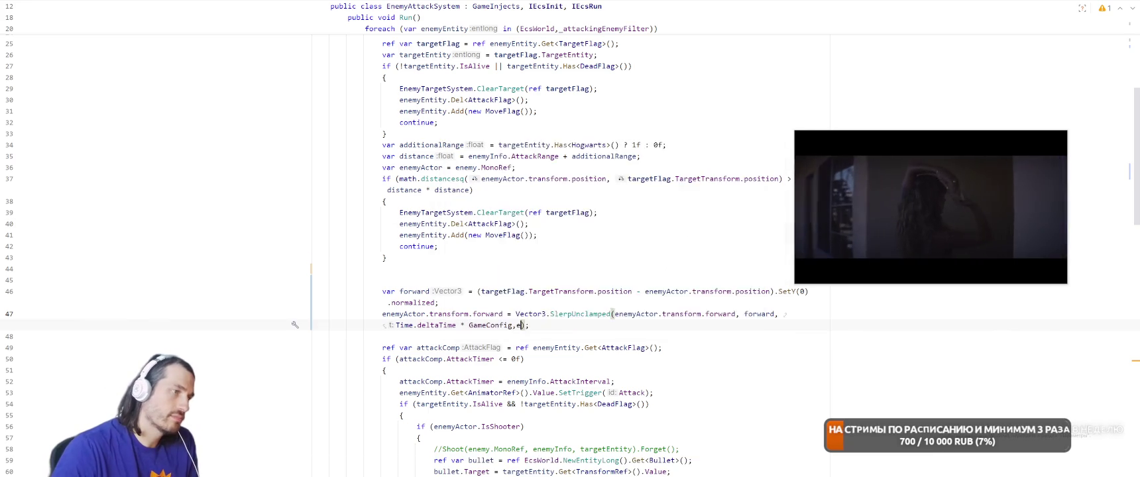
{"action": "type", "text": "Com"}
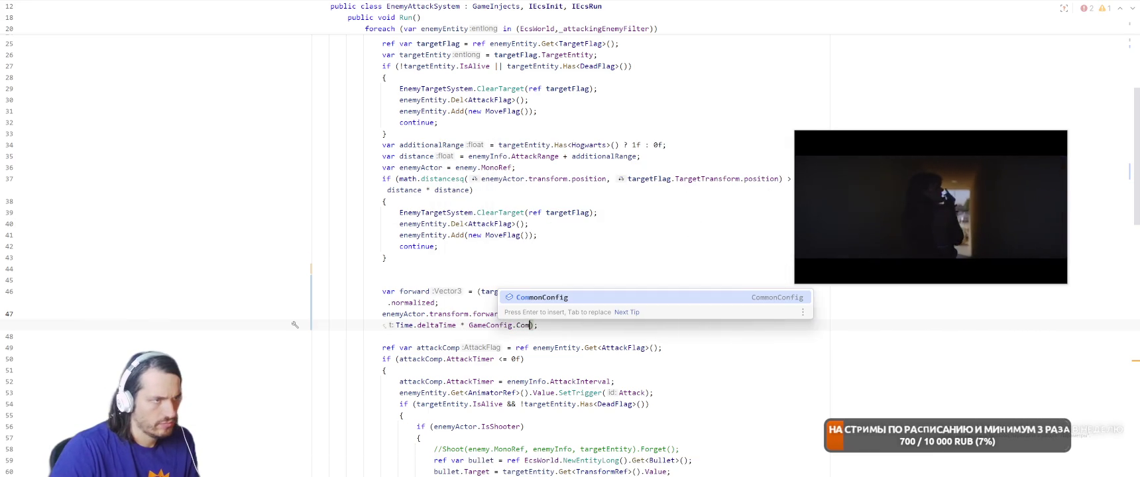
{"action": "key", "text": "Return"}
{"action": "type", "text": "."}
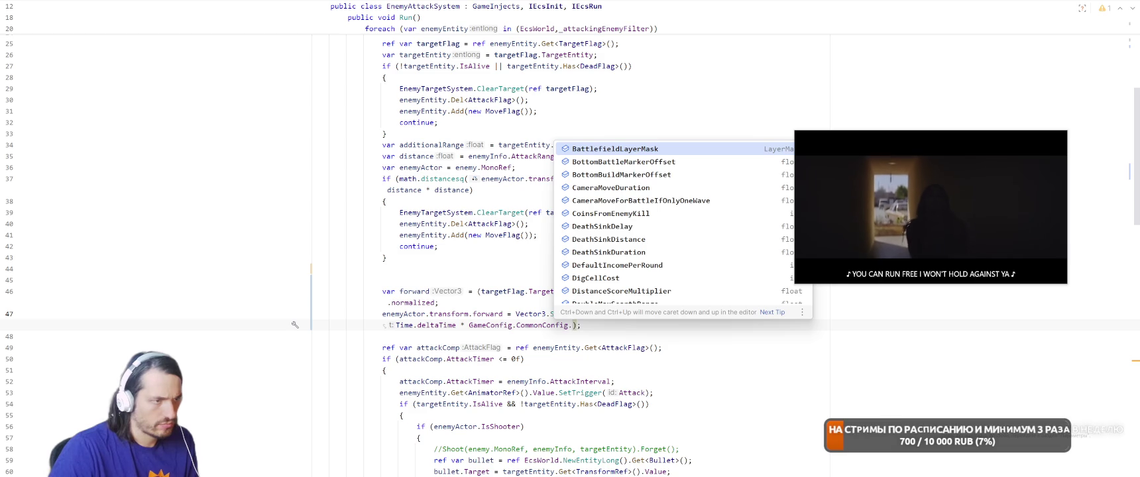
{"action": "type", "text": "Rot"}
{"action": "key", "text": "BackSpace"}
{"action": "key", "text": "BackSpace"}
{"action": "key", "text": "BackSpace"}
{"action": "type", "text": "Forward"}
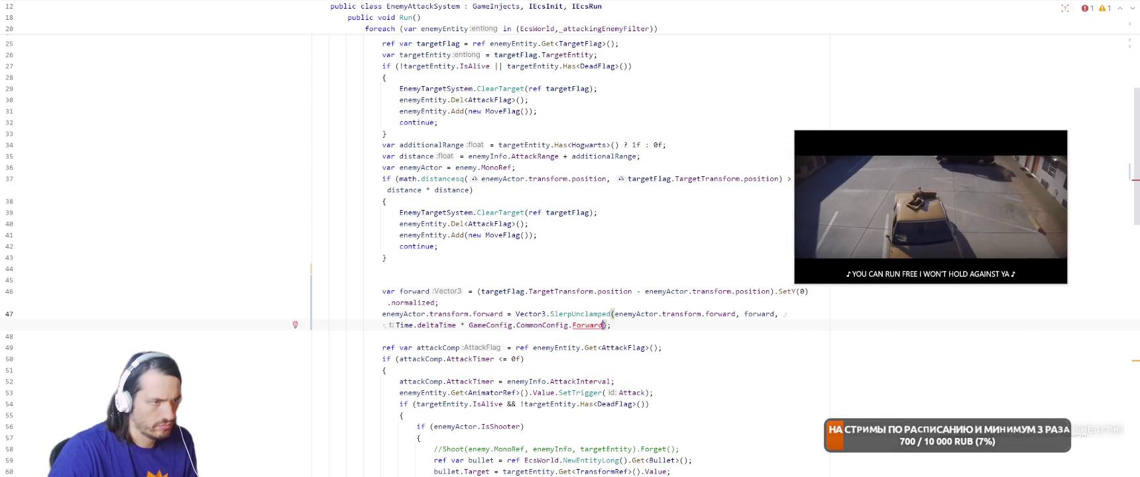
{"action": "type", "text": "RotationSpeed"}
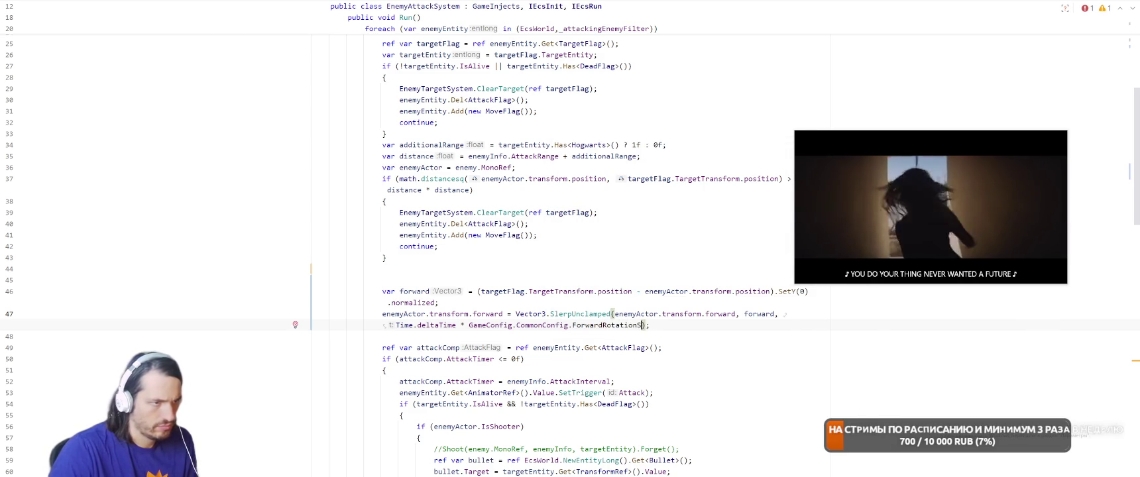
Create the ForwardRotationSpeed field in CommonConfig with value 10, then switch to Unity
{"action": "key", "text": "alt+Return"}
{"action": "key", "text": "Down"}
{"action": "key", "text": "Down"}
{"action": "key", "text": "Down"}
{"action": "key", "text": "Right"}
{"action": "key", "text": "Down"}
{"action": "key", "text": "Return"}
{"action": "key", "text": "Return"}
{"action": "type", "text": "= 10"}
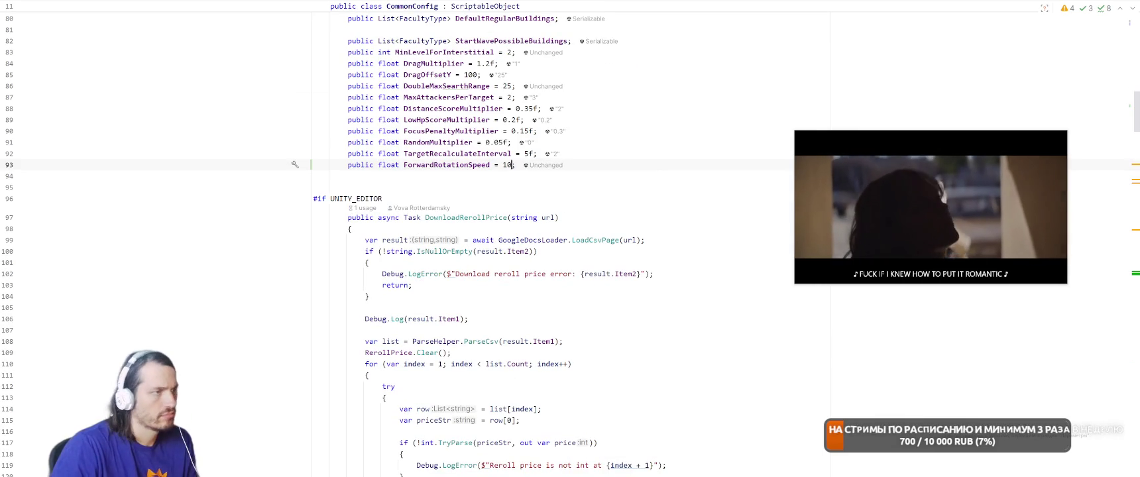
{"action": "key", "text": "alt+Tab"}
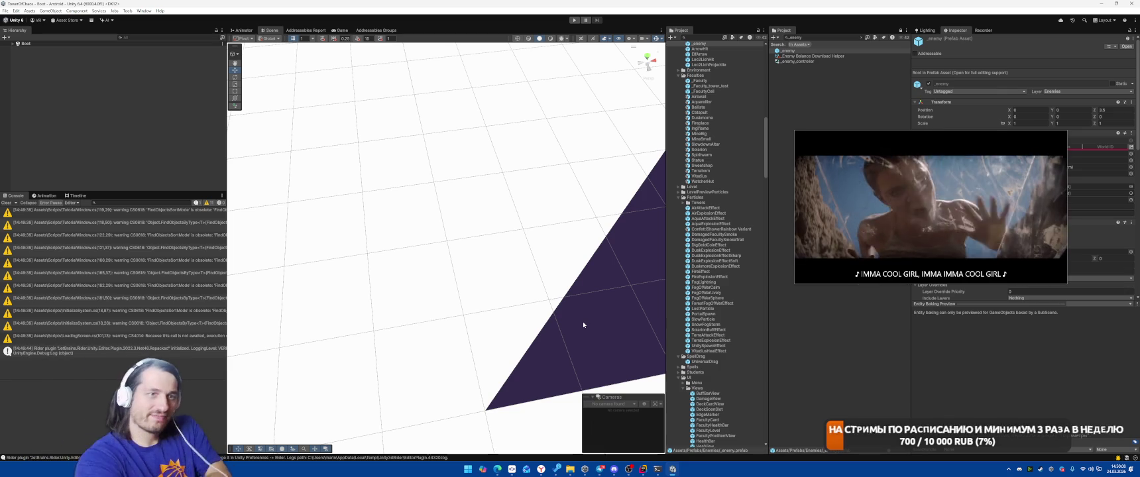
Run the game, build the faculty tower on the marked slot, then cast Meteor on the enemy cluster
{"action": "left_click", "coordinate": [574, 20]}
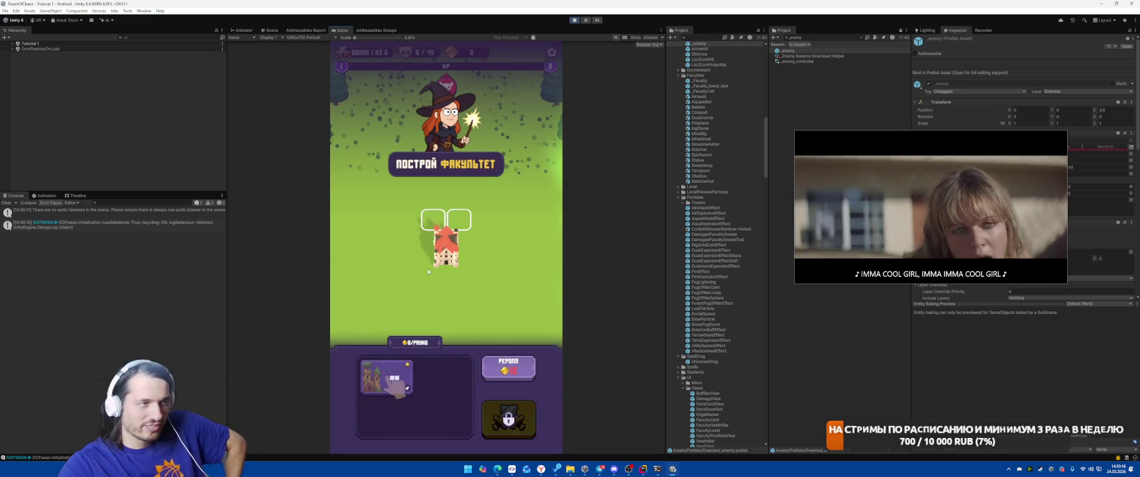
{"action": "left_click", "coordinate": [391, 386]}
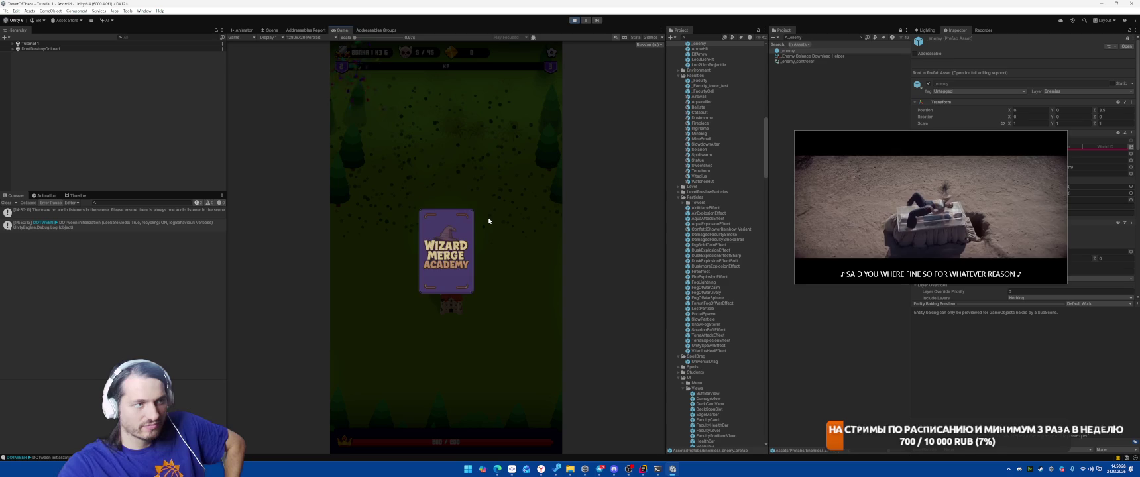
{"action": "left_click", "coordinate": [509, 259]}
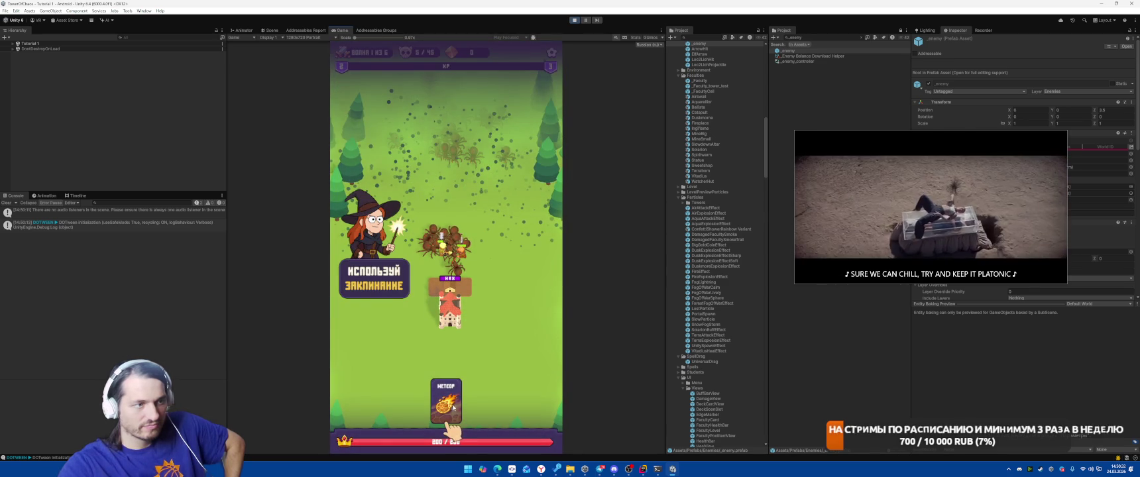
{"action": "left_click", "coordinate": [438, 263]}
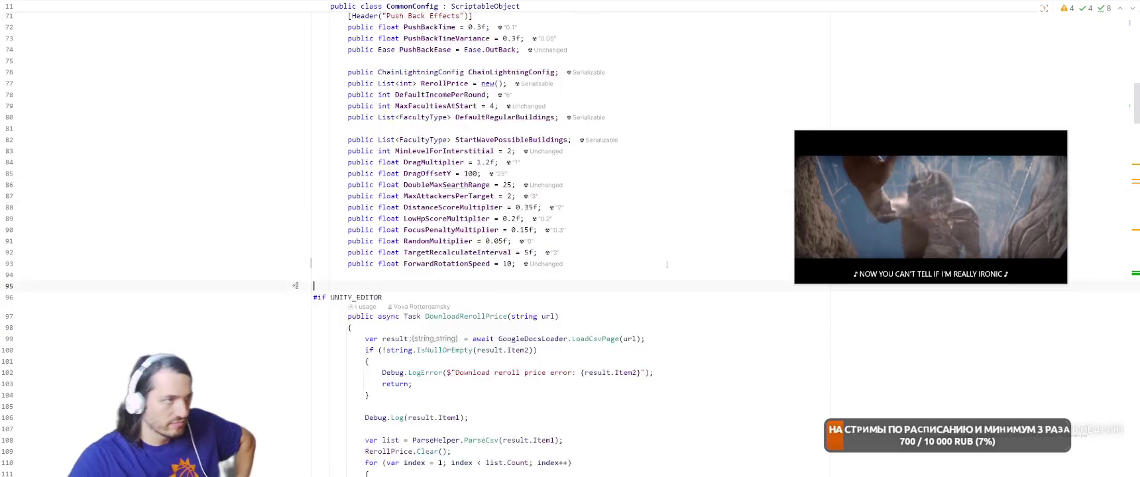
Look up ShowPickSpellTutorial's declaration and usages, then jump to ShowUseSpellTutorial
{"action": "key", "text": "ctrl+Tab"}
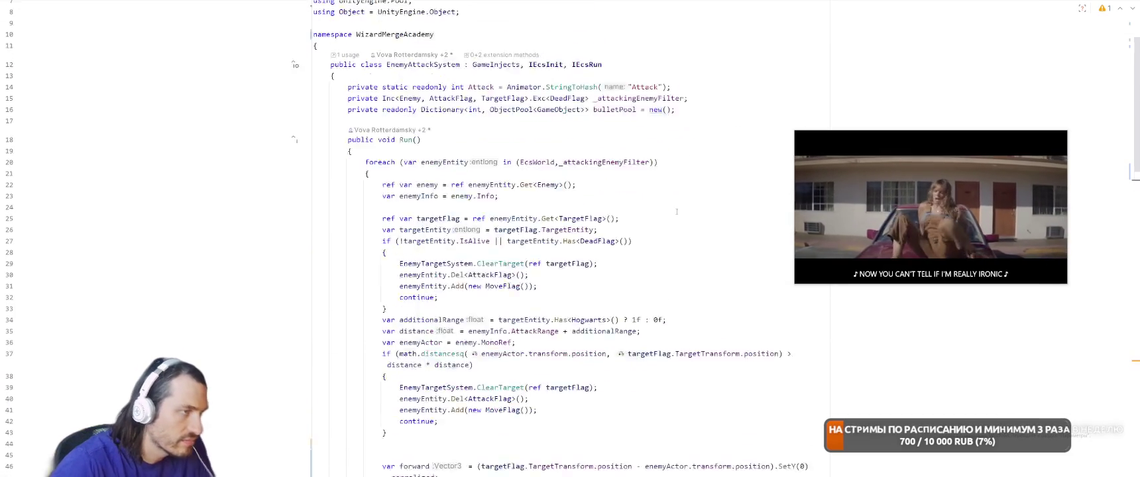
{"action": "key", "text": "ctrl+Tab"}
{"action": "key", "text": "ctrl+Tab"}
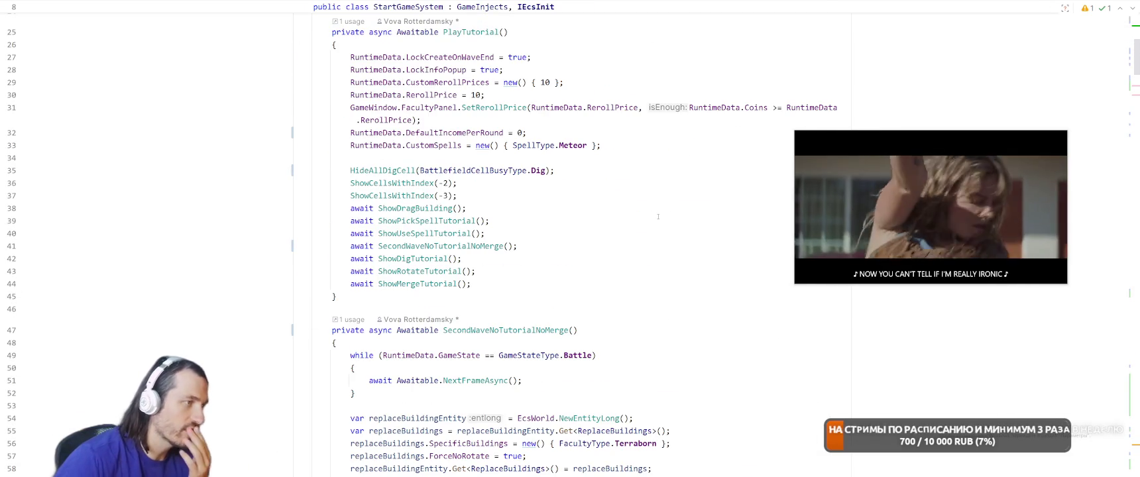
{"action": "key", "text": "F12"}
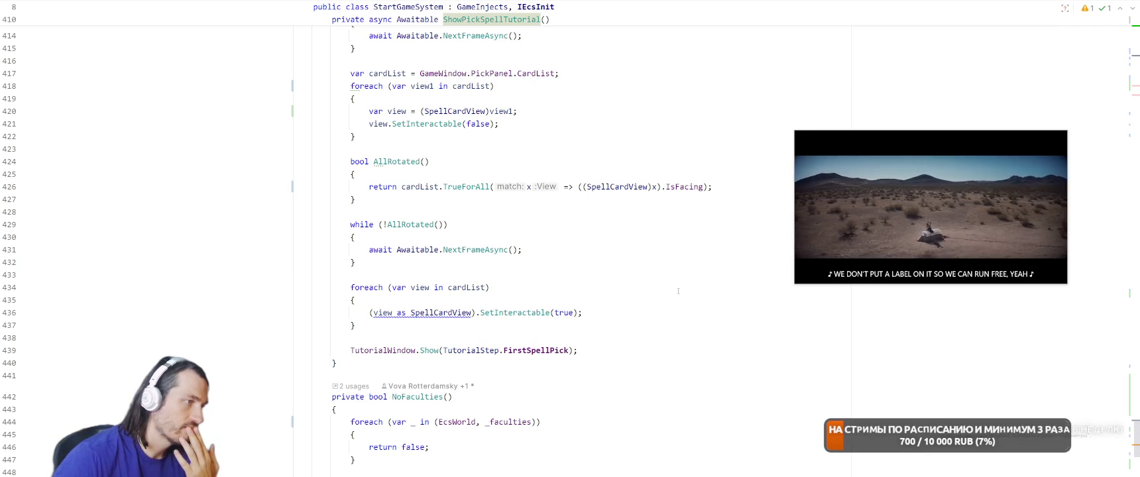
{"action": "scroll", "coordinate": [678, 291], "scroll_direction": "up", "scroll_amount": 3}
{"action": "right_click", "coordinate": [486, 97]}
{"action": "left_click", "coordinate": [523, 187]}
{"action": "left_click", "coordinate": [420, 204], "text": "ctrl"}
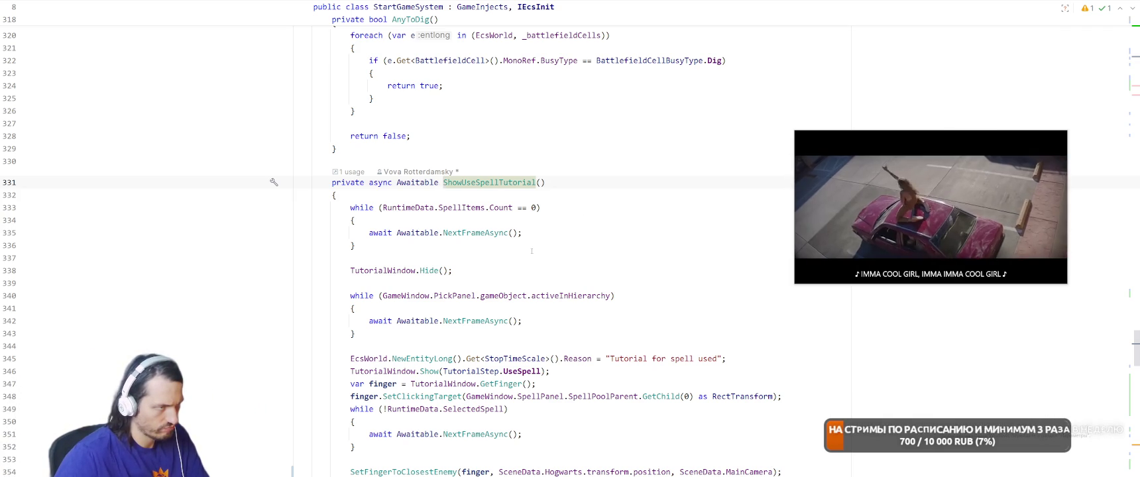
Open the PickPanel class definition from GameWindow's PickPanel field and browse it
{"action": "left_click", "coordinate": [446, 295], "text": "ctrl"}
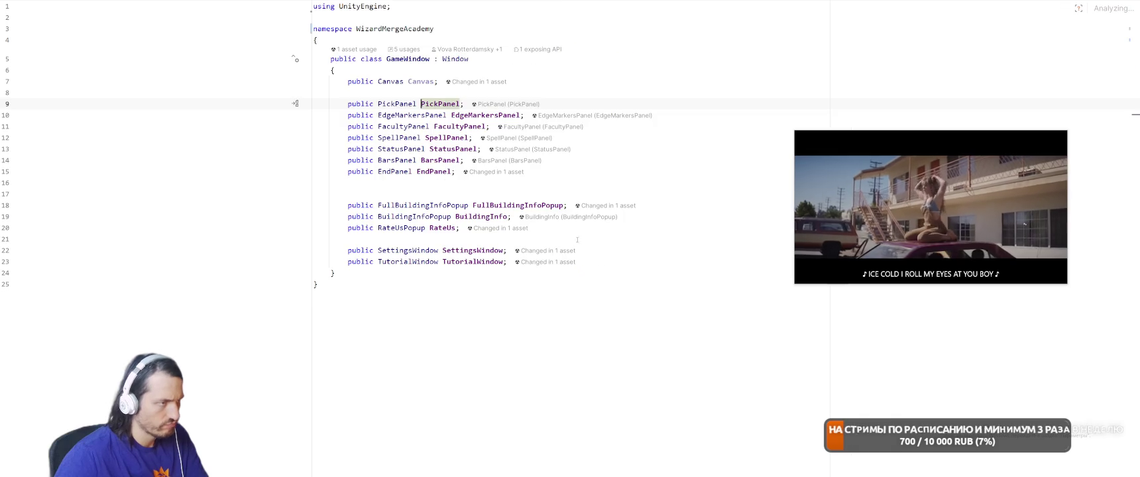
{"action": "left_click", "coordinate": [397, 104], "text": "ctrl"}
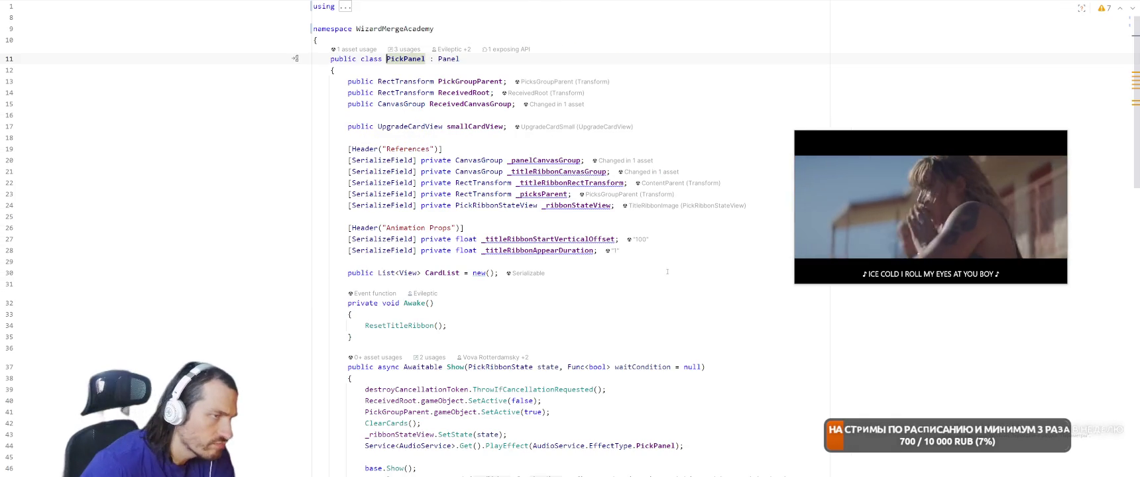
{"action": "scroll", "coordinate": [719, 265], "scroll_direction": "down", "scroll_amount": 10}
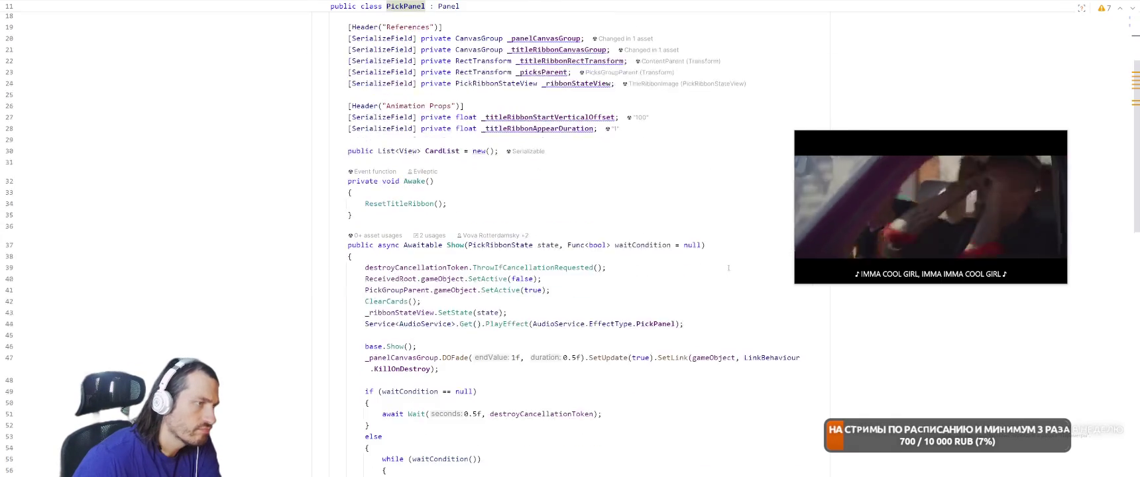
{"action": "scroll", "coordinate": [666, 297], "scroll_direction": "down", "scroll_amount": 10}
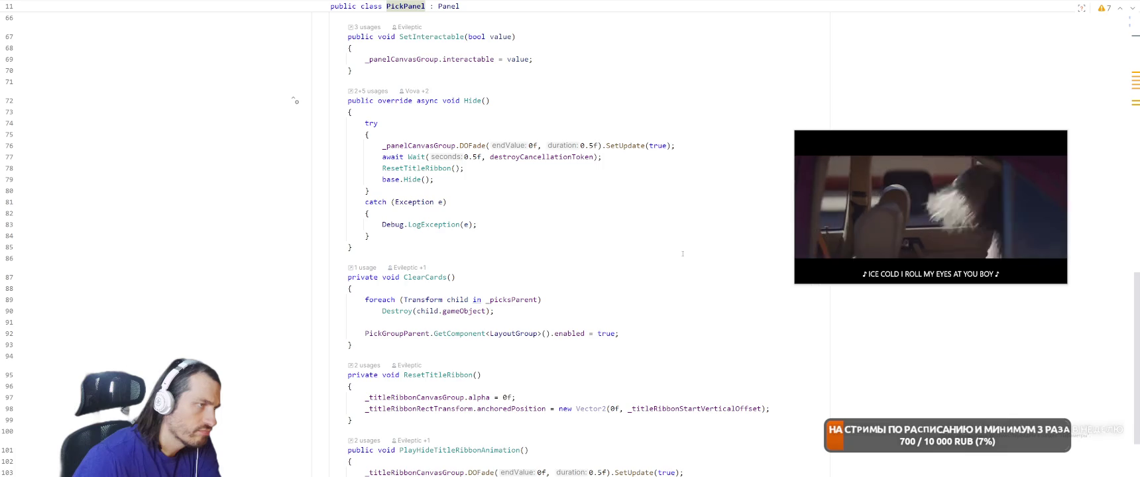
{"action": "scroll", "coordinate": [682, 254], "scroll_direction": "down", "scroll_amount": 3}
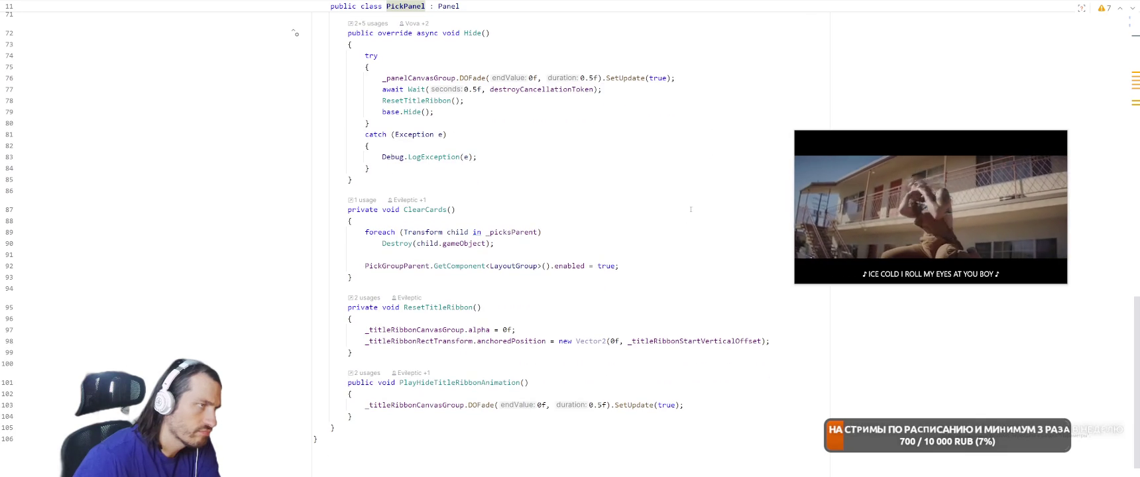
{"action": "scroll", "coordinate": [697, 205], "scroll_direction": "down", "scroll_amount": 1}
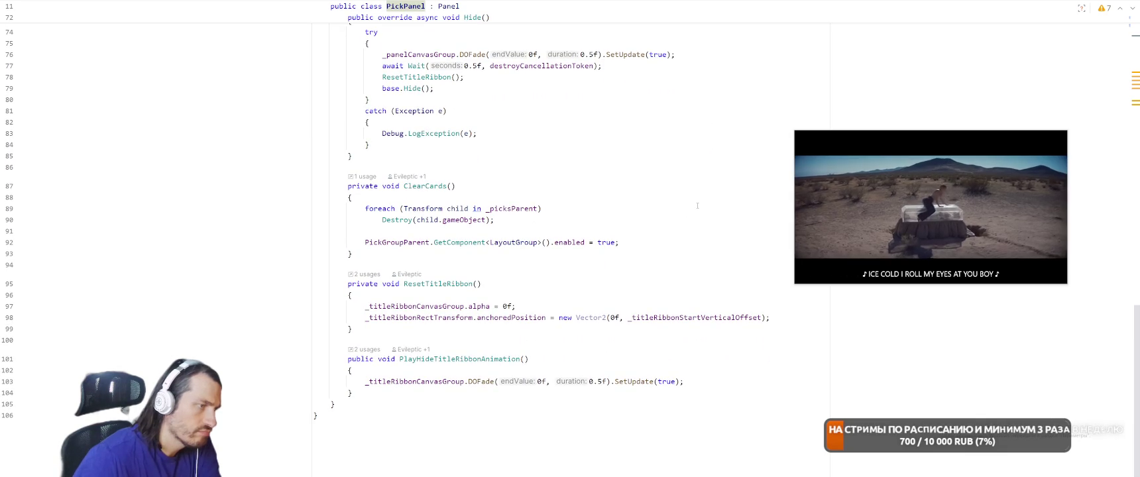
Find all usages of PickPanel's CardList field
{"action": "scroll", "coordinate": [697, 205], "scroll_direction": "up", "scroll_amount": 8}
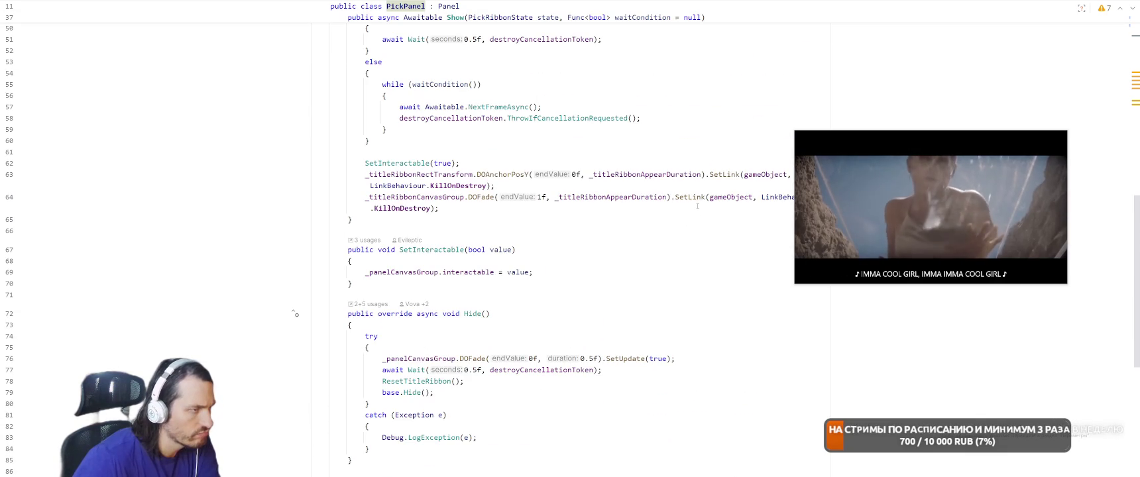
{"action": "scroll", "coordinate": [686, 303], "scroll_direction": "up", "scroll_amount": 6}
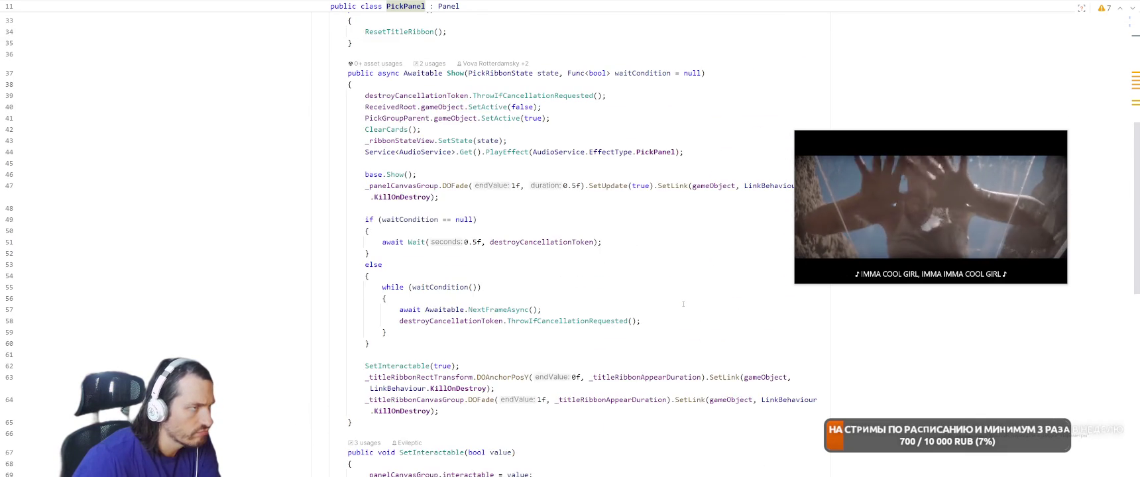
{"action": "scroll", "coordinate": [683, 304], "scroll_direction": "up", "scroll_amount": 4}
{"action": "scroll", "coordinate": [689, 215], "scroll_direction": "up", "scroll_amount": 3}
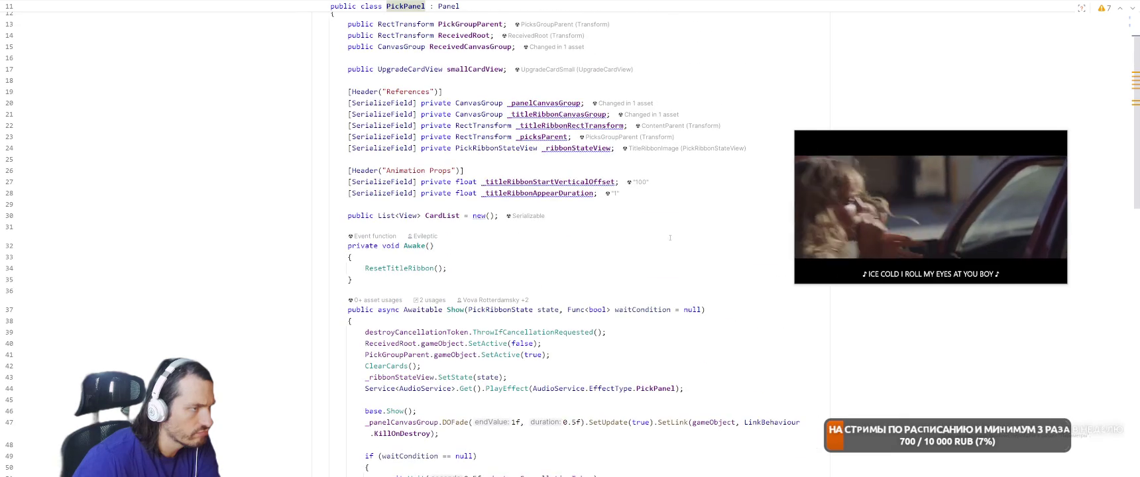
{"action": "scroll", "coordinate": [670, 236], "scroll_direction": "up", "scroll_amount": 2}
{"action": "left_click", "coordinate": [439, 273]}
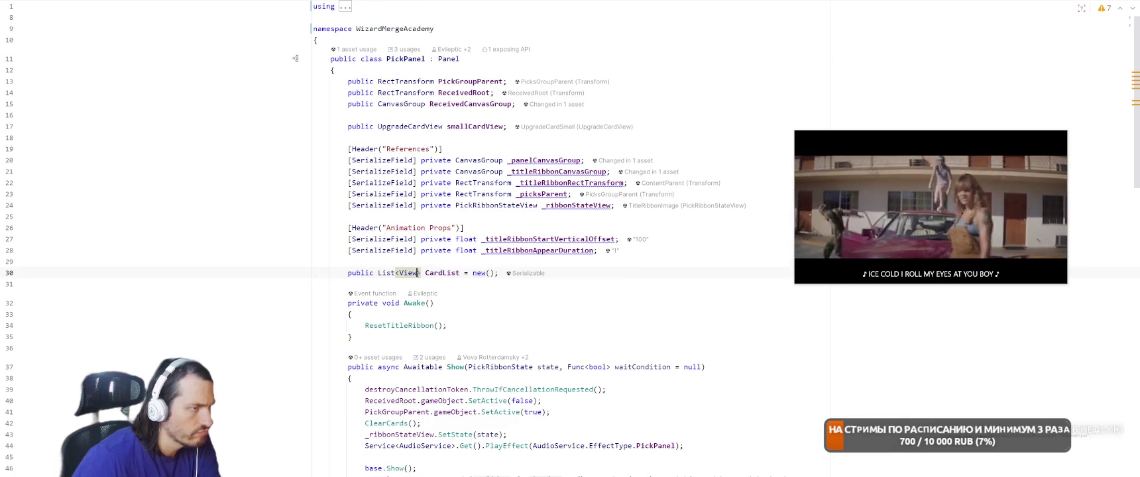
{"action": "right_click", "coordinate": [439, 272]}
{"action": "left_click", "coordinate": [477, 202]}
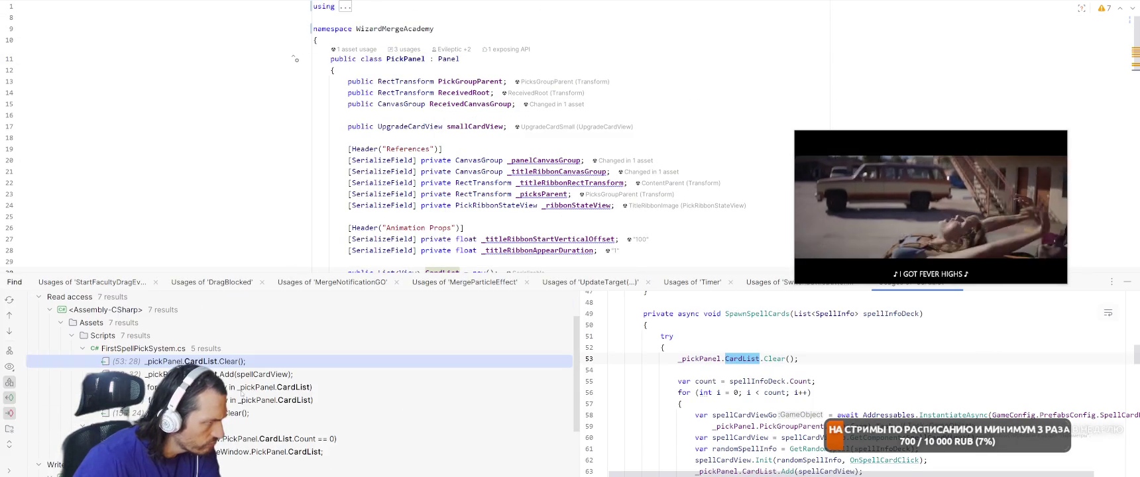
Open the CardList.Clear() usage in FirstSpellPickSystem and check the PlayClickAnimation declaration
{"action": "double_click", "coordinate": [238, 413]}
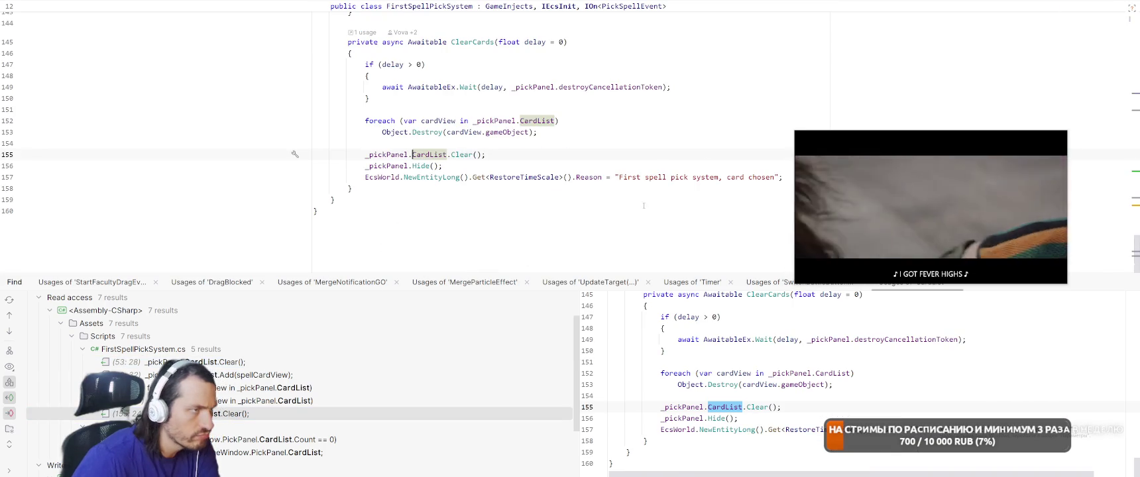
{"action": "scroll", "coordinate": [527, 113], "scroll_direction": "up", "scroll_amount": 5}
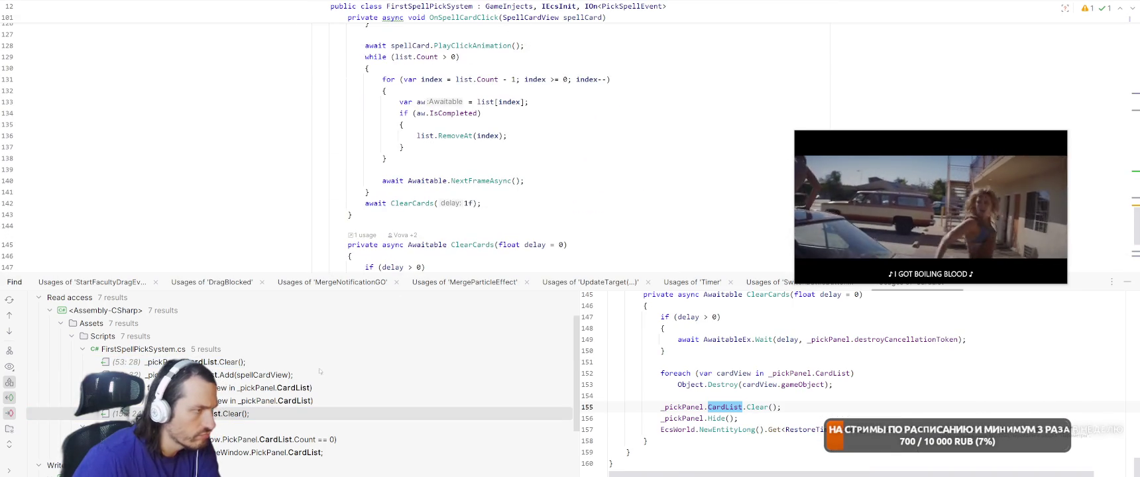
{"action": "scroll", "coordinate": [475, 219], "scroll_direction": "up", "scroll_amount": 5}
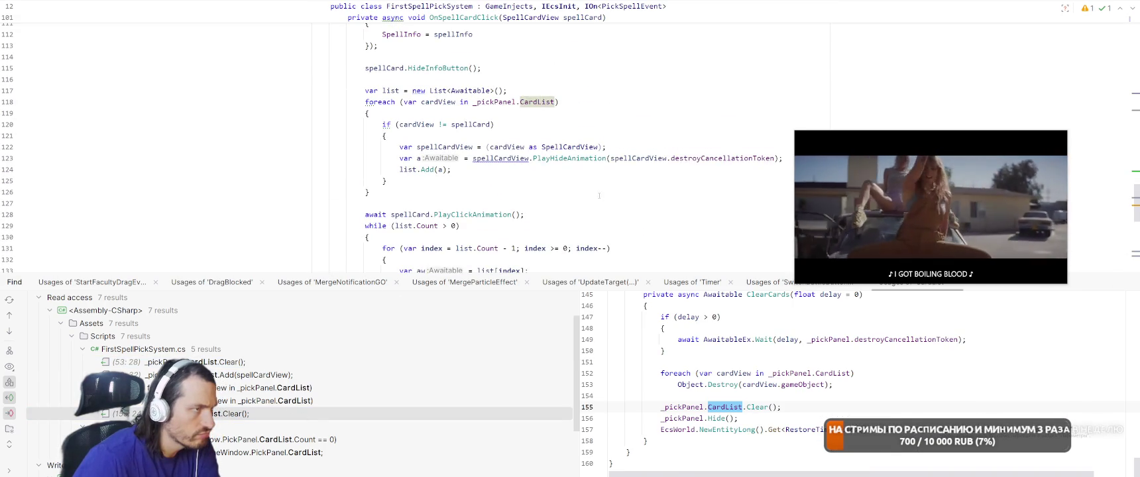
{"action": "left_click", "coordinate": [475, 221]}
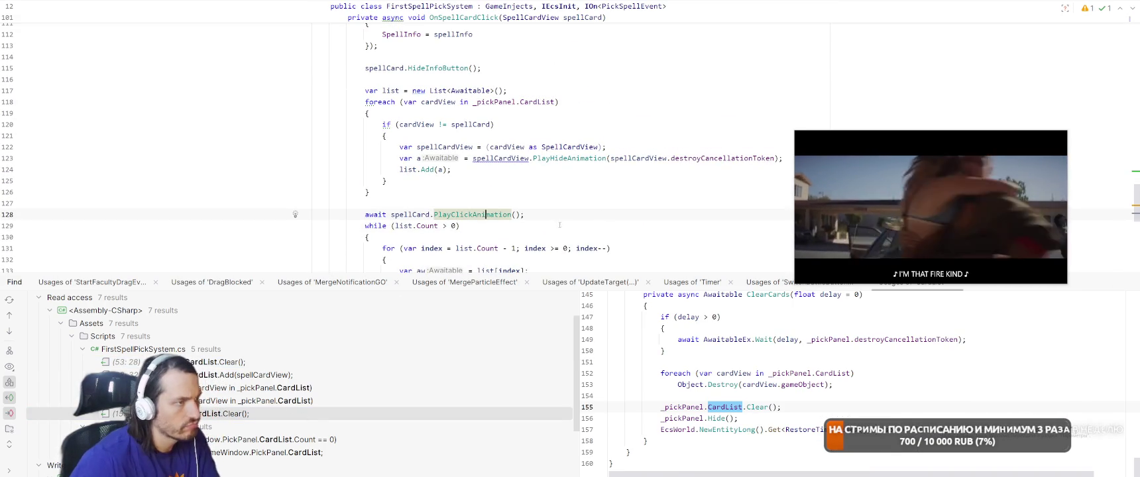
{"action": "left_click", "coordinate": [471, 214], "text": "ctrl"}
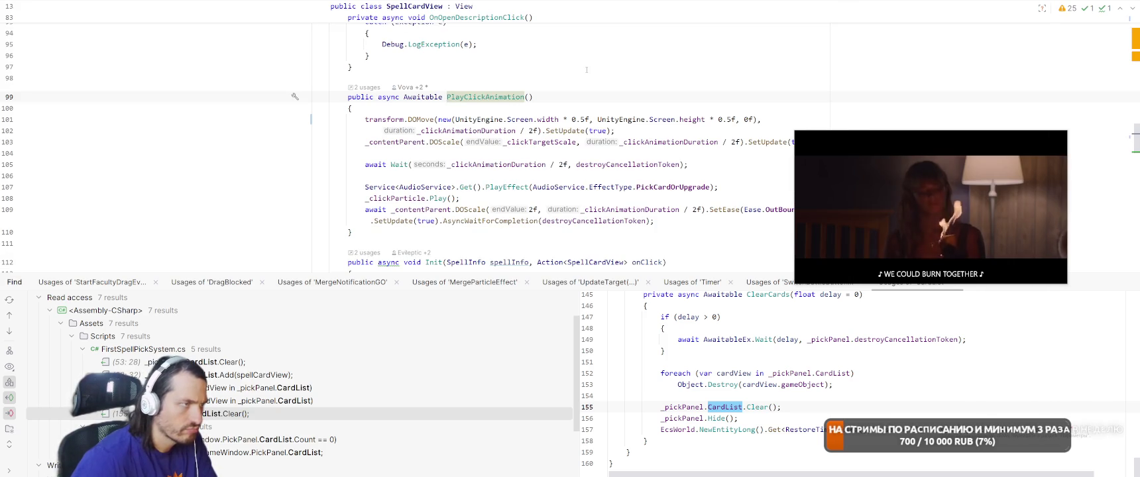
{"action": "key", "text": "ctrl+minus"}
{"action": "scroll", "coordinate": [587, 70], "scroll_direction": "up", "scroll_amount": 5}
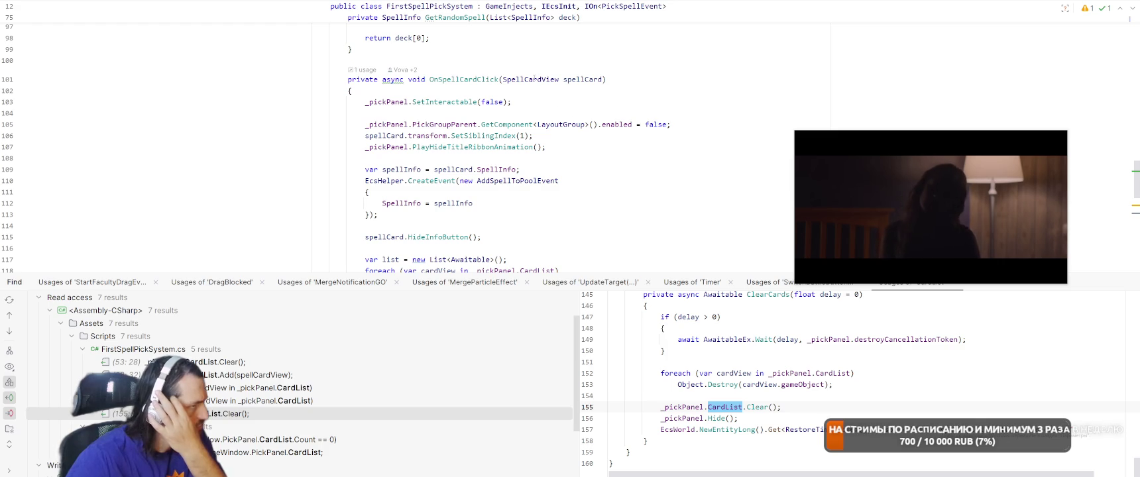
Add '_pickPanel.Selected = true;' at the top of OnSpellCardClick
{"action": "left_click", "coordinate": [557, 94]}
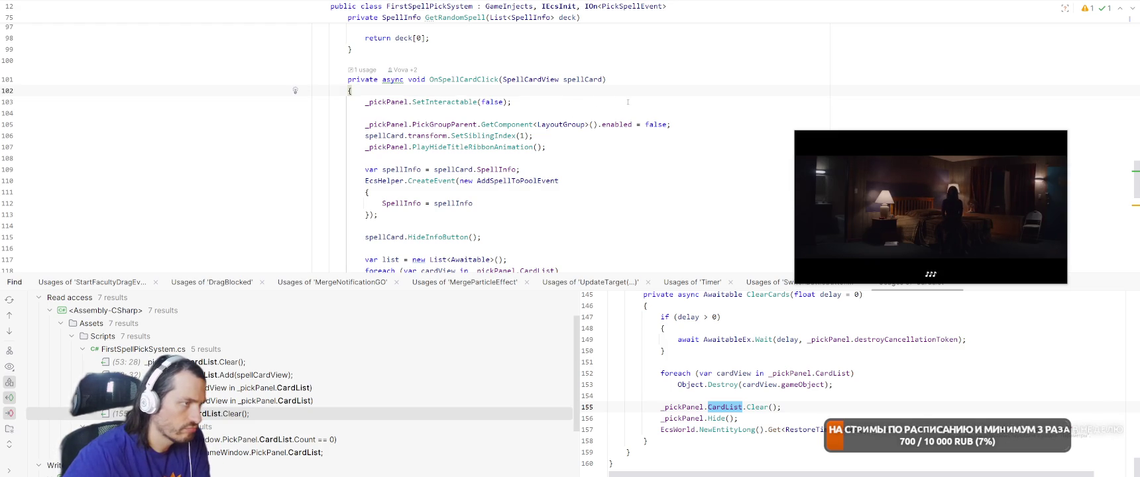
{"action": "key", "text": "Return"}
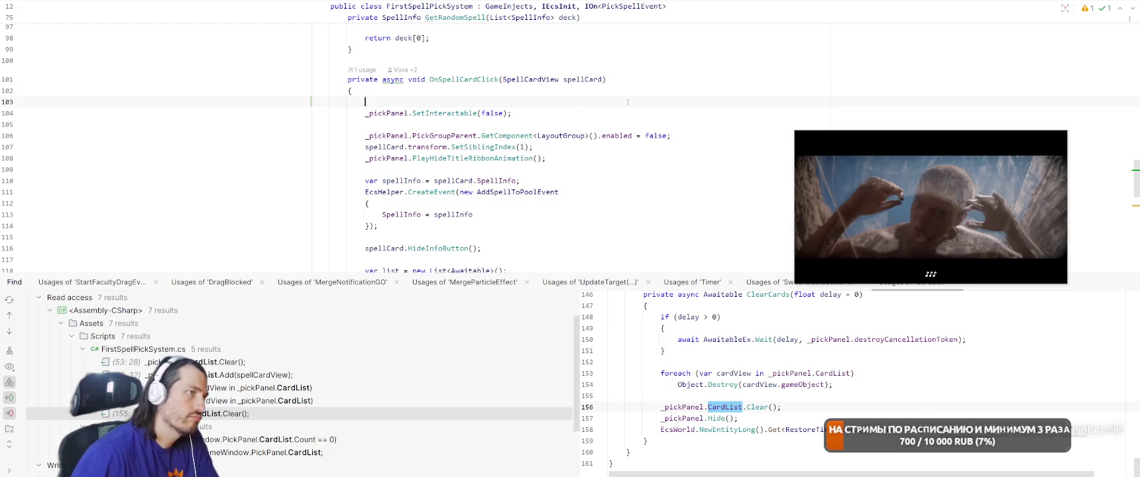
{"action": "type", "text": "_pi"}
{"action": "key", "text": "Return"}
{"action": "type", "text": "."}
{"action": "key", "text": "Escape"}
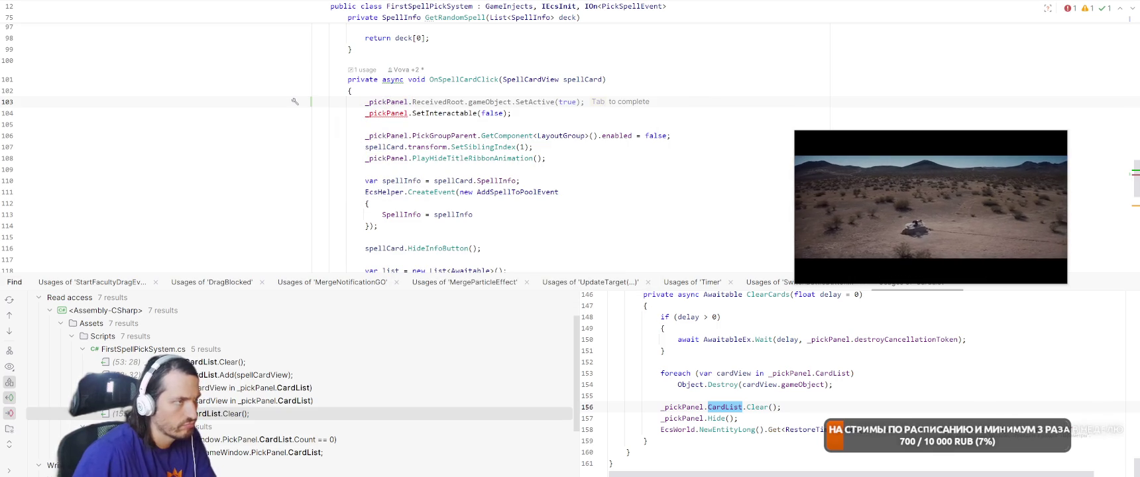
{"action": "key", "text": "Escape"}
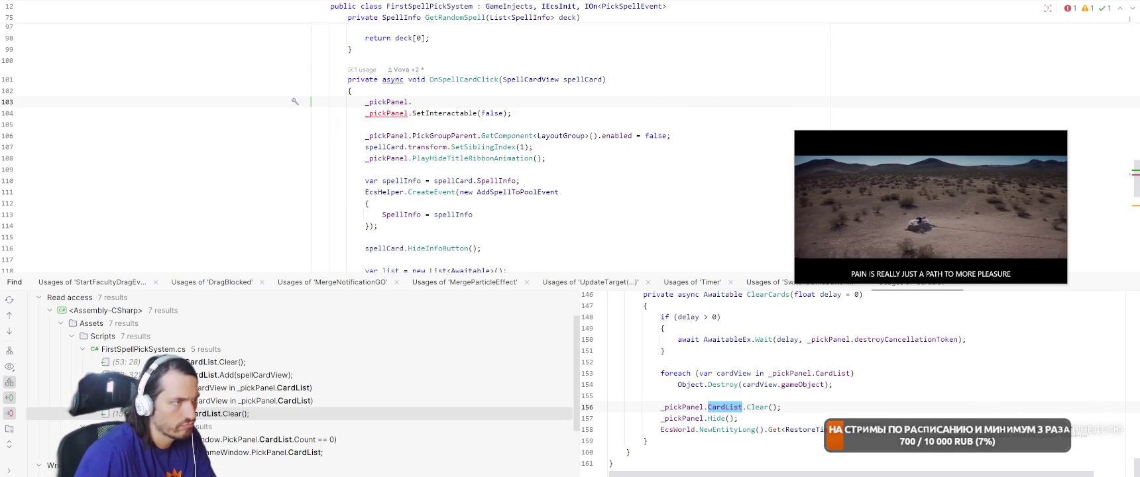
{"action": "type", "text": "Selected = true;"}
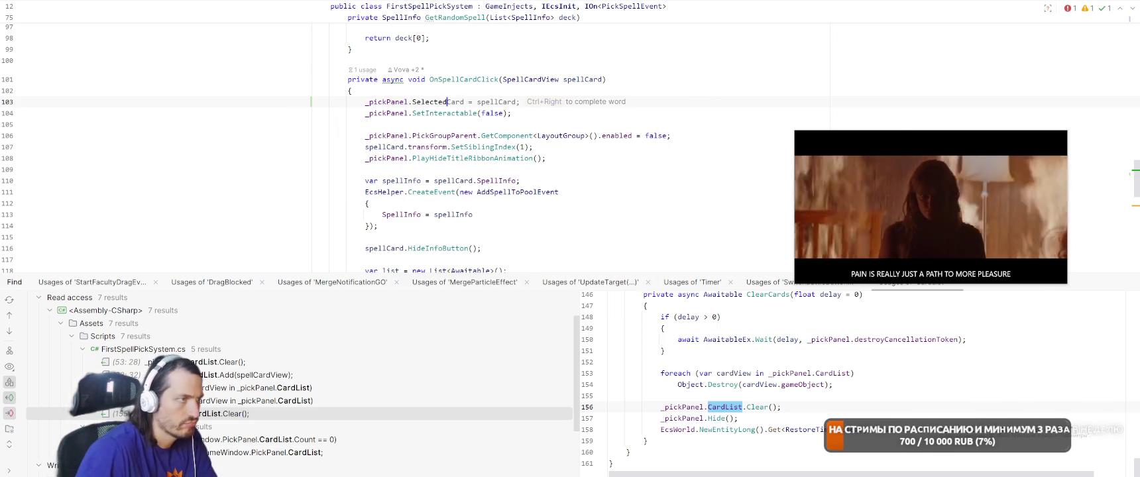
In StartGameSystem, change the tutorial wait loop to 'while (!GameWindow.PickPanel.Selected)'
{"action": "key", "text": "ctrl+minus"}
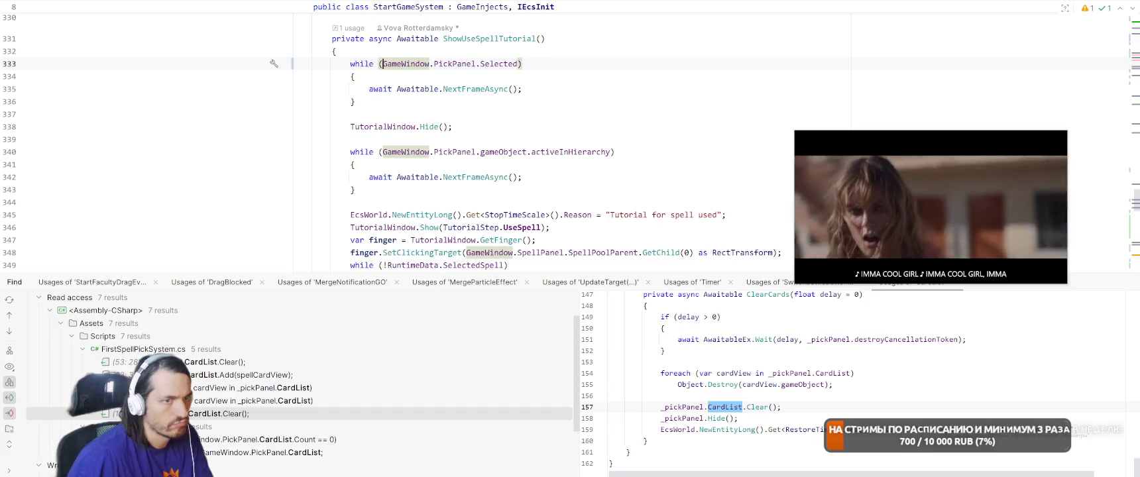
{"action": "type", "text": "!"}
{"action": "key", "text": "Down"}
{"action": "key", "text": "Down"}
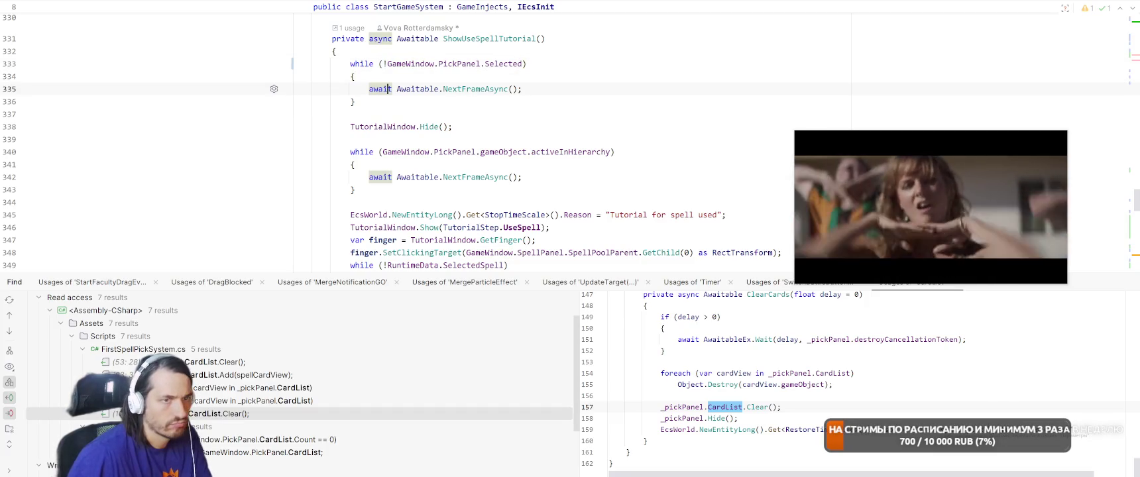
{"action": "key", "text": "alt+Tab"}
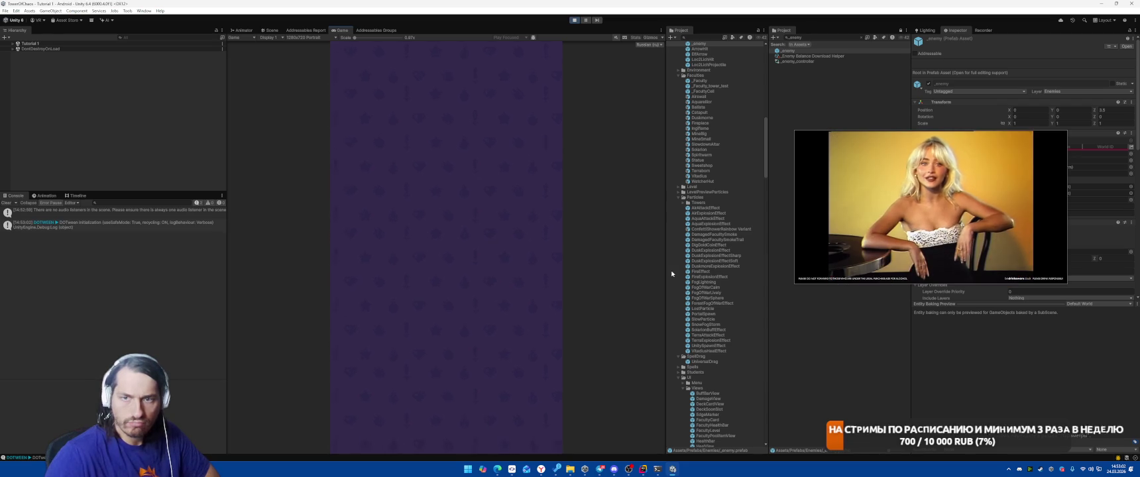
Place the faculty card in the tower slot, pick Meteor and cast it twice on the spiders
{"action": "mouse_move", "coordinate": [936, 204]}
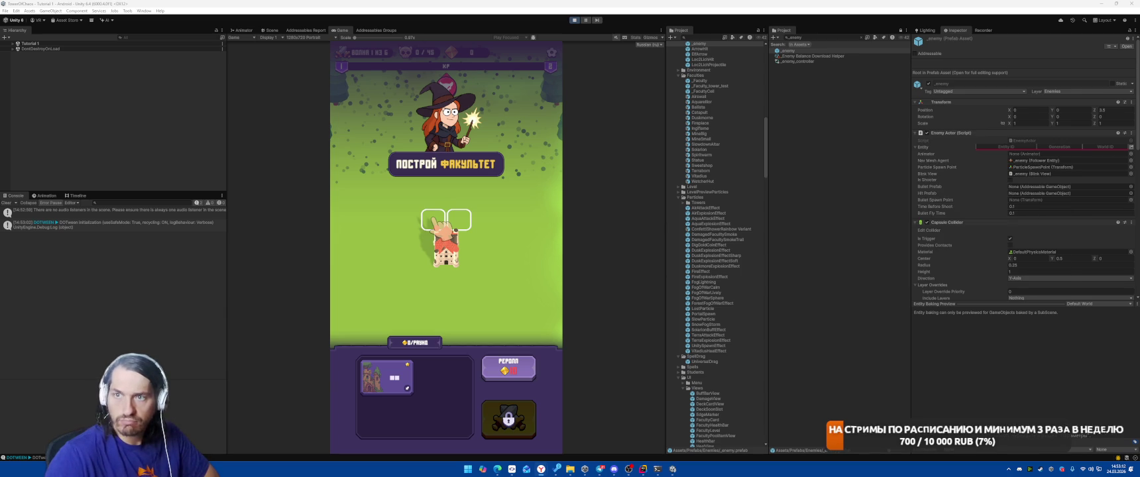
{"action": "left_click_drag", "start_coordinate": [386, 377], "coordinate": [446, 220]}
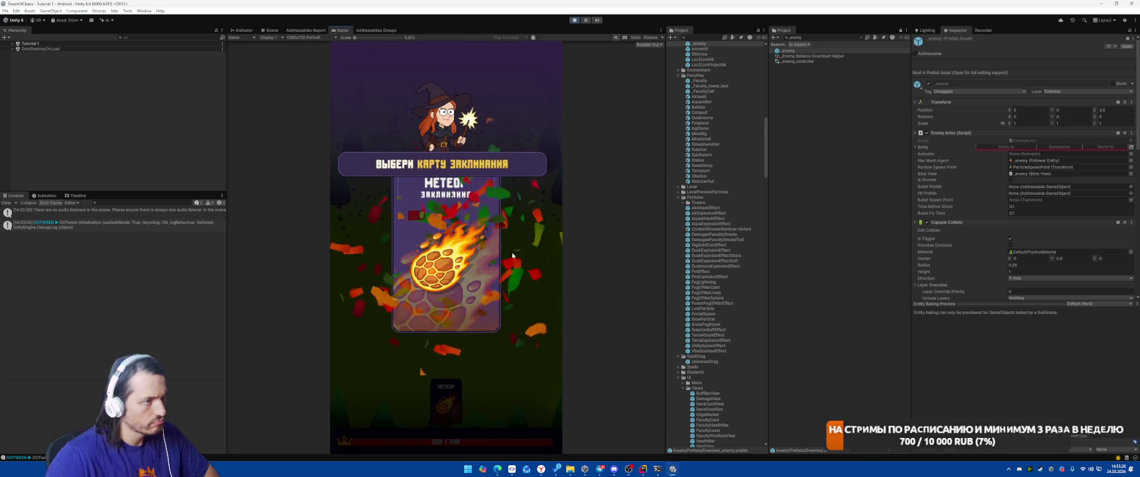
{"action": "left_click", "coordinate": [511, 255]}
{"action": "left_click_drag", "start_coordinate": [446, 401], "coordinate": [440, 255]}
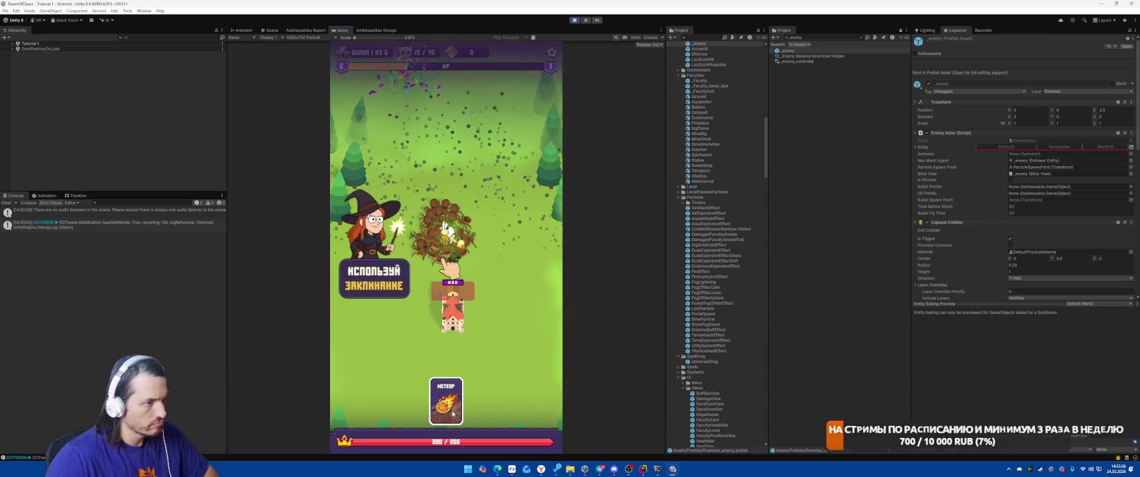
{"action": "left_click_drag", "start_coordinate": [446, 401], "coordinate": [445, 246]}
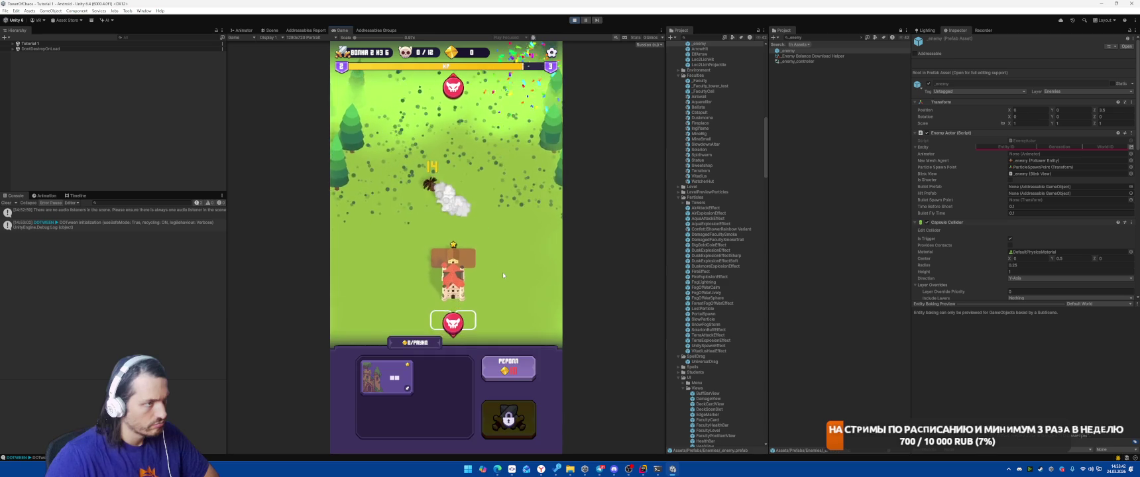
Build a tower in the empty slot, start the battle, then stop Play mode
{"action": "left_click_drag", "start_coordinate": [377, 383], "coordinate": [446, 288]}
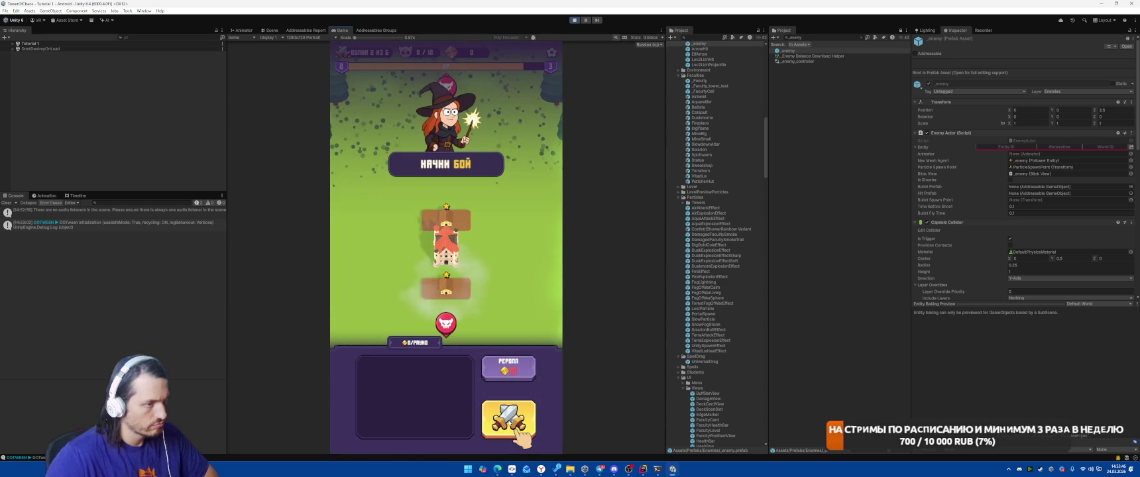
{"action": "left_click", "coordinate": [508, 417]}
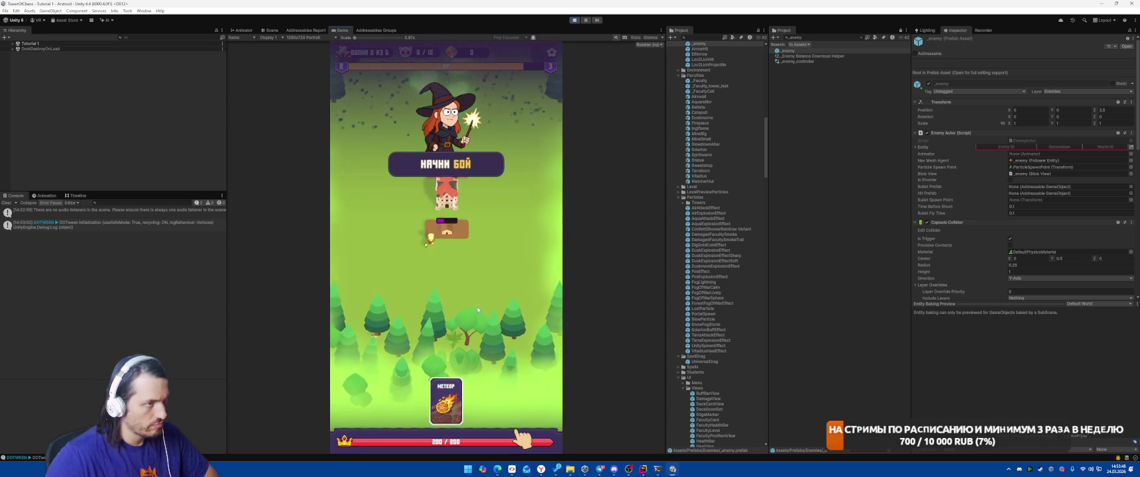
{"action": "left_click", "coordinate": [574, 21]}
Back in Rider, hide the search results and scroll to the SecondWaveNoTutorialNoMerge call
{"action": "key", "text": "alt+Tab"}
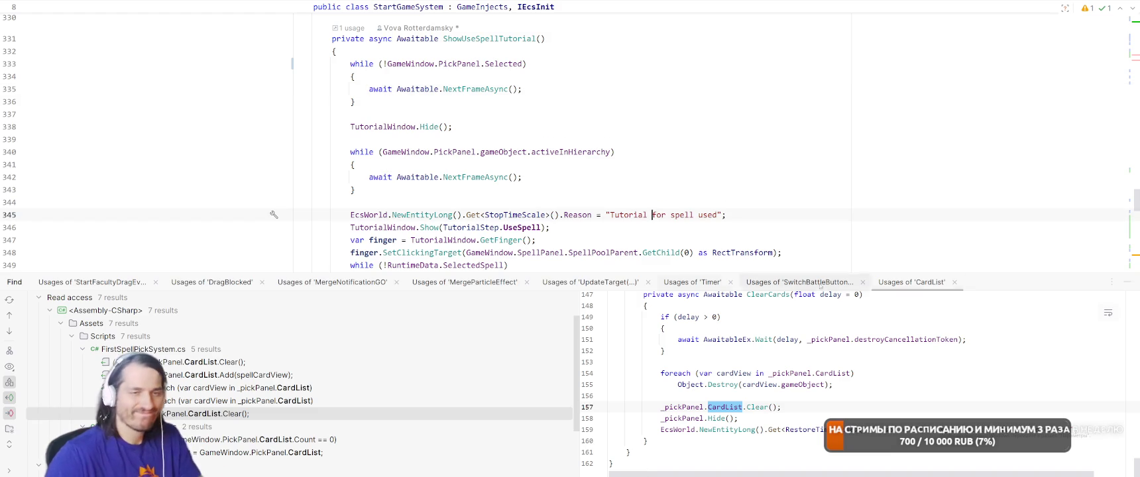
{"action": "left_click", "coordinate": [1127, 284]}
{"action": "key", "text": "ctrl+Tab"}
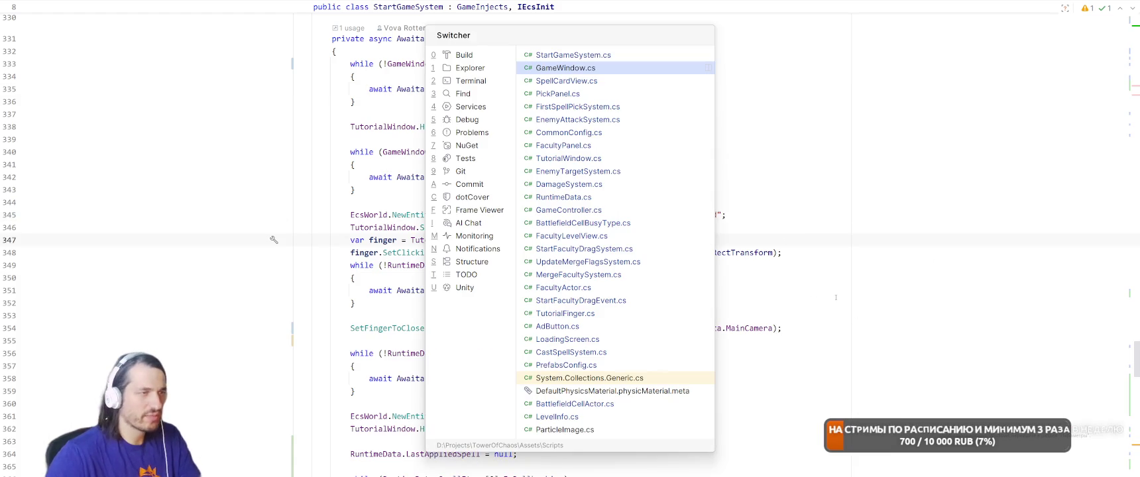
{"action": "key", "text": "Escape"}
{"action": "scroll", "coordinate": [517, 195], "scroll_direction": "up", "scroll_amount": 10}
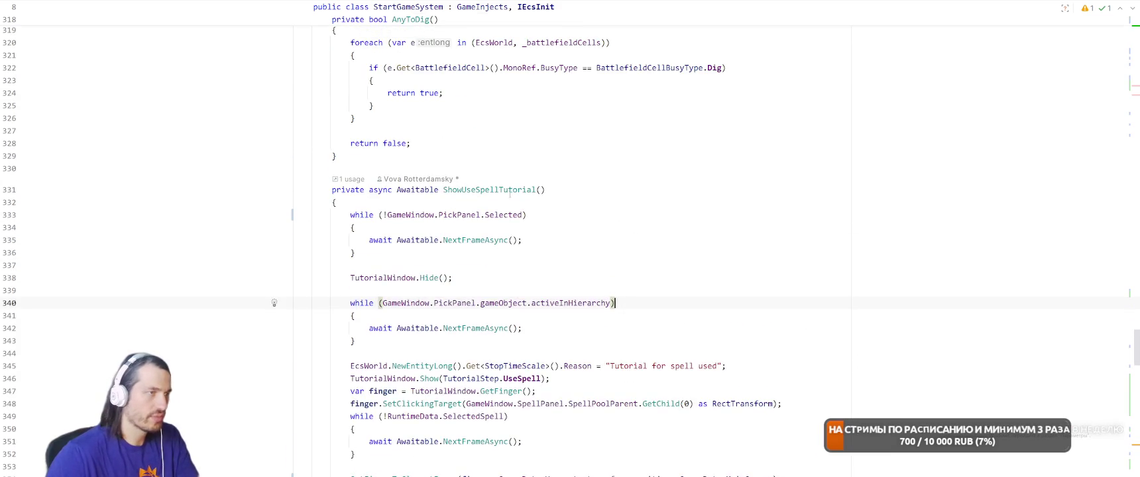
{"action": "scroll", "coordinate": [516, 195], "scroll_direction": "up", "scroll_amount": 20}
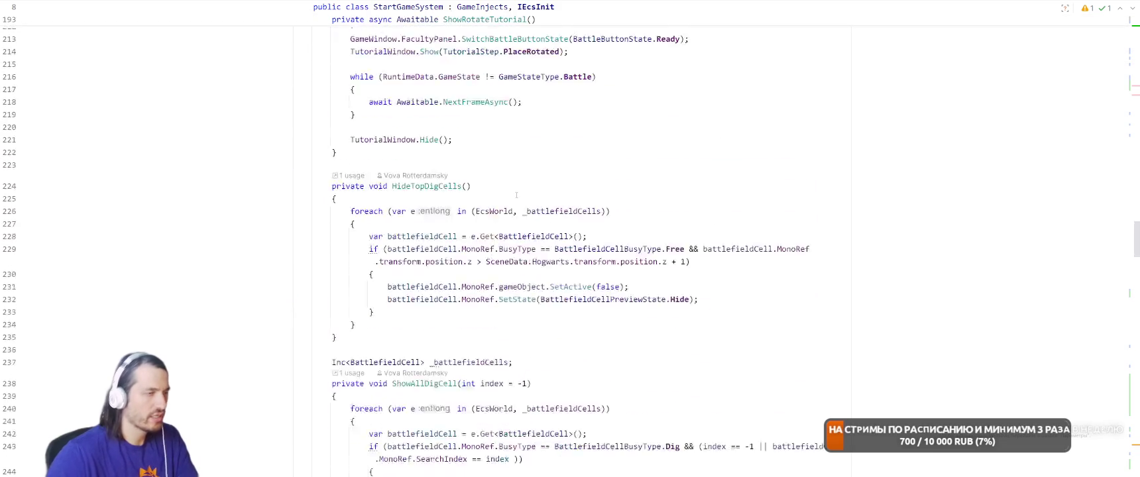
{"action": "scroll", "coordinate": [516, 195], "scroll_direction": "up", "scroll_amount": 20}
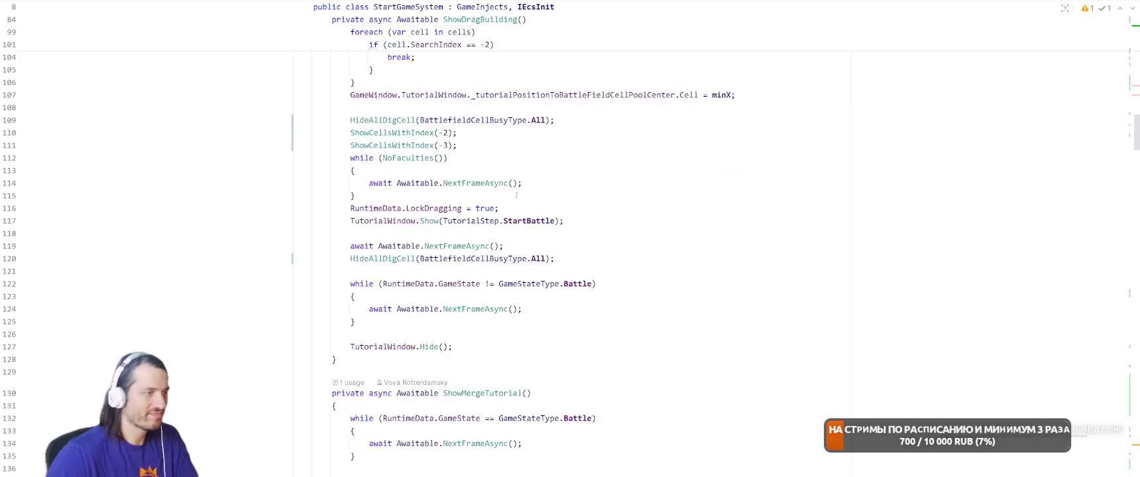
{"action": "scroll", "coordinate": [517, 195], "scroll_direction": "up", "scroll_amount": 20}
{"action": "scroll", "coordinate": [428, 209], "scroll_direction": "down", "scroll_amount": 8}
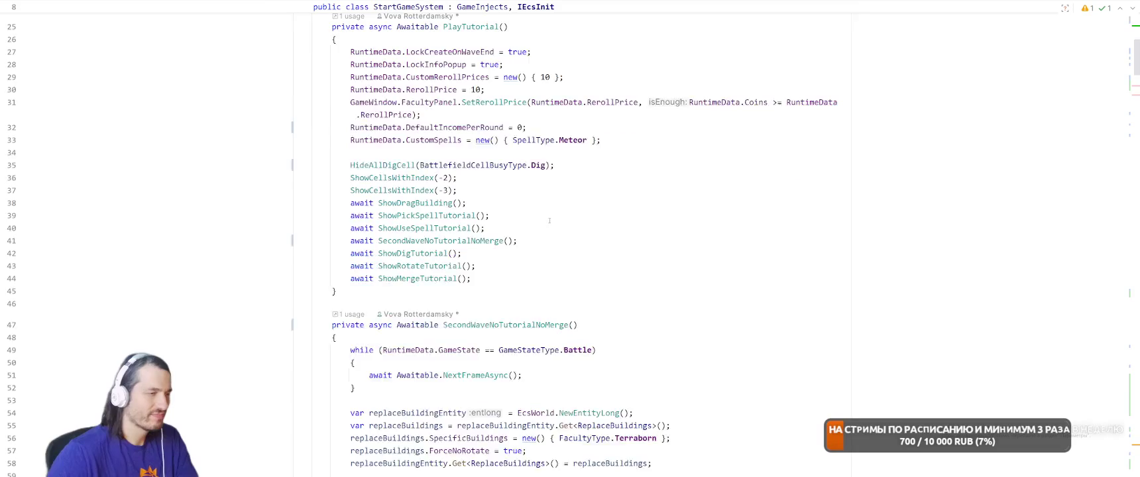
Add 'TutorialWindow.Hide();' after line 81's Build-state loop in SecondWaveNoTutorialNoMerge
{"action": "left_click", "coordinate": [428, 209], "text": "ctrl"}
{"action": "scroll", "coordinate": [578, 246], "scroll_direction": "down", "scroll_amount": 3}
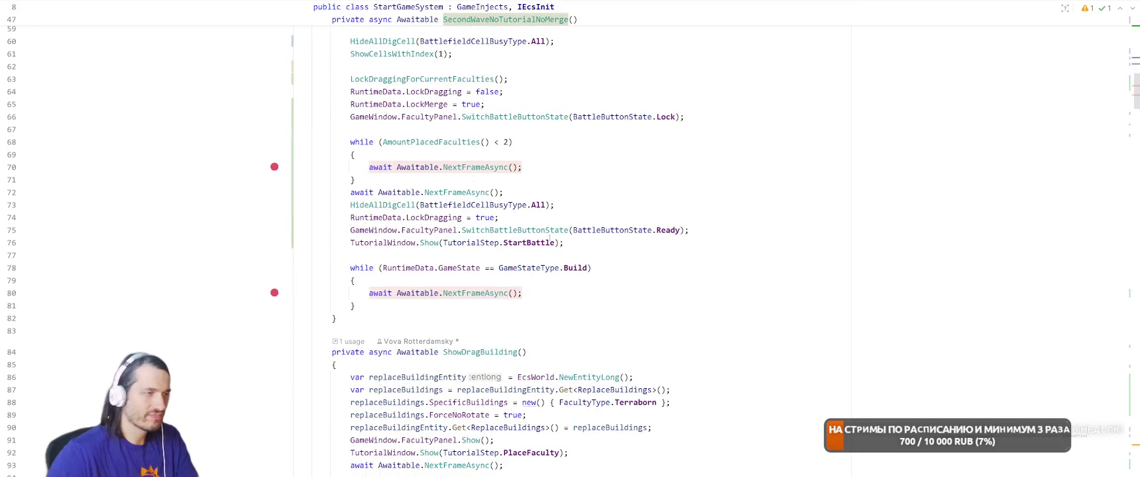
{"action": "left_click", "coordinate": [453, 309]}
{"action": "key", "text": "Return"}
{"action": "type", "text": "Tu"}
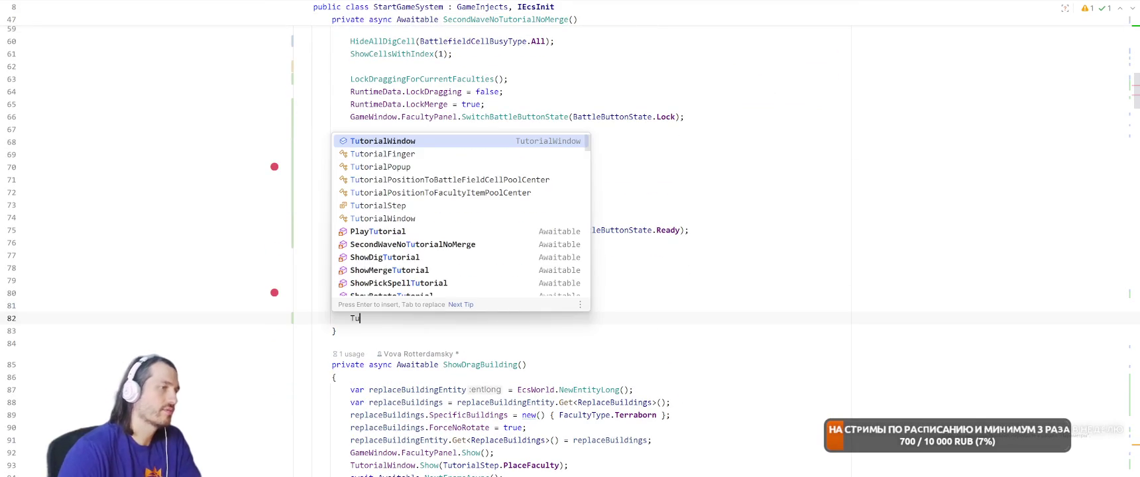
{"action": "key", "text": "Return"}
{"action": "type", "text": ".Hide();"}
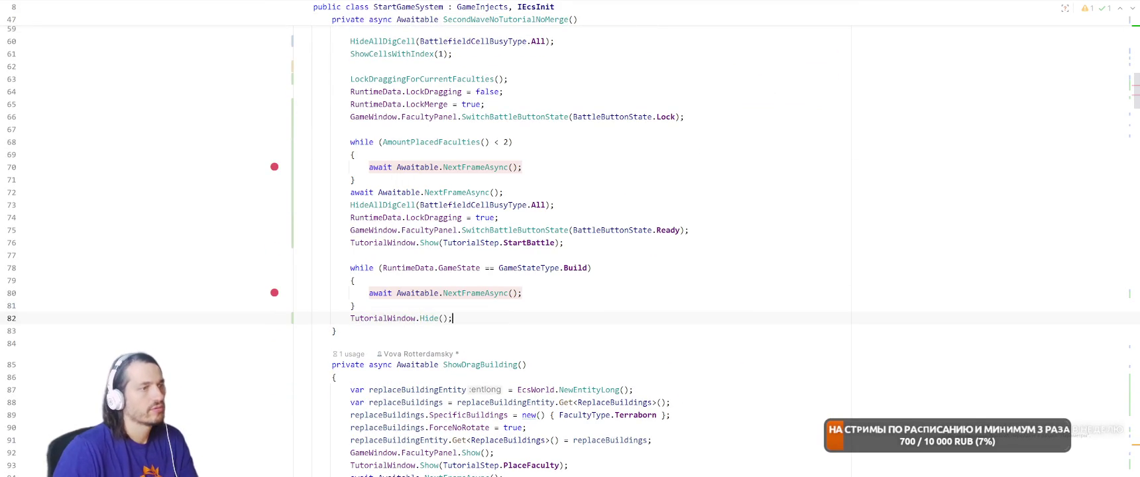
{"action": "key", "text": "alt+Tab"}
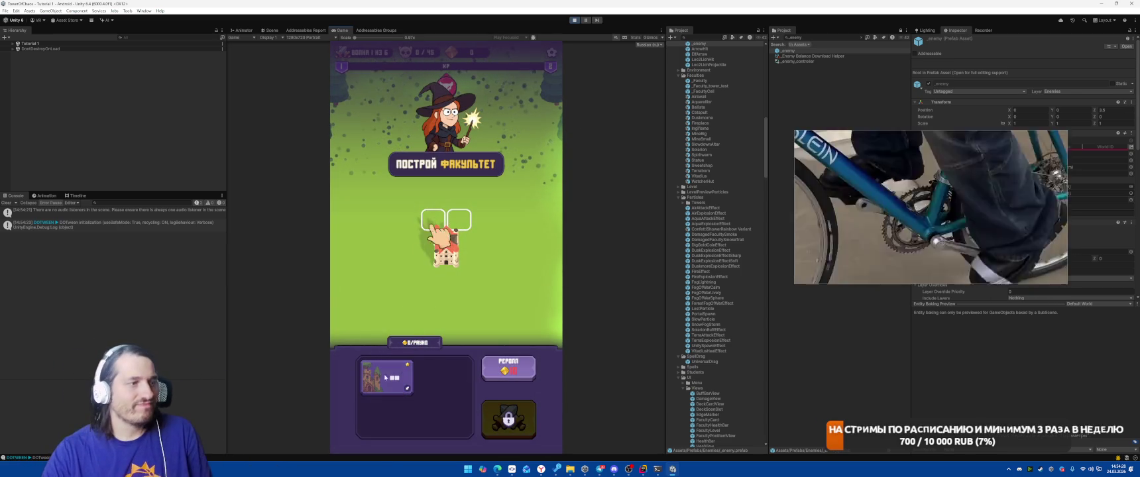
Place the faculty card on the tower slot, pick the Meteor card, then stop the game
{"action": "left_click_drag", "start_coordinate": [466, 258], "coordinate": [467, 260]}
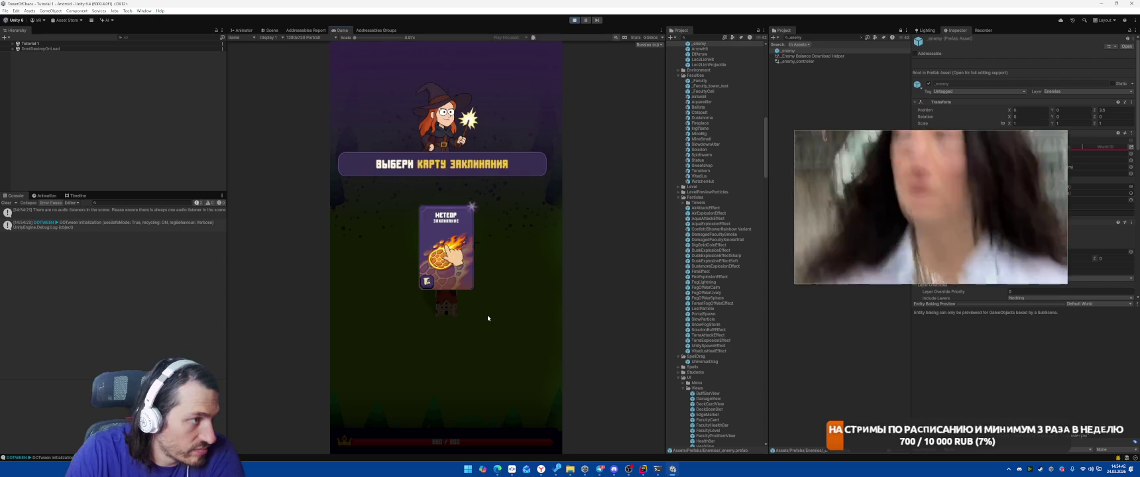
{"action": "left_click", "coordinate": [503, 264]}
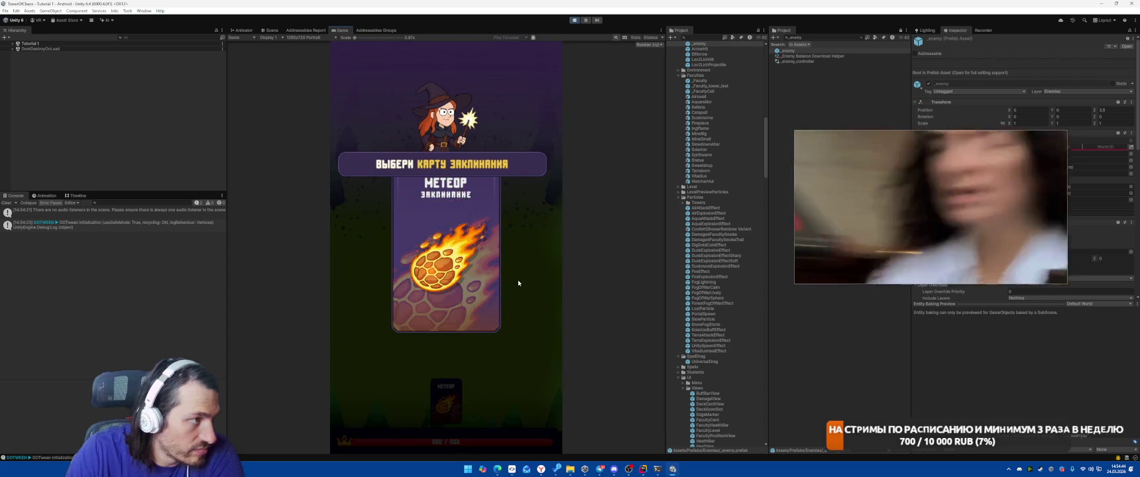
{"action": "left_click", "coordinate": [575, 22]}
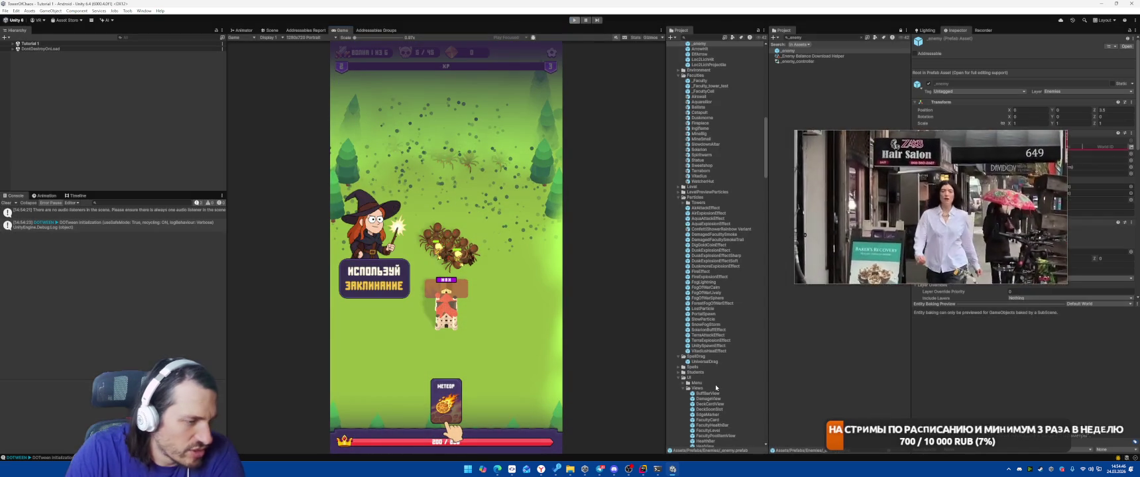
{"action": "key", "text": "alt+Tab"}
Navigate StartGameSystem to ShowUseSpellTutorial's declaration and its call beside ShowPickSpellTutorial
{"action": "key", "text": "ctrl+alt+Left"}
{"action": "key", "text": "ctrl+alt+Left"}
{"action": "key", "text": "ctrl+alt+Left"}
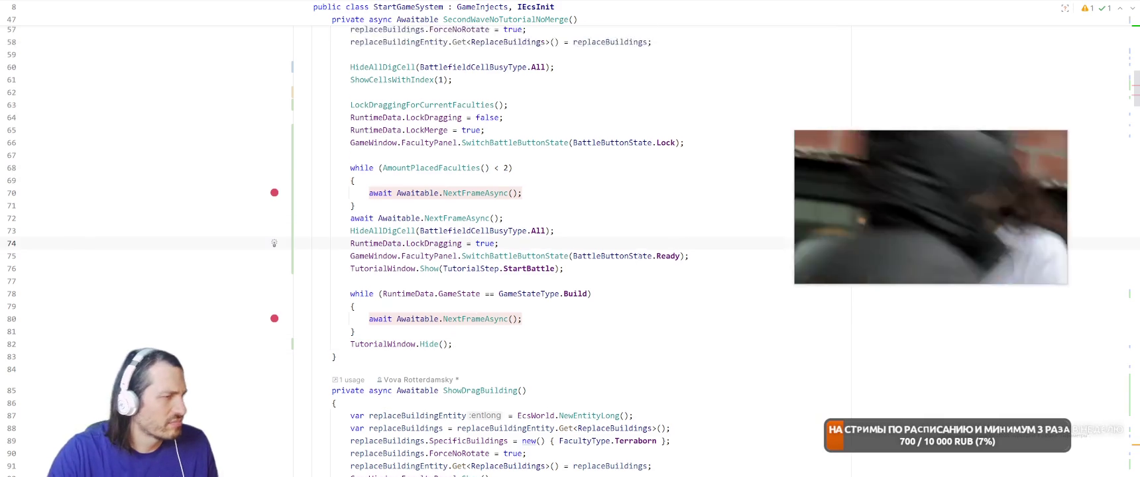
{"action": "key", "text": "ctrl+alt+Left"}
{"action": "scroll", "coordinate": [489, 114], "scroll_direction": "up", "scroll_amount": 5}
{"action": "scroll", "coordinate": [490, 114], "scroll_direction": "down", "scroll_amount": 5}
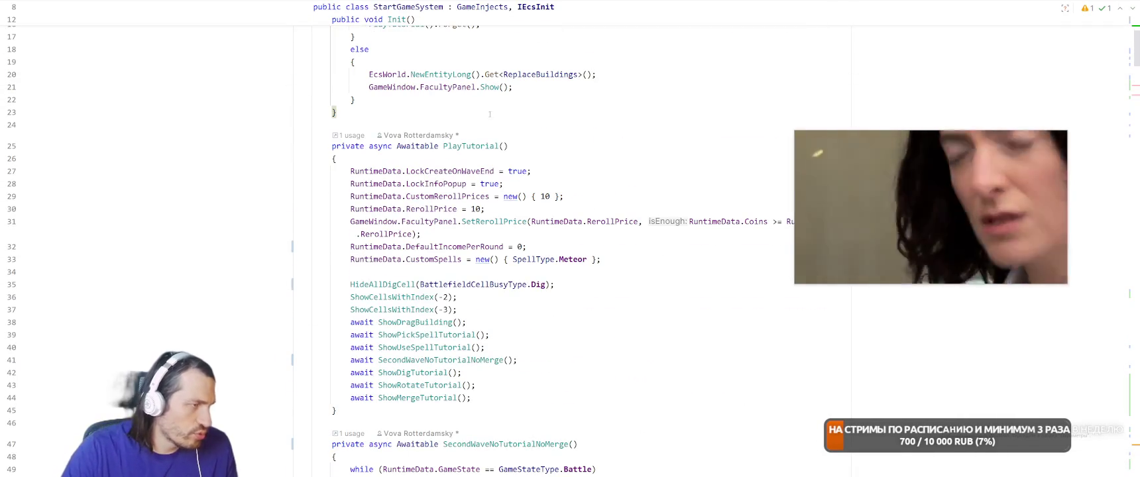
{"action": "left_click", "coordinate": [418, 348], "text": "ctrl"}
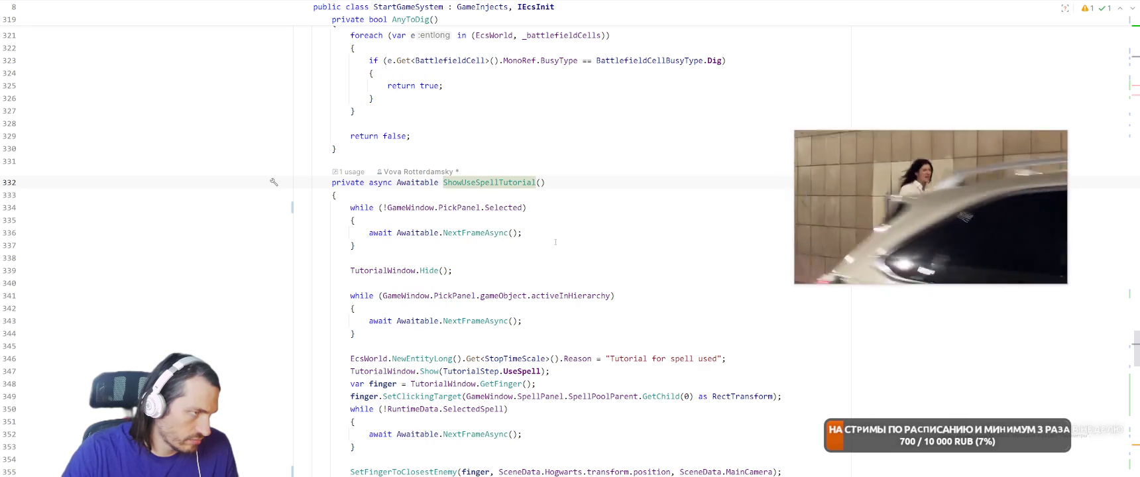
{"action": "right_click", "coordinate": [482, 182]}
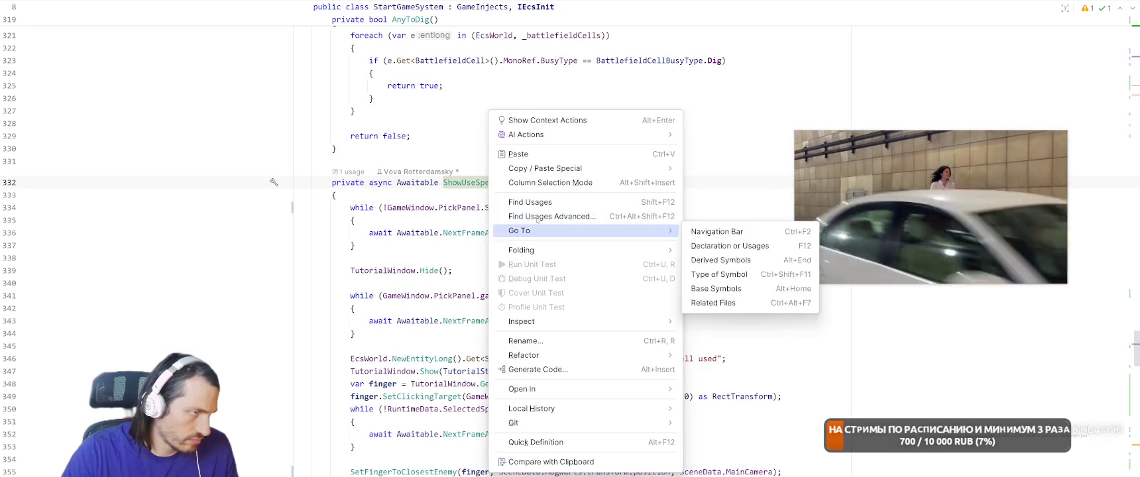
{"action": "left_click", "coordinate": [538, 199]}
{"action": "left_click", "coordinate": [424, 170], "text": "ctrl"}
{"action": "scroll", "coordinate": [633, 306], "scroll_direction": "down", "scroll_amount": 5}
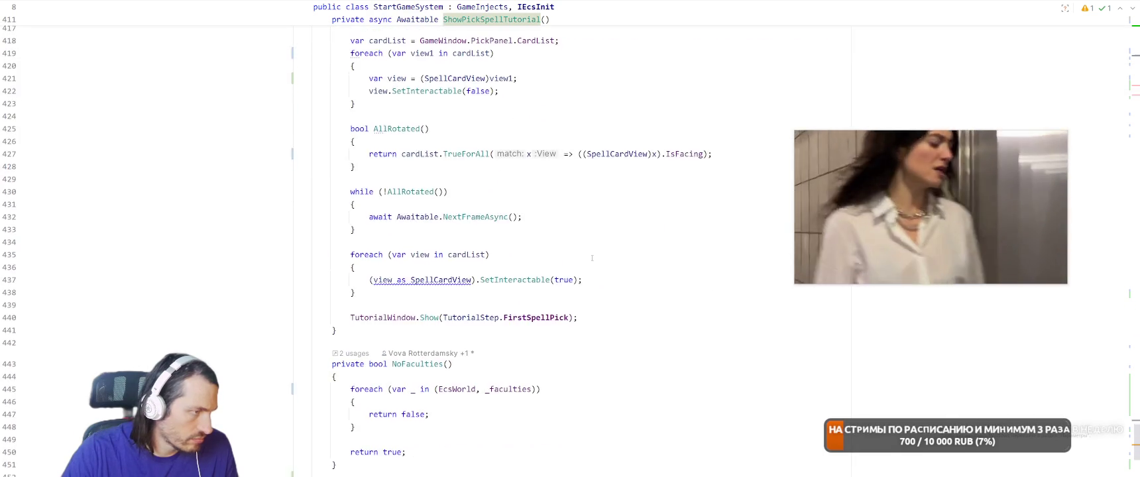
Find all usages of PickPanel.Selected from ShowUseSpellTutorial's wait loop
{"action": "key", "text": "ctrl+alt+Left"}
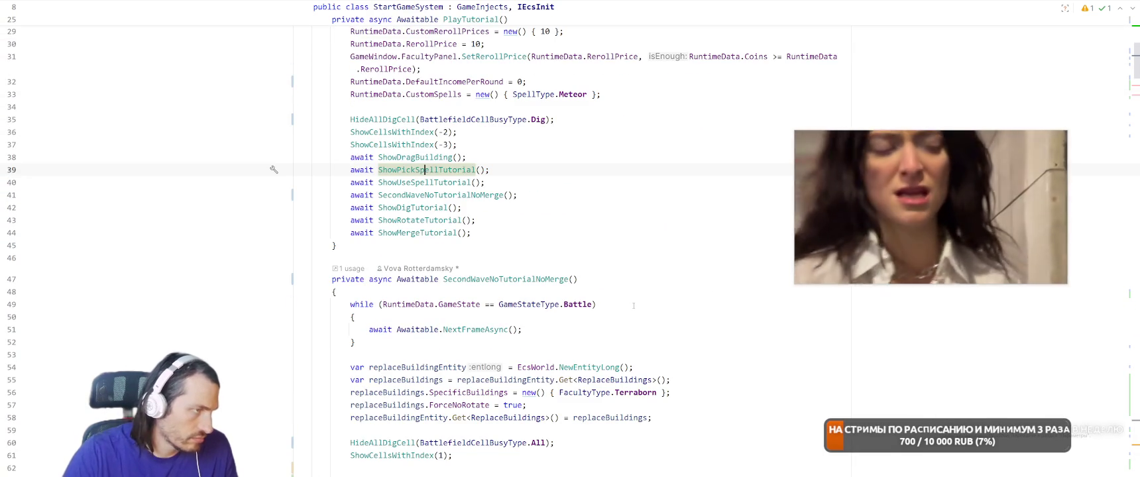
{"action": "left_click", "coordinate": [428, 185], "text": "ctrl"}
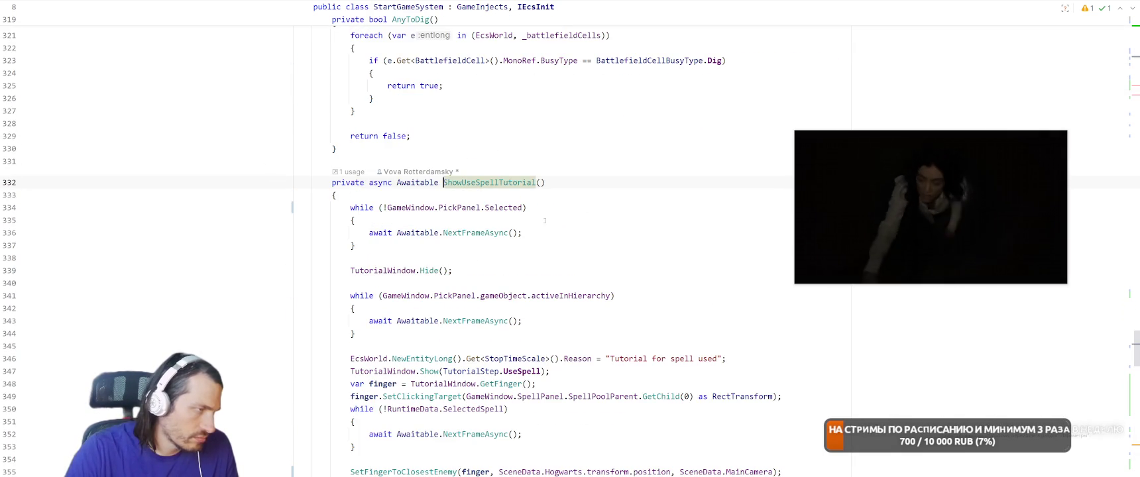
{"action": "right_click", "coordinate": [506, 210]}
{"action": "left_click", "coordinate": [547, 202]}
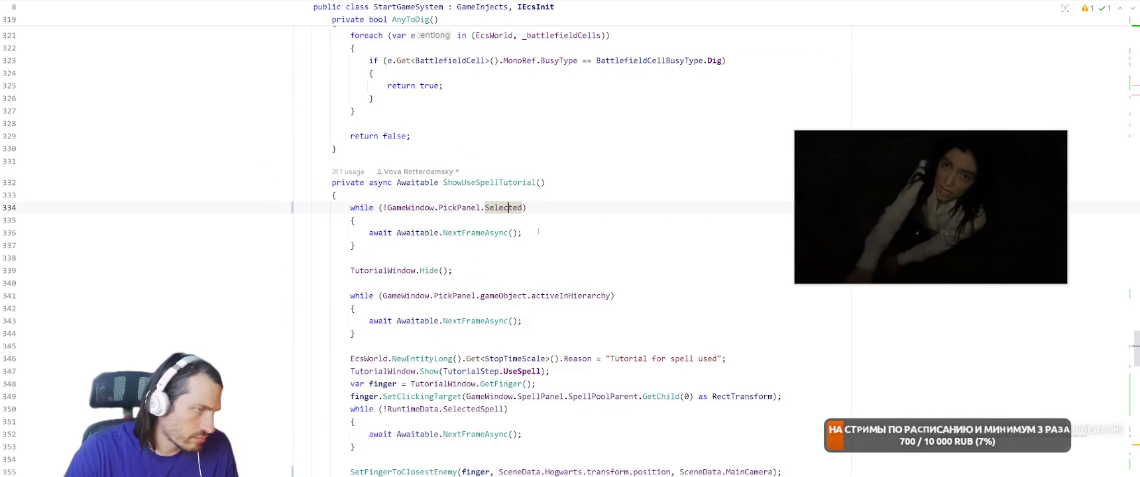
{"action": "scroll", "coordinate": [154, 366], "scroll_direction": "down", "scroll_amount": 1}
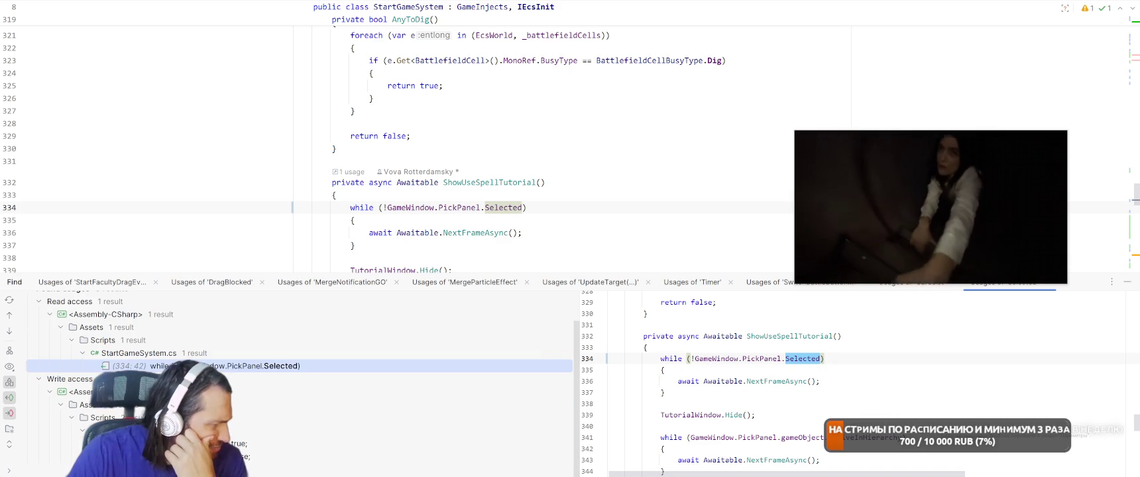
Open the Selected write in FirstSpellPickSystem and trace OnSpellCardClick into SpellCardView.Init
{"action": "double_click", "coordinate": [279, 443]}
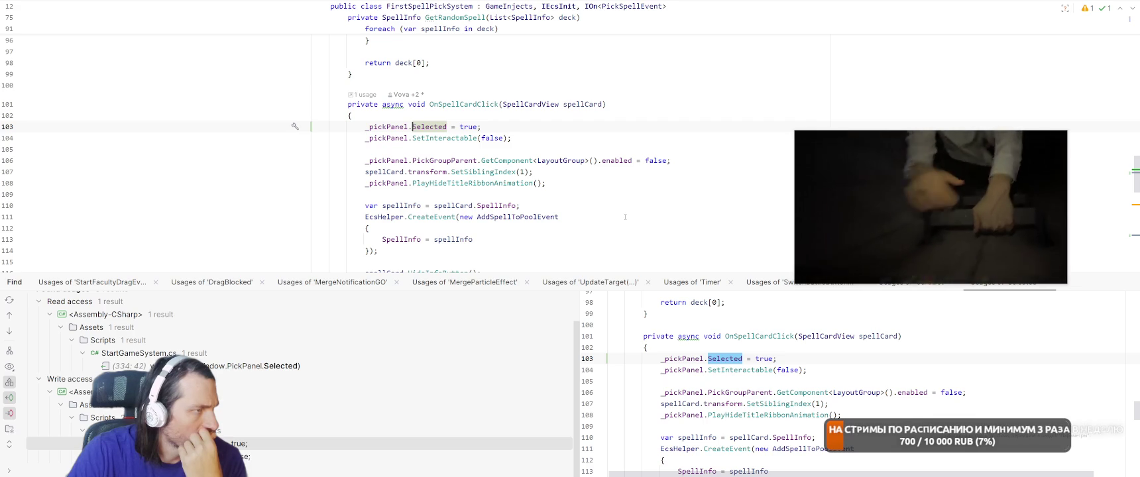
{"action": "right_click", "coordinate": [518, 103]}
{"action": "left_click", "coordinate": [583, 186]}
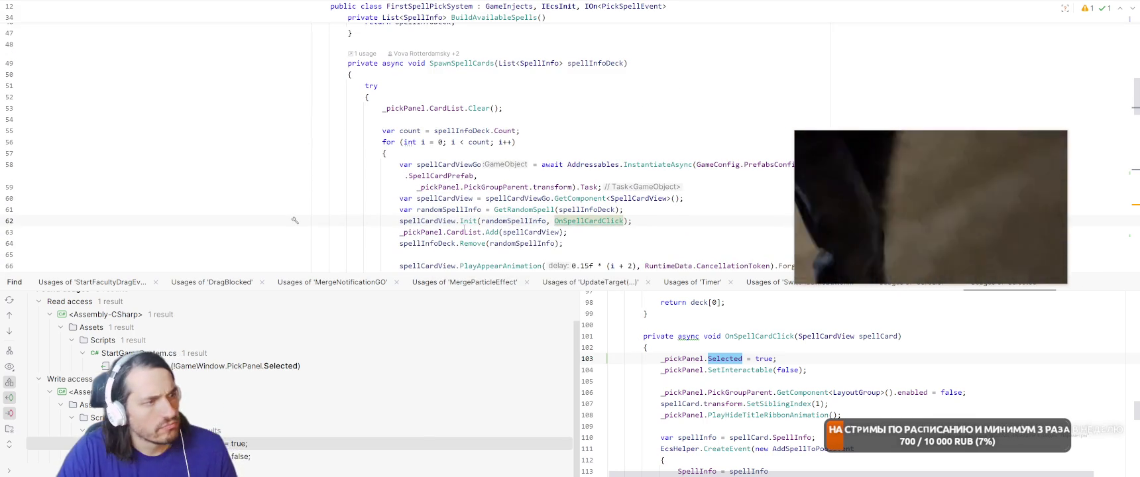
{"action": "left_click", "coordinate": [466, 223], "text": "ctrl"}
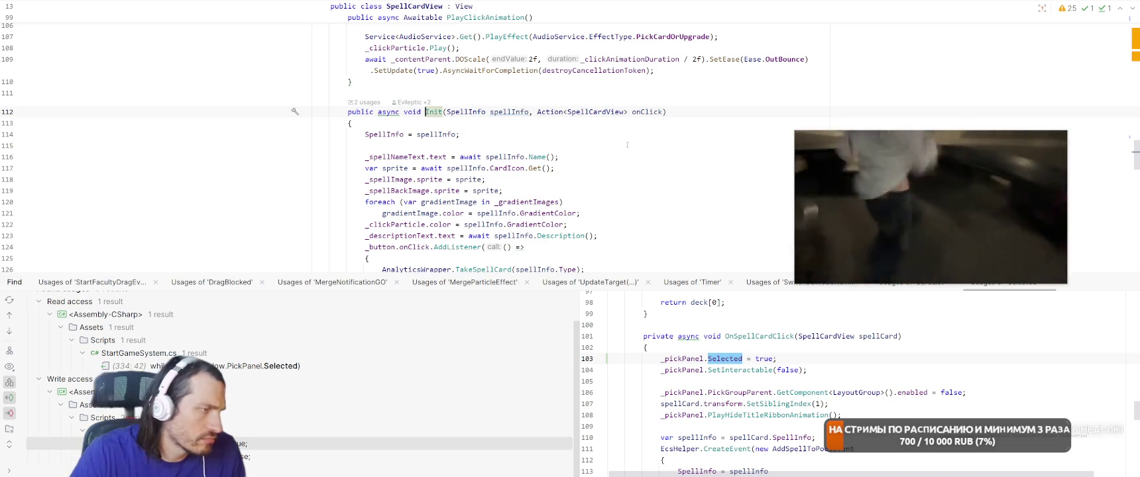
{"action": "scroll", "coordinate": [623, 149], "scroll_direction": "down", "scroll_amount": 2}
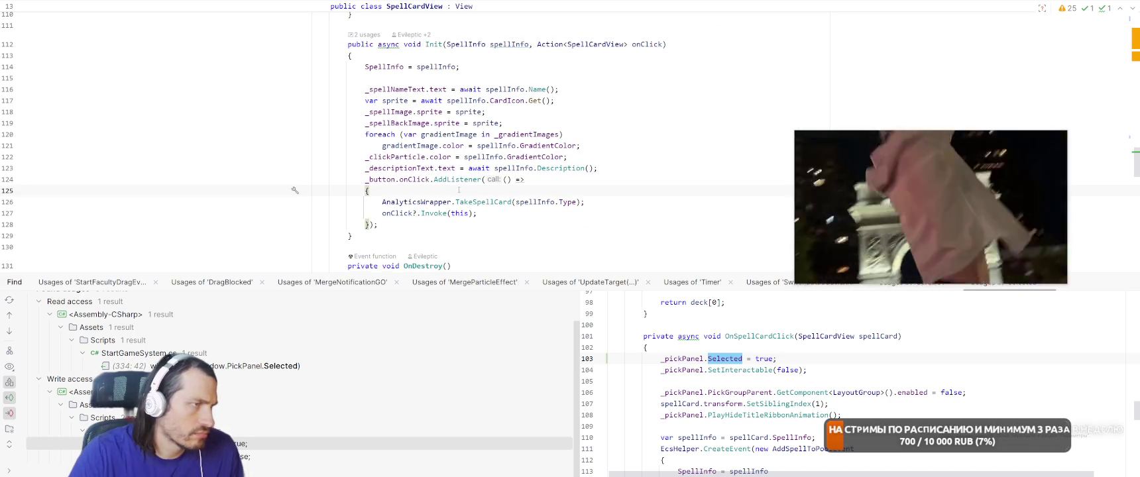
{"action": "key", "text": "ctrl+alt+Left"}
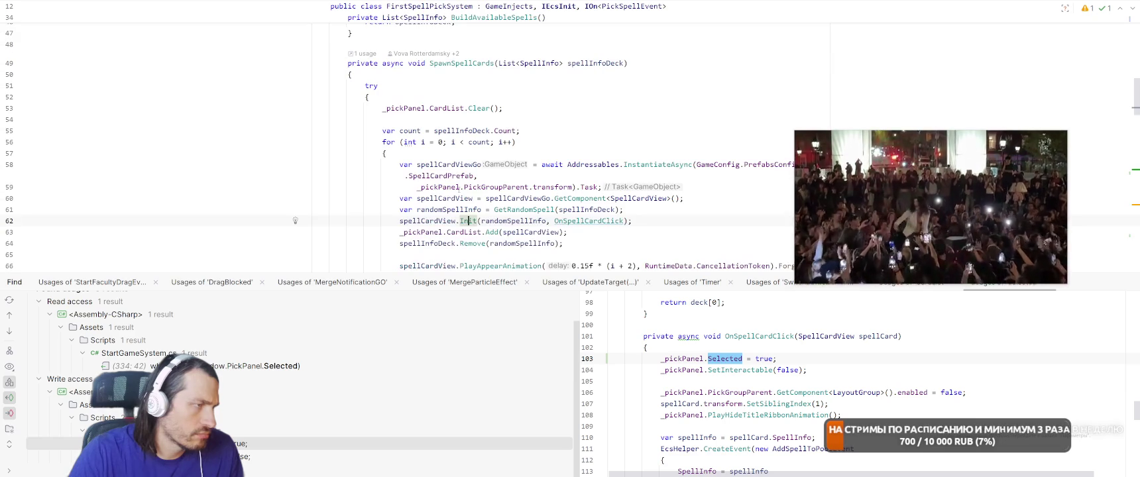
Return to OnSpellCardClick at line 103 and scroll through it
{"action": "scroll", "coordinate": [418, 108], "scroll_direction": "down", "scroll_amount": 1}
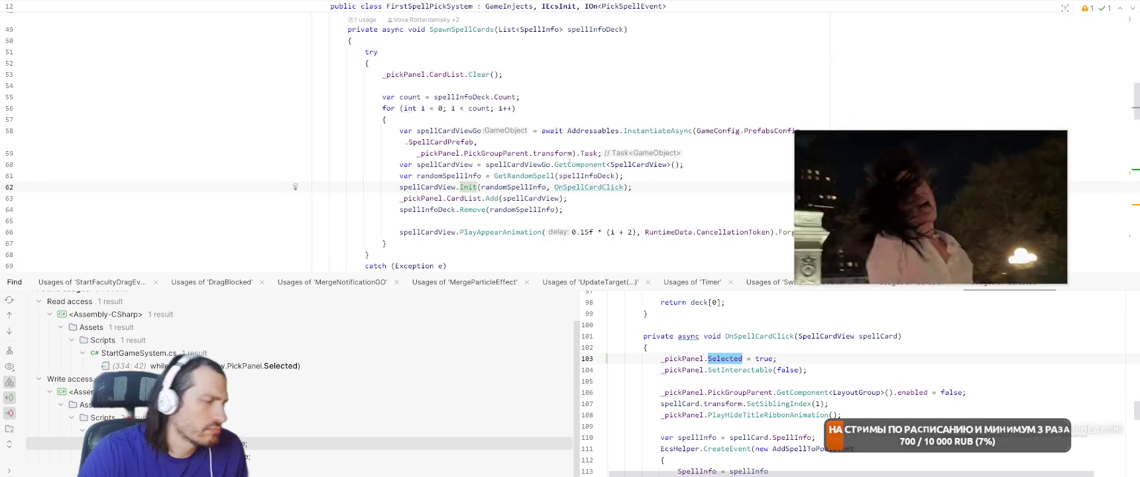
{"action": "mouse_move", "coordinate": [568, 161]}
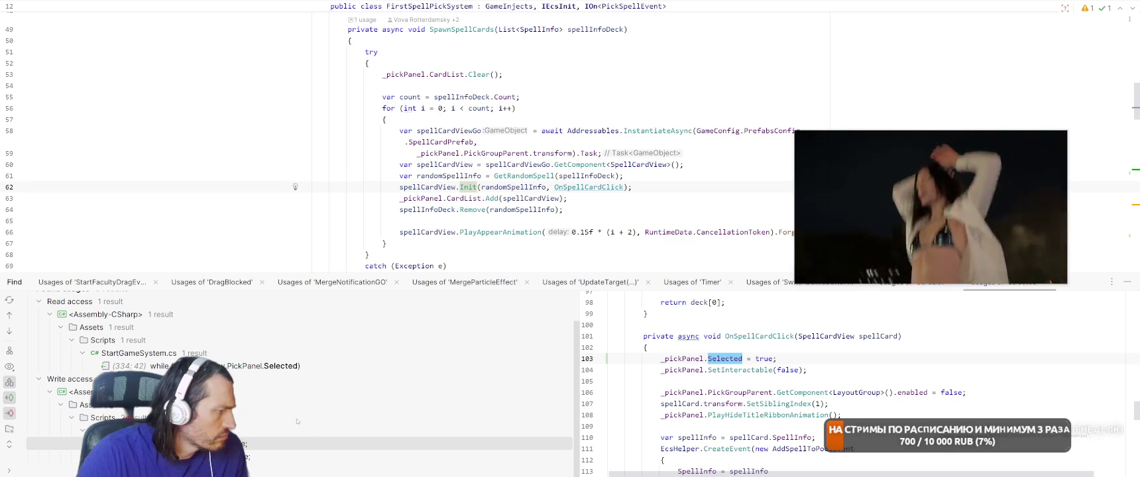
{"action": "key", "text": "Return"}
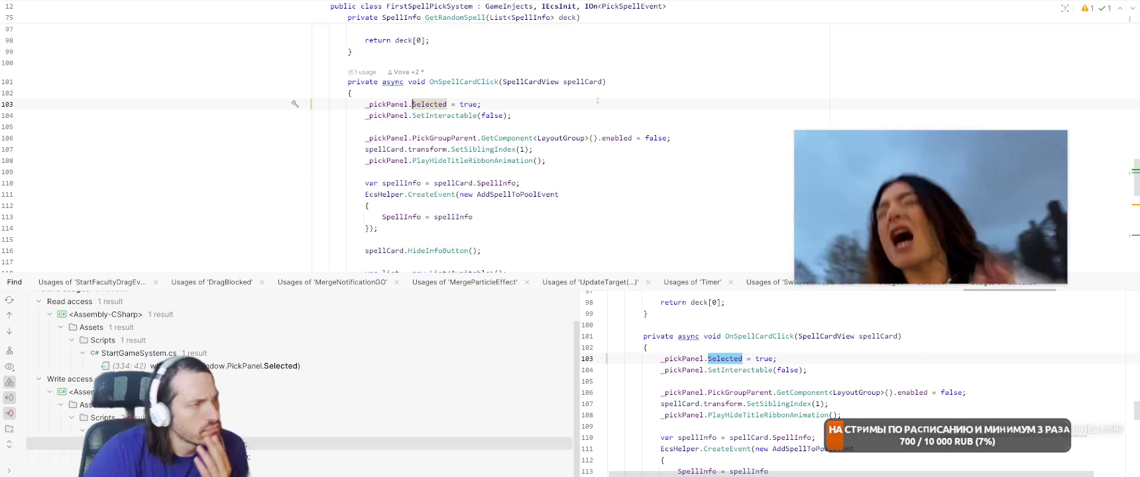
{"action": "scroll", "coordinate": [649, 174], "scroll_direction": "down", "scroll_amount": 2}
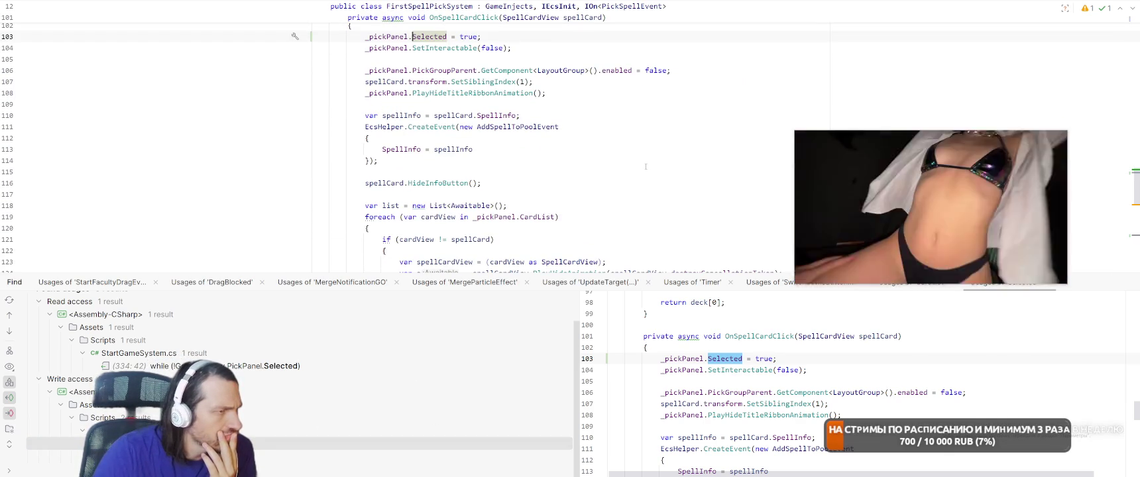
{"action": "scroll", "coordinate": [647, 165], "scroll_direction": "up", "scroll_amount": 2}
{"action": "scroll", "coordinate": [647, 164], "scroll_direction": "down", "scroll_amount": 3}
{"action": "scroll", "coordinate": [643, 165], "scroll_direction": "up", "scroll_amount": 4}
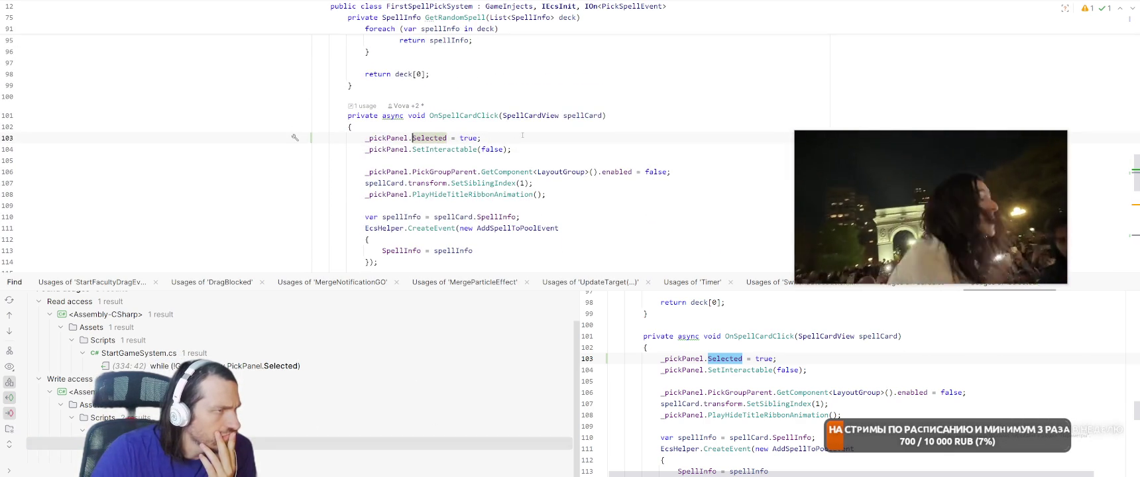
Review OnSpellCardClick lines 101–104, then navigate back to SpellCardView's Init method
{"action": "left_click", "coordinate": [452, 115]}
{"action": "left_click", "coordinate": [593, 147]}
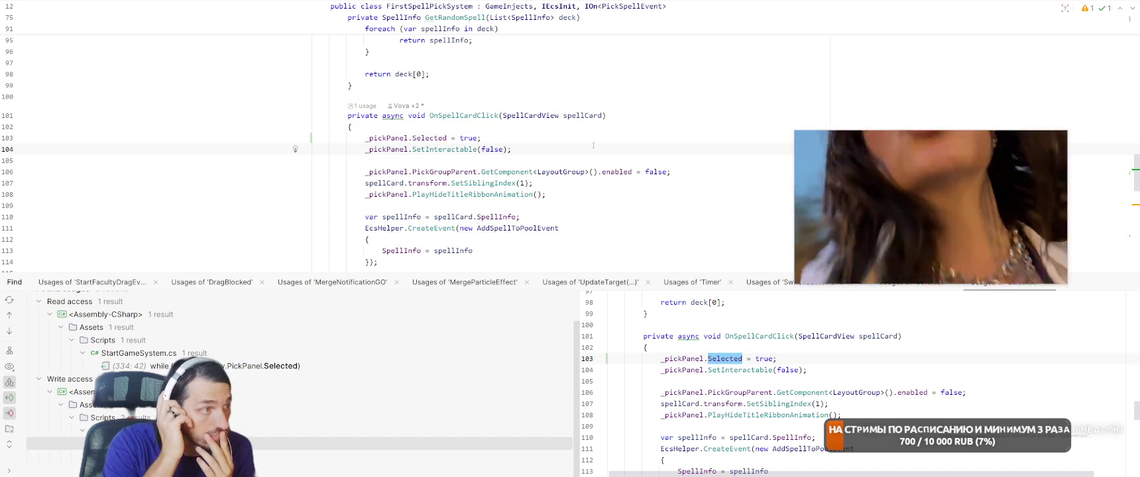
{"action": "scroll", "coordinate": [593, 145], "scroll_direction": "down", "scroll_amount": 13}
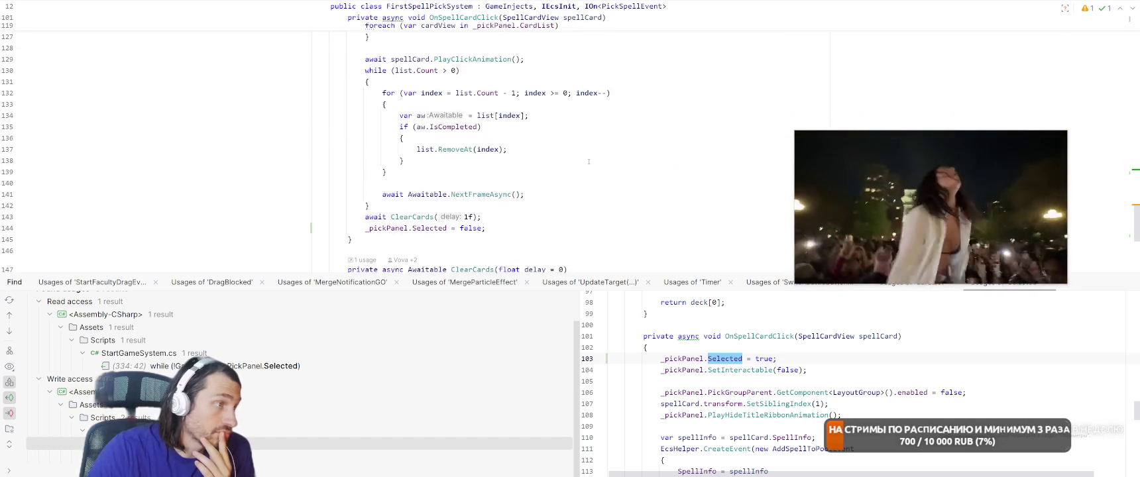
{"action": "scroll", "coordinate": [619, 160], "scroll_direction": "up", "scroll_amount": 12}
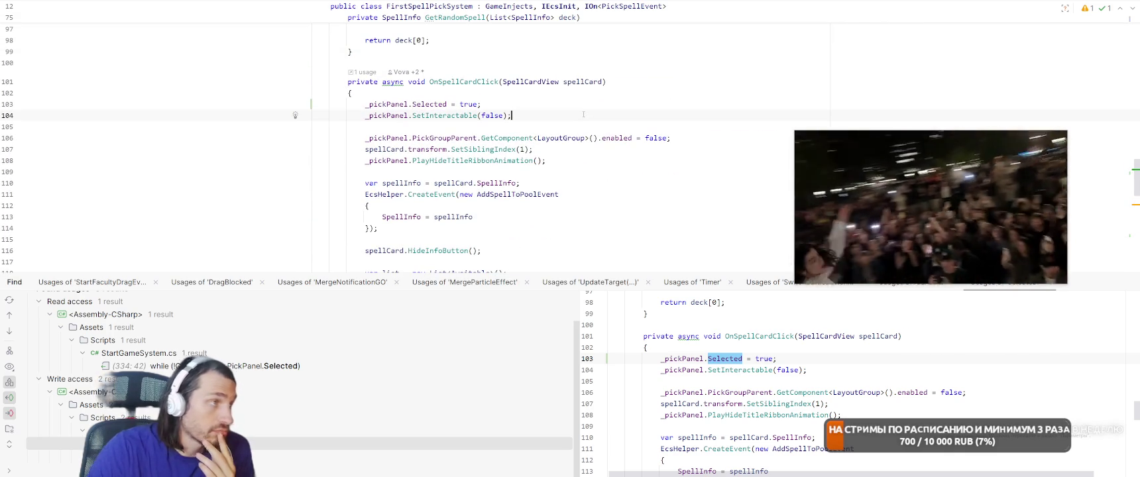
{"action": "key", "text": "ctrl+alt+Left"}
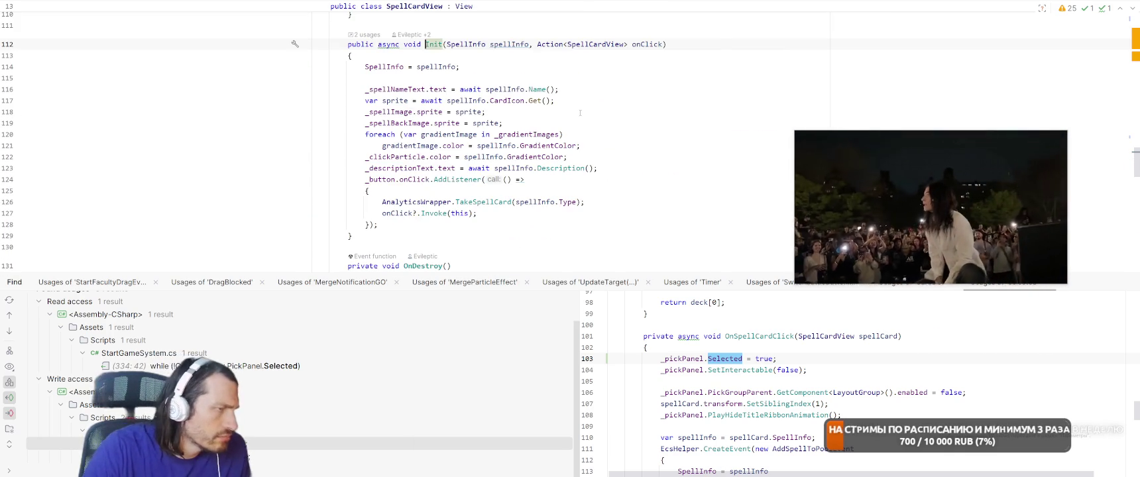
{"action": "key", "text": "ctrl+Tab"}
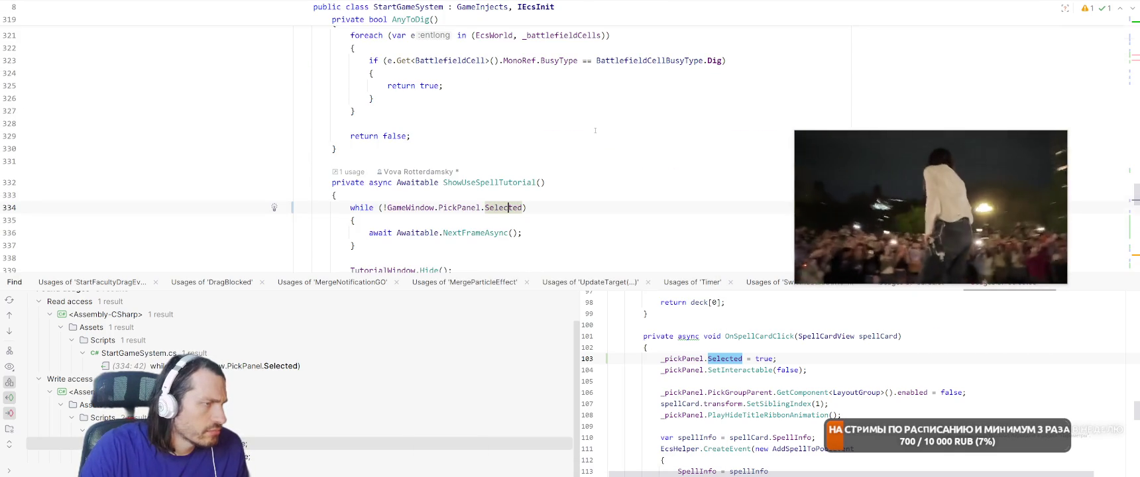
Find where ShowUseSpellTutorial is called
{"action": "scroll", "coordinate": [595, 131], "scroll_direction": "down", "scroll_amount": 2}
{"action": "scroll", "coordinate": [616, 124], "scroll_direction": "up", "scroll_amount": 15}
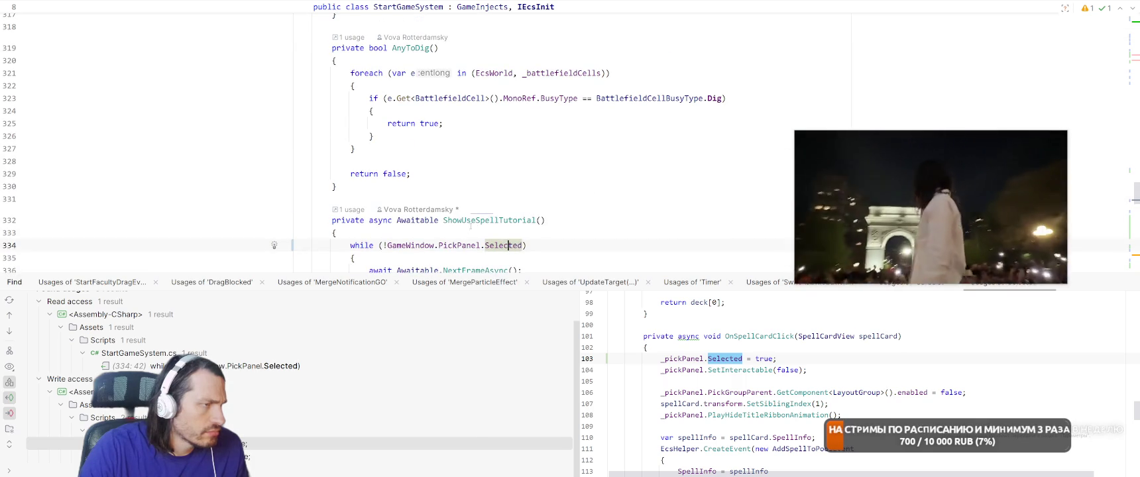
{"action": "right_click", "coordinate": [446, 220]}
{"action": "left_click", "coordinate": [522, 197]}
{"action": "key", "text": "F12"}
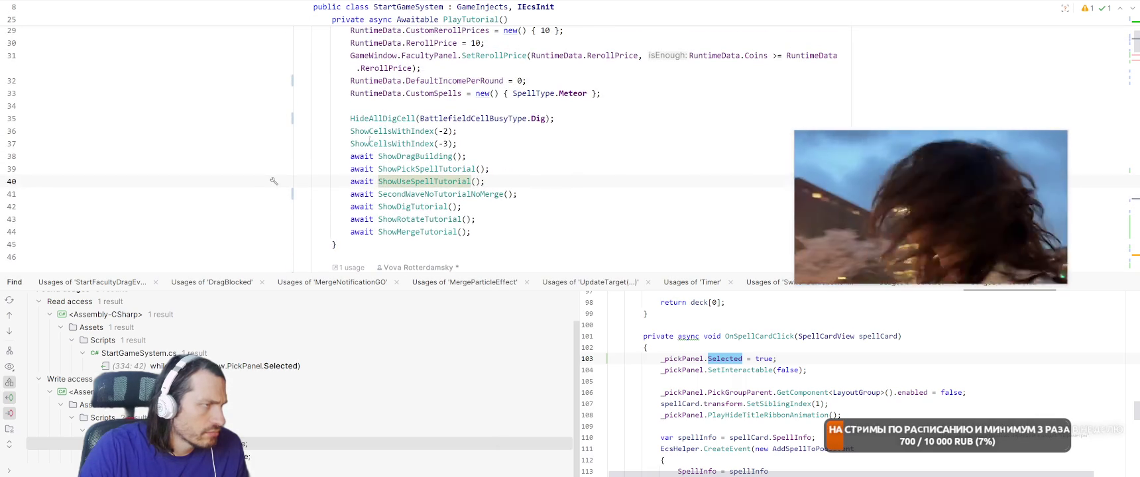
Inspect the ShowPickSpellTutorial method, including its wait for the cards to rotate
{"action": "left_click", "coordinate": [432, 169], "text": "ctrl"}
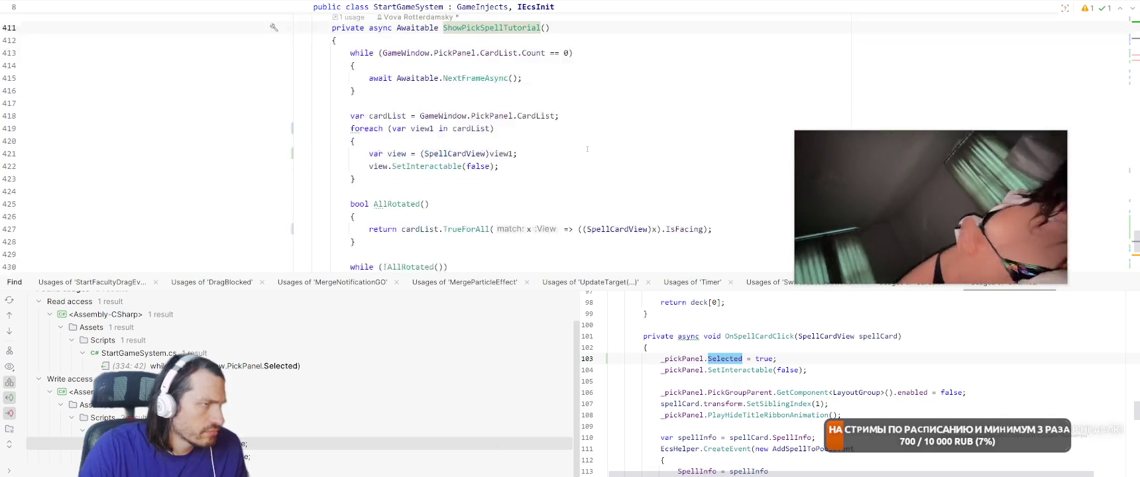
{"action": "scroll", "coordinate": [608, 153], "scroll_direction": "down", "scroll_amount": 3}
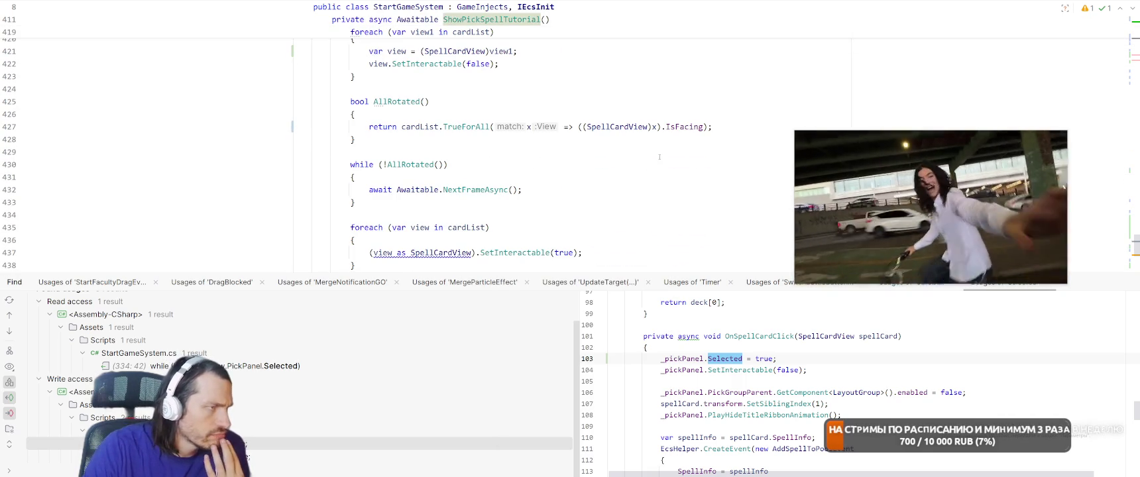
{"action": "scroll", "coordinate": [647, 164], "scroll_direction": "down", "scroll_amount": 2}
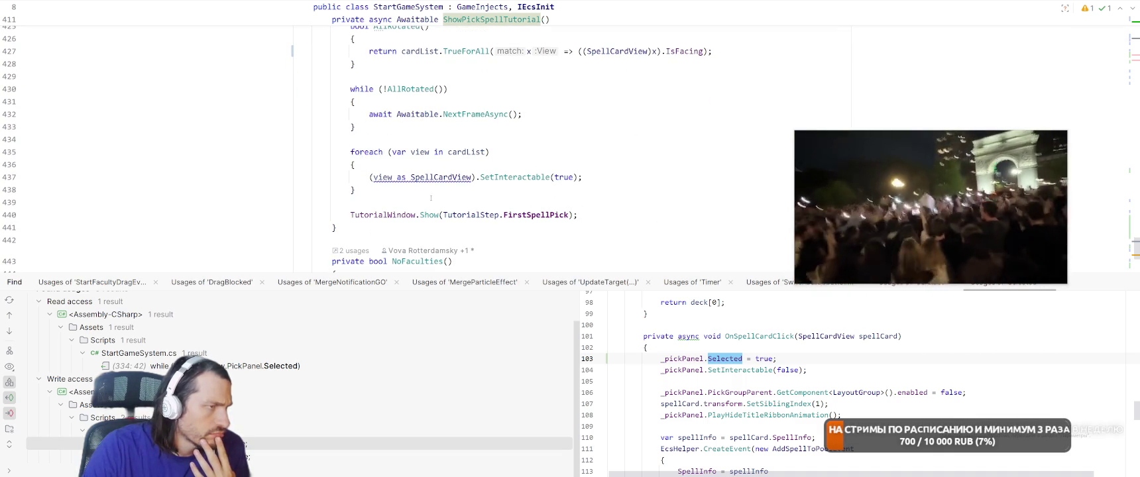
{"action": "scroll", "coordinate": [495, 201], "scroll_direction": "down", "scroll_amount": 2}
{"action": "scroll", "coordinate": [530, 166], "scroll_direction": "up", "scroll_amount": 3}
{"action": "left_click", "coordinate": [564, 126]}
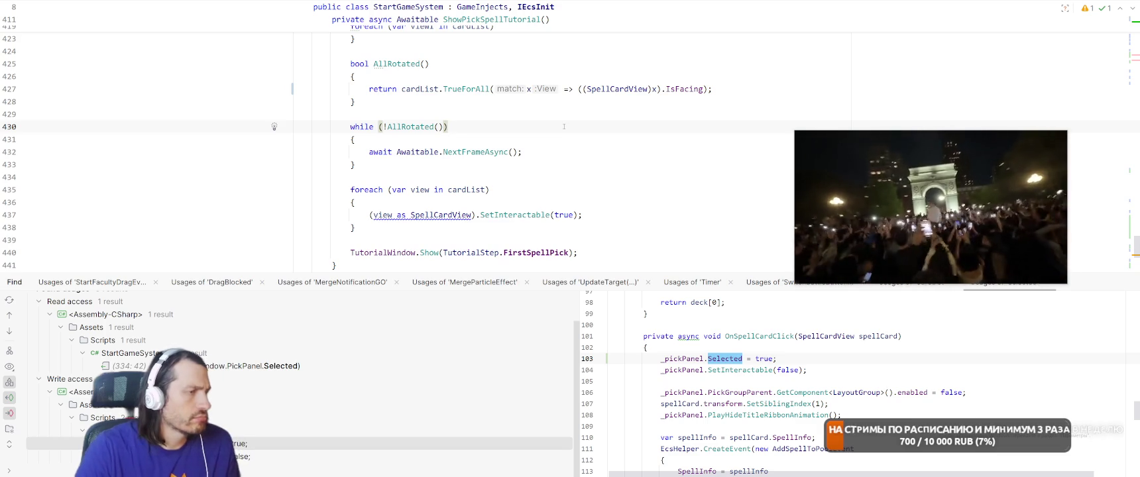
{"action": "key", "text": "alt+Up"}
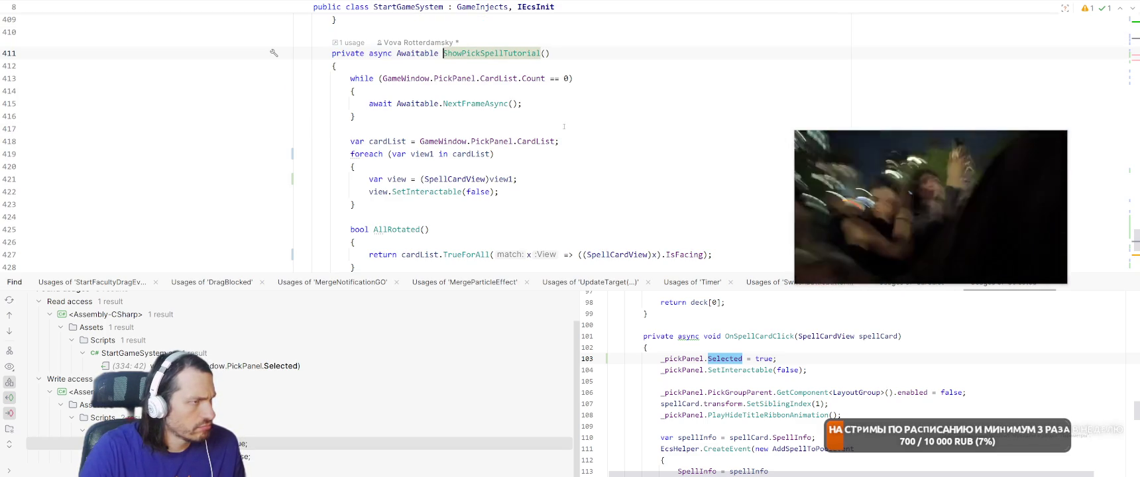
Go to ShowUseSpellTutorial's declaration and TutorialWindow's Hide method, then back to StartGameSystem
{"action": "key", "text": "ctrl+b"}
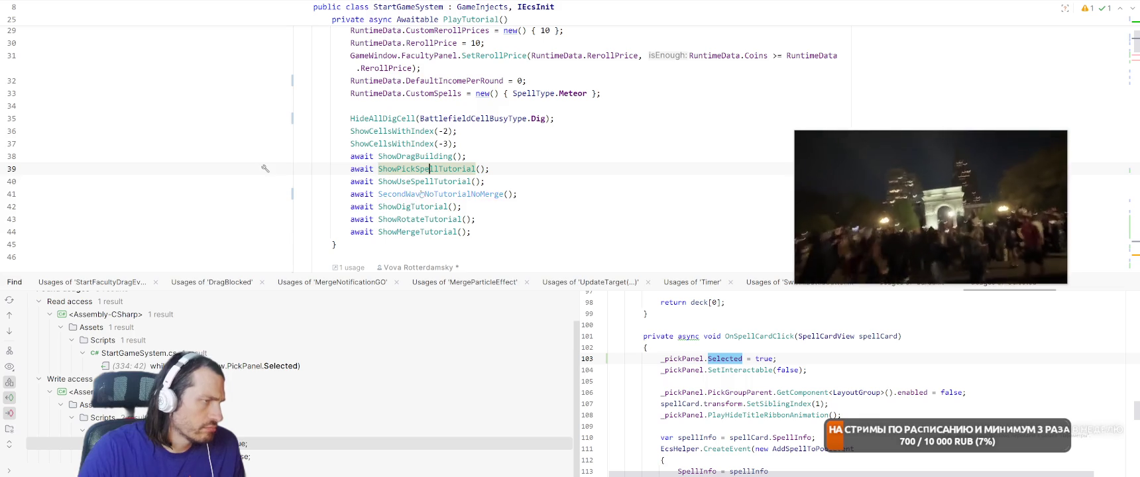
{"action": "key", "text": "Down"}
{"action": "key", "text": "ctrl+b"}
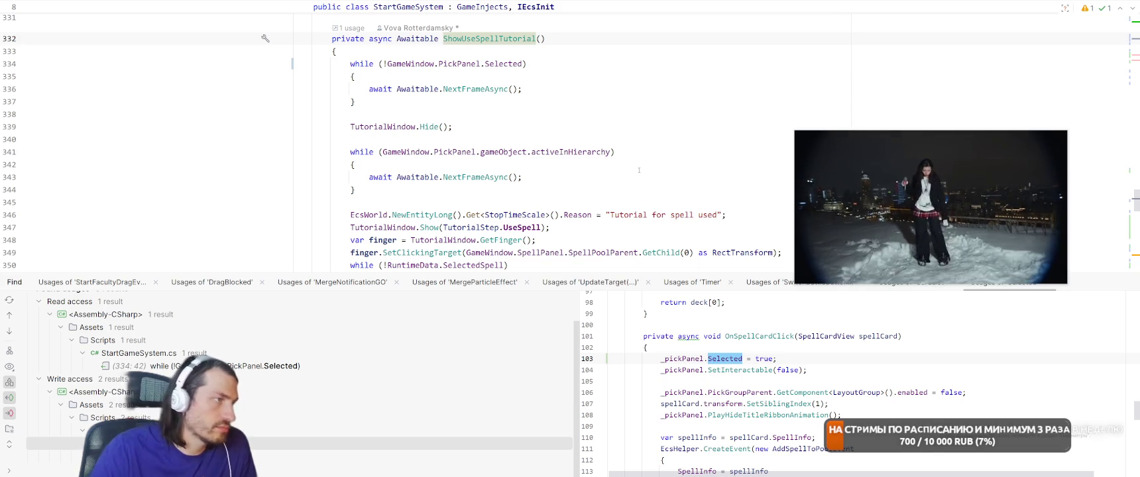
{"action": "left_click", "coordinate": [428, 125], "text": "ctrl"}
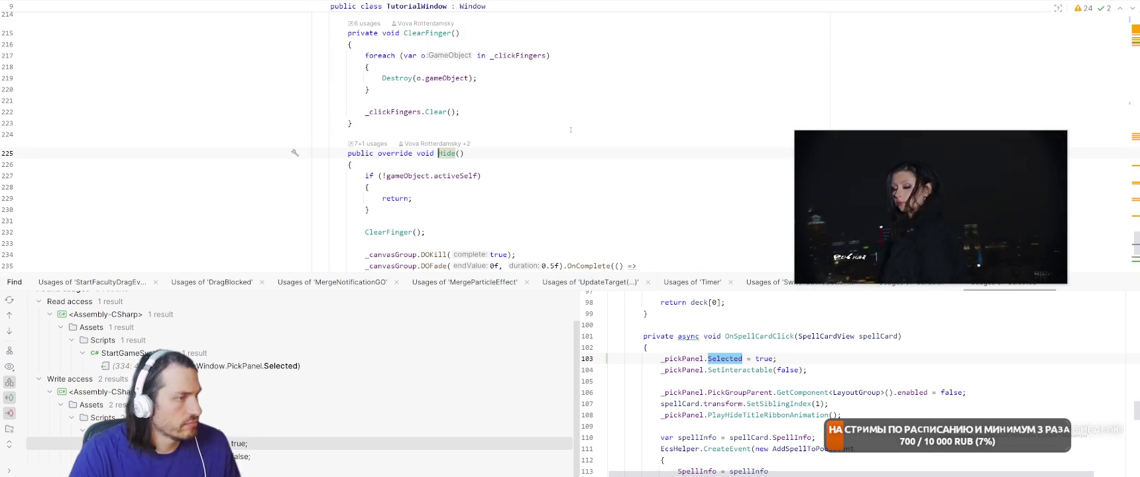
{"action": "key", "text": "ctrl+minus"}
{"action": "key", "text": "alt+Tab"}
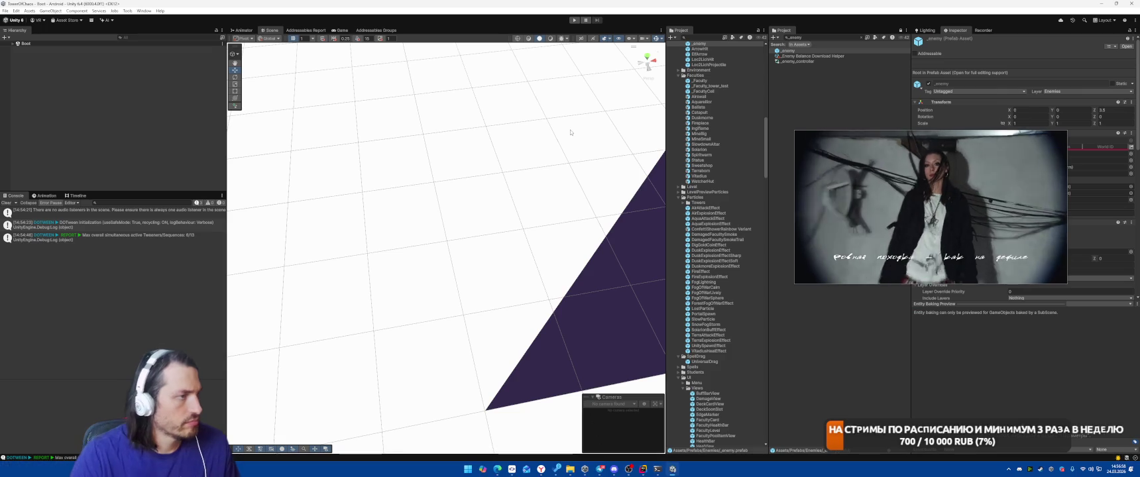
Clear the Console, play into the first tutorial battle, pause it, and expand Tutorial 1 in Hierarchy
{"action": "left_click", "coordinate": [6, 203]}
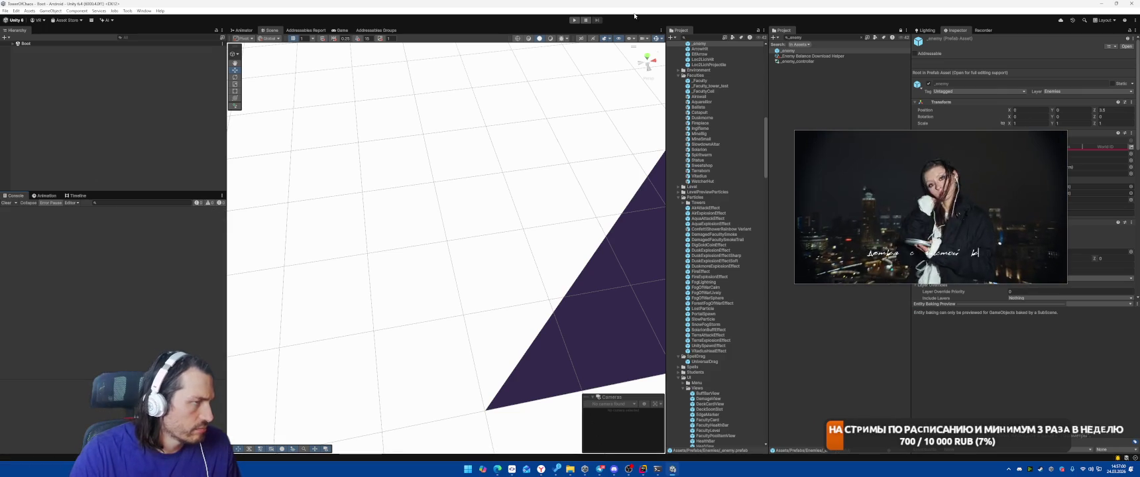
{"action": "left_click", "coordinate": [577, 21]}
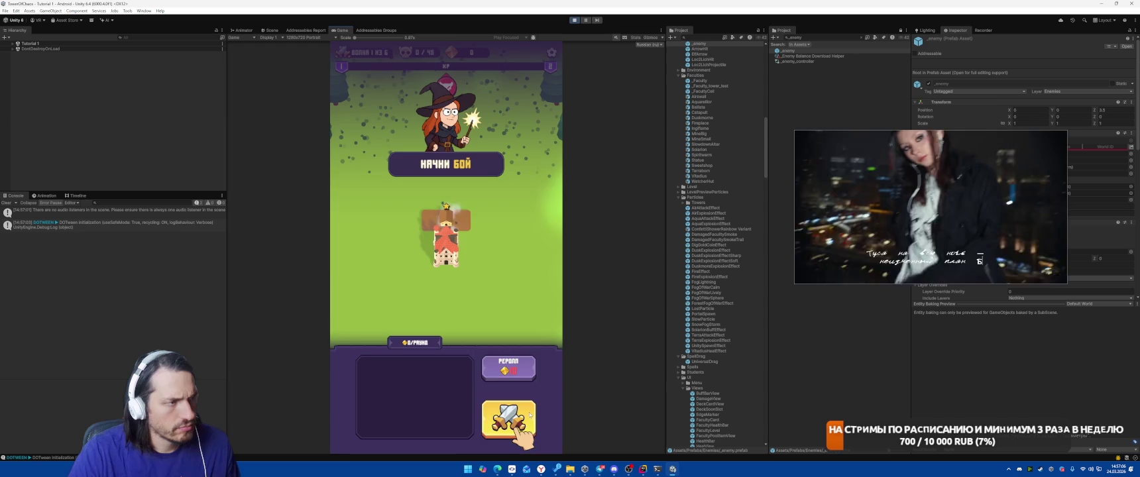
{"action": "left_click", "coordinate": [523, 406]}
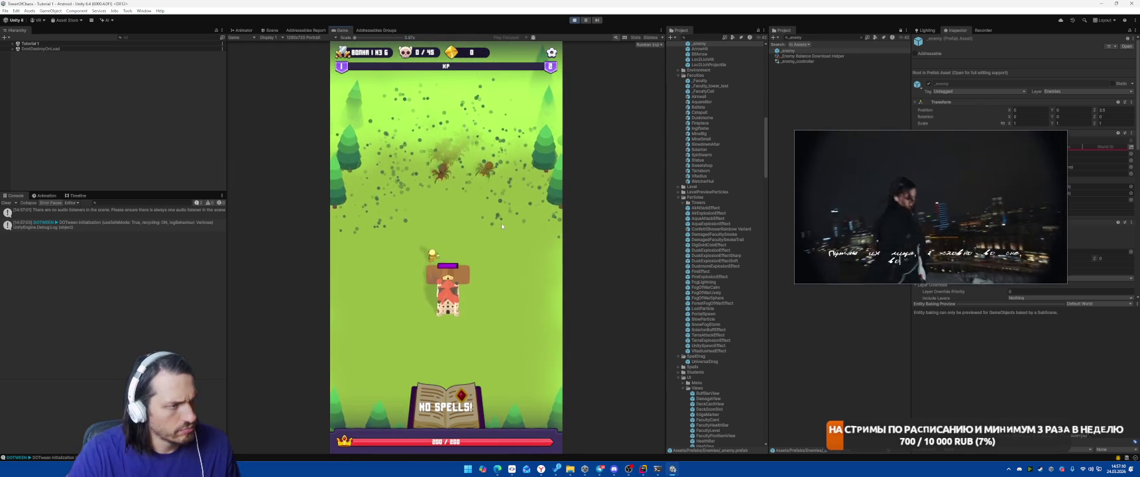
{"action": "left_click", "coordinate": [584, 21]}
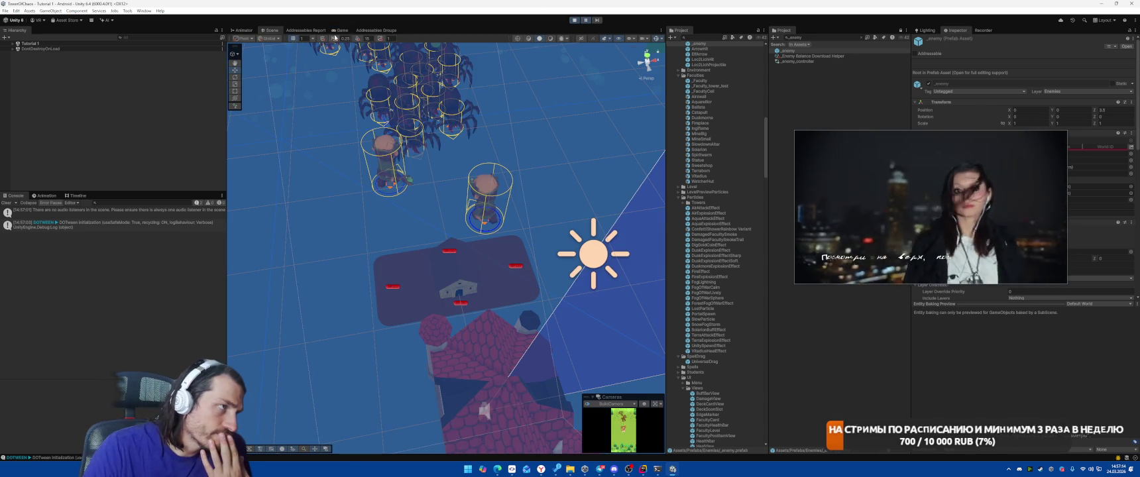
{"action": "left_click", "coordinate": [340, 31]}
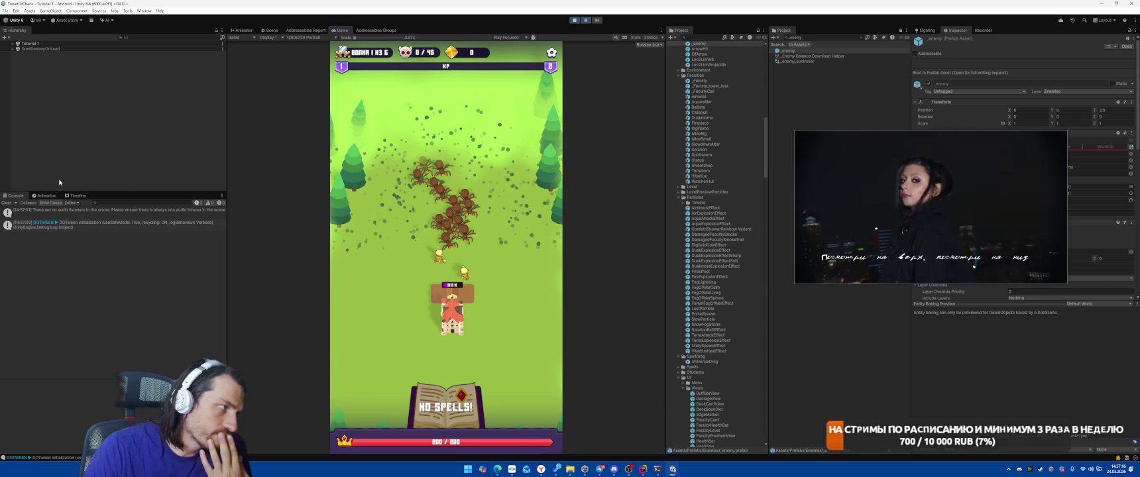
{"action": "left_click", "coordinate": [12, 43]}
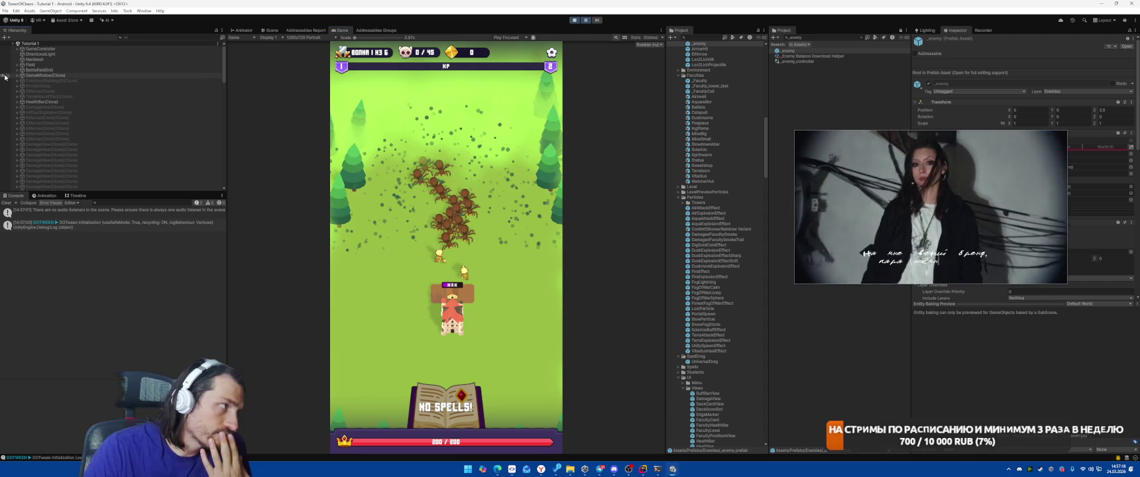
{"action": "scroll", "coordinate": [170, 147], "scroll_direction": "down", "scroll_amount": 10}
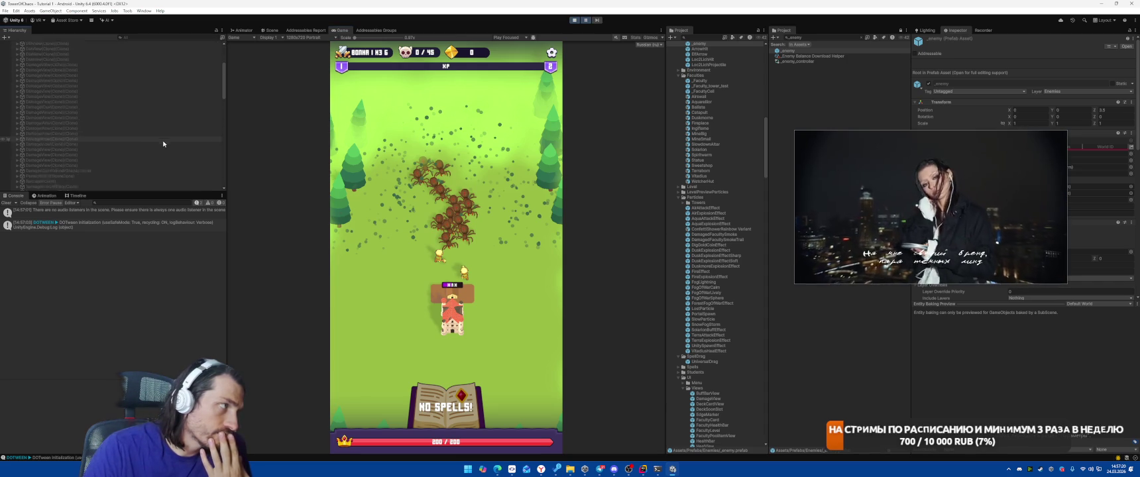
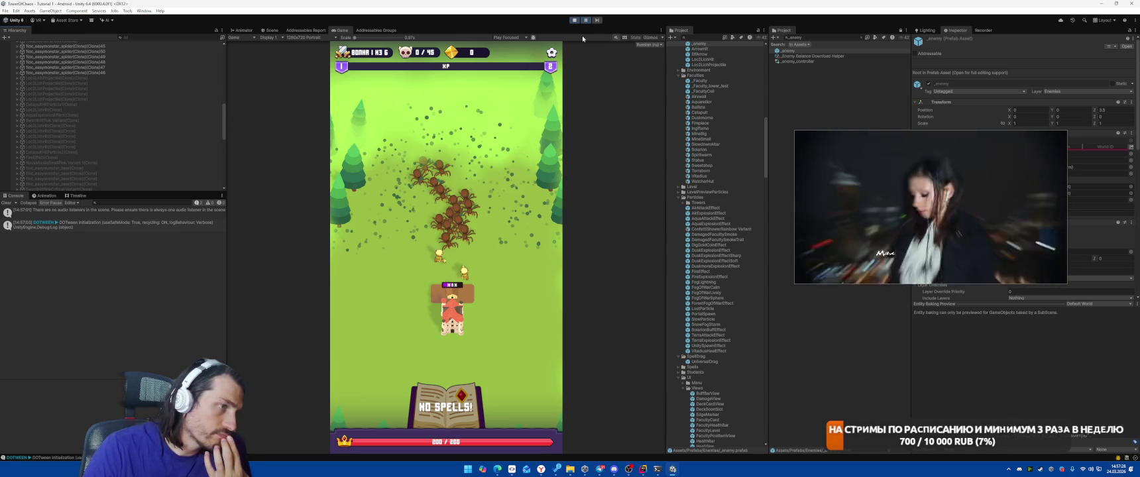
Stop Play mode and open the SpawnBar prefab from a 't:prefab' Project search
{"action": "left_click", "coordinate": [574, 20]}
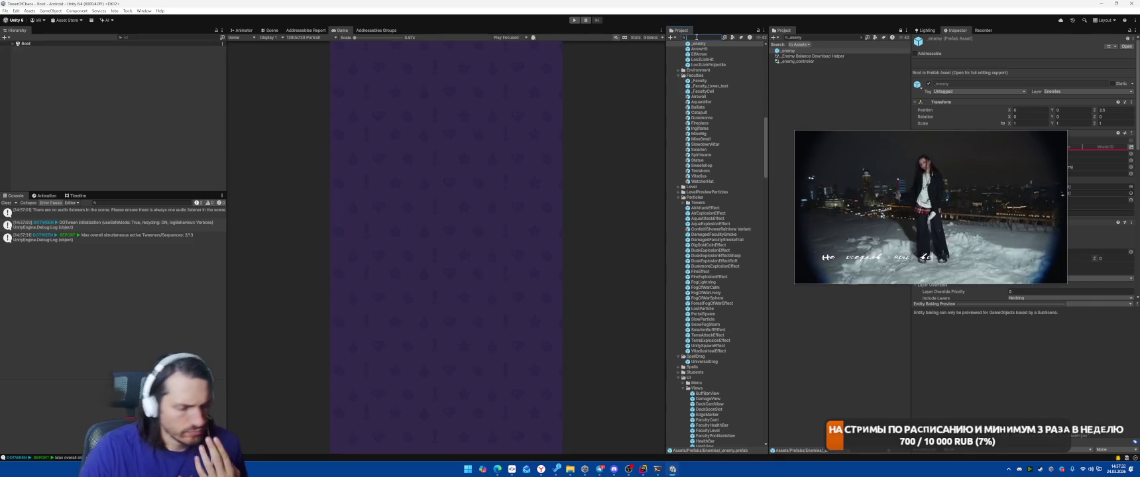
{"action": "type", "text": "Top"}
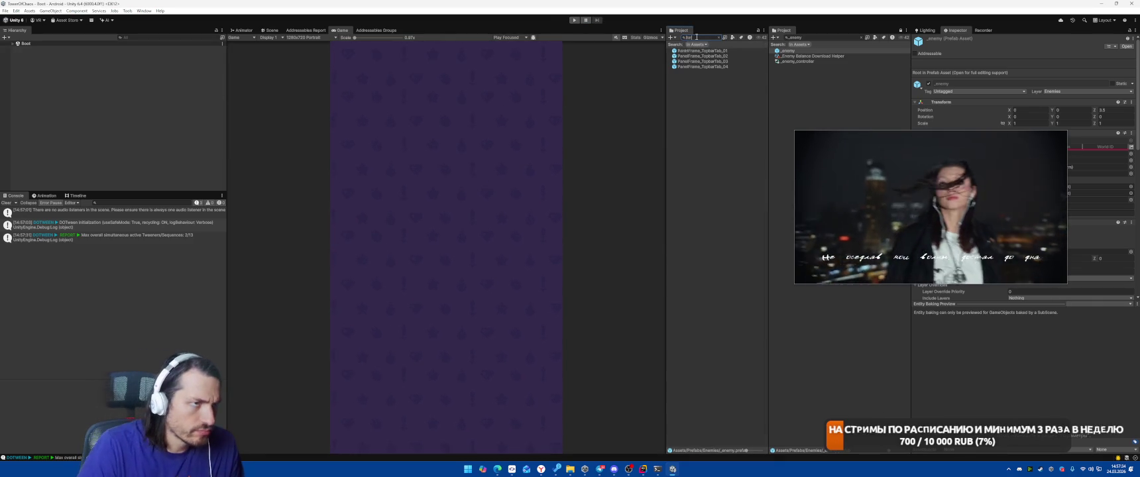
{"action": "type", "text": ":prefab"}
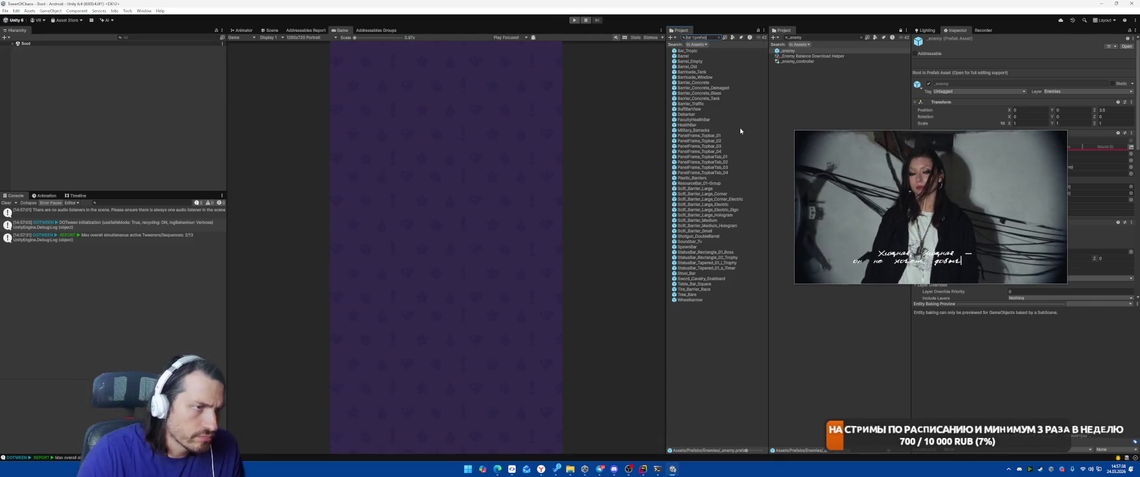
{"action": "double_click", "coordinate": [688, 247]}
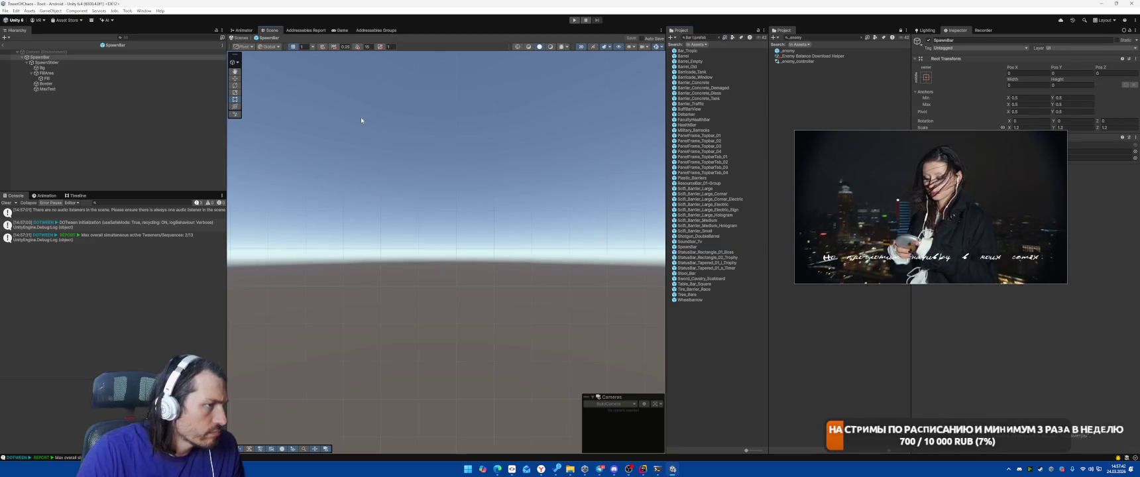
Frame the SpawnBar graphic and select MaxText after checking Fill and FillArea
{"action": "left_click", "coordinate": [68, 84]}
{"action": "key", "text": "f"}
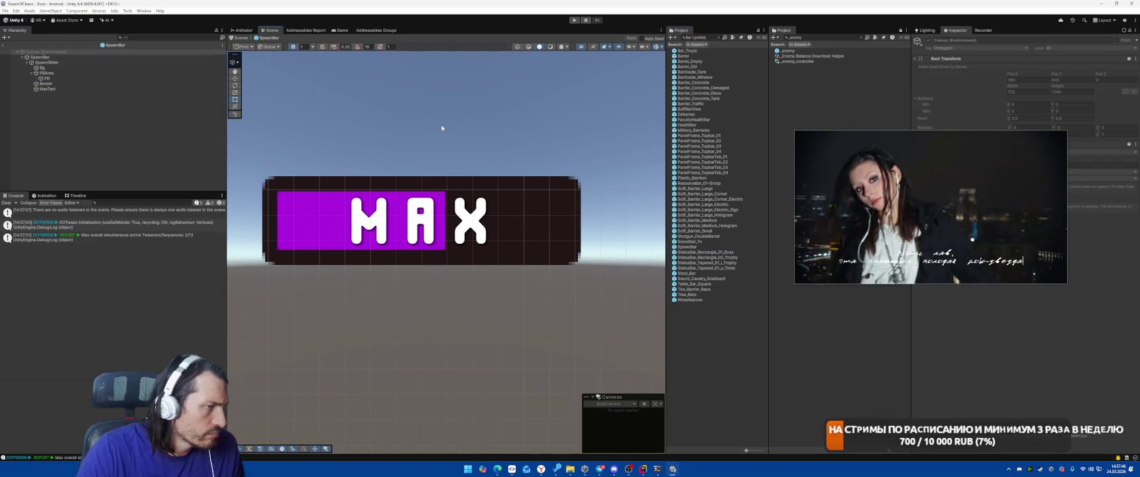
{"action": "left_click", "coordinate": [50, 90]}
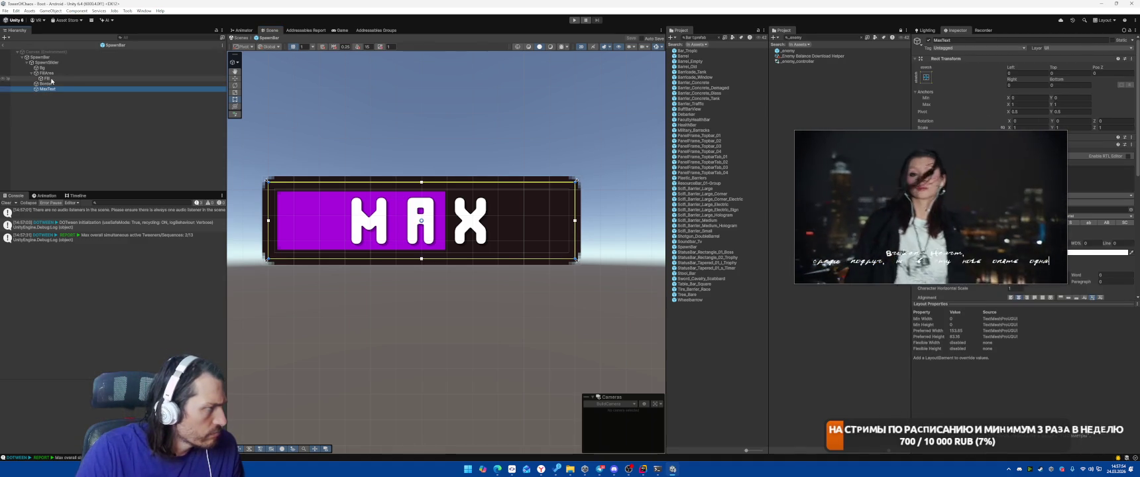
{"action": "left_click", "coordinate": [51, 78]}
{"action": "left_click", "coordinate": [50, 89]}
{"action": "left_click", "coordinate": [47, 73]}
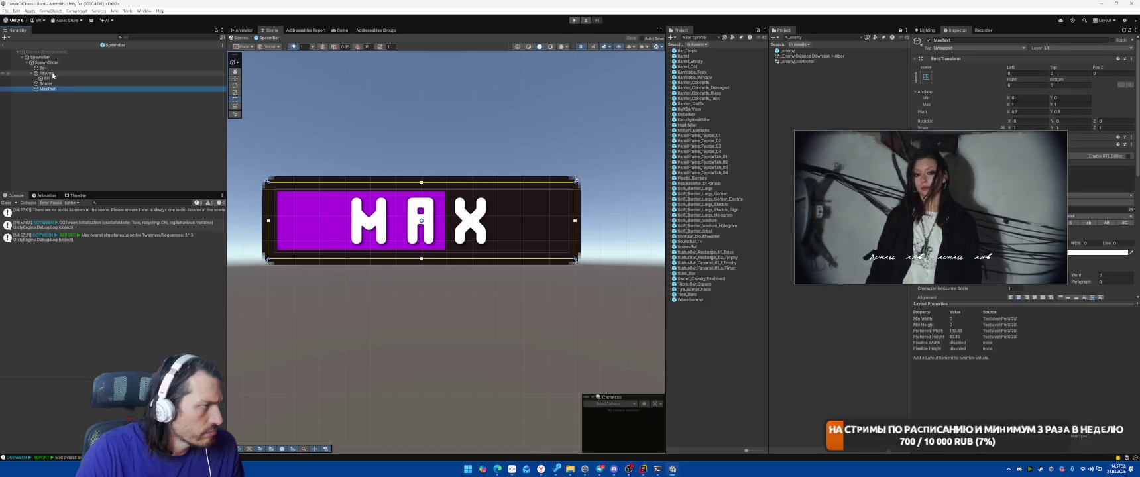
{"action": "left_click", "coordinate": [48, 88]}
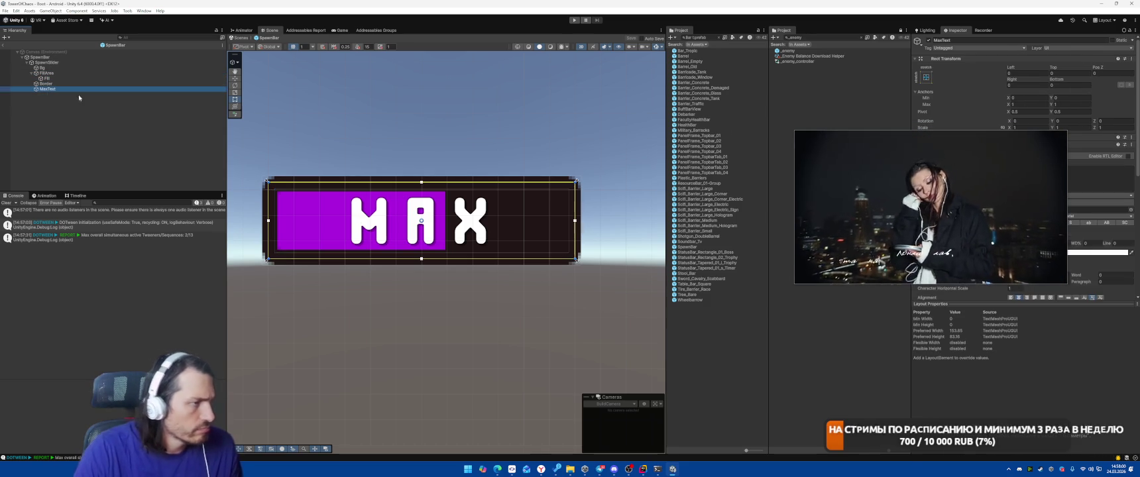
Set MaxText's Rect Transform Top and Right offsets to 2
{"action": "left_click", "coordinate": [1067, 74]}
{"action": "left_click", "coordinate": [1068, 86]}
{"action": "type", "text": "2"}
{"action": "left_click", "coordinate": [1020, 86]}
{"action": "type", "text": "2"}
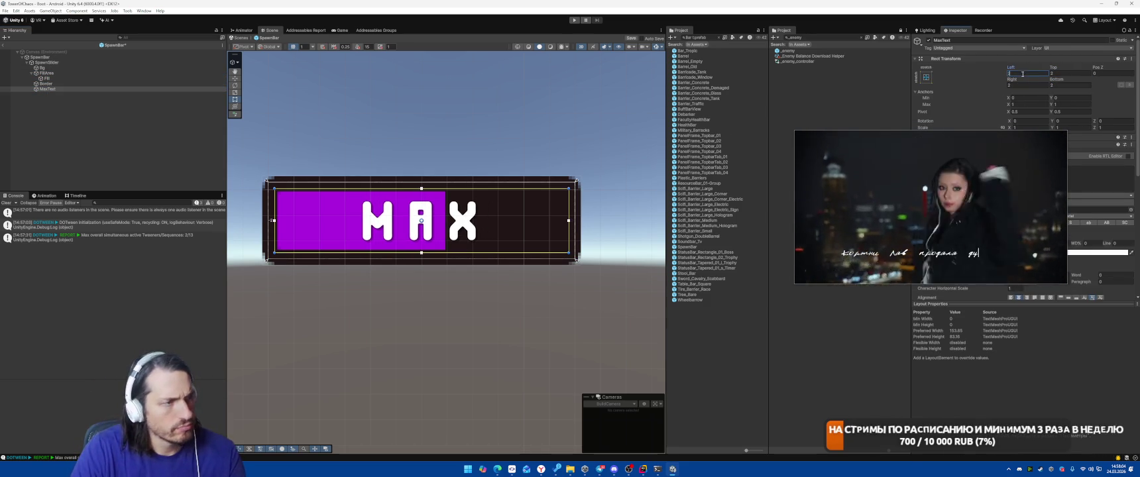
{"action": "left_click_drag", "start_coordinate": [983, 181], "coordinate": [806, 110]}
{"action": "scroll", "coordinate": [1031, 220], "scroll_direction": "down", "scroll_amount": 2}
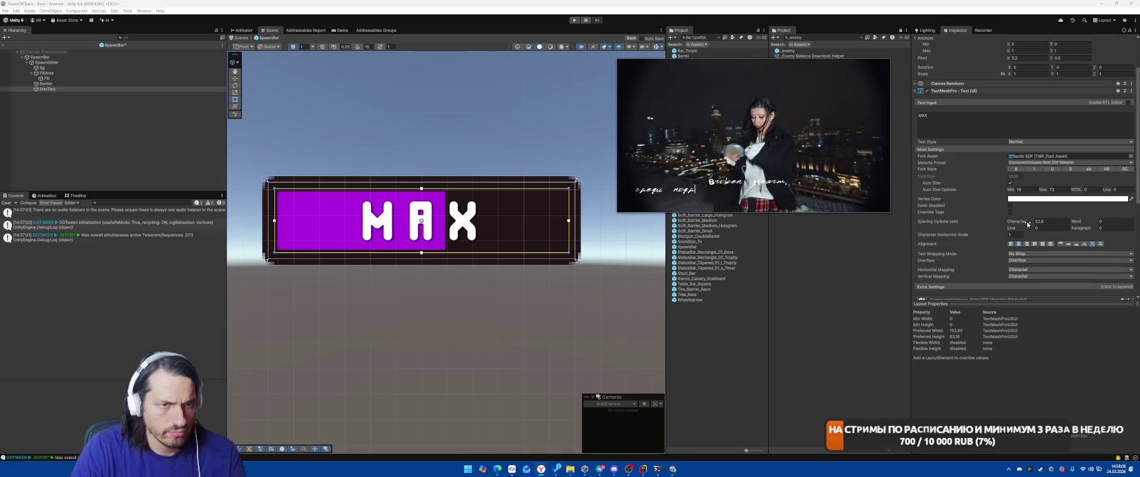
Lower the MAX label's character spacing, disable Auto Size and set font size 20
{"action": "mouse_move", "coordinate": [1031, 221]}
{"action": "left_mouse_down"}
{"action": "mouse_move", "coordinate": [745, 235]}
{"action": "mouse_move", "coordinate": [772, 232]}
{"action": "left_mouse_up"}
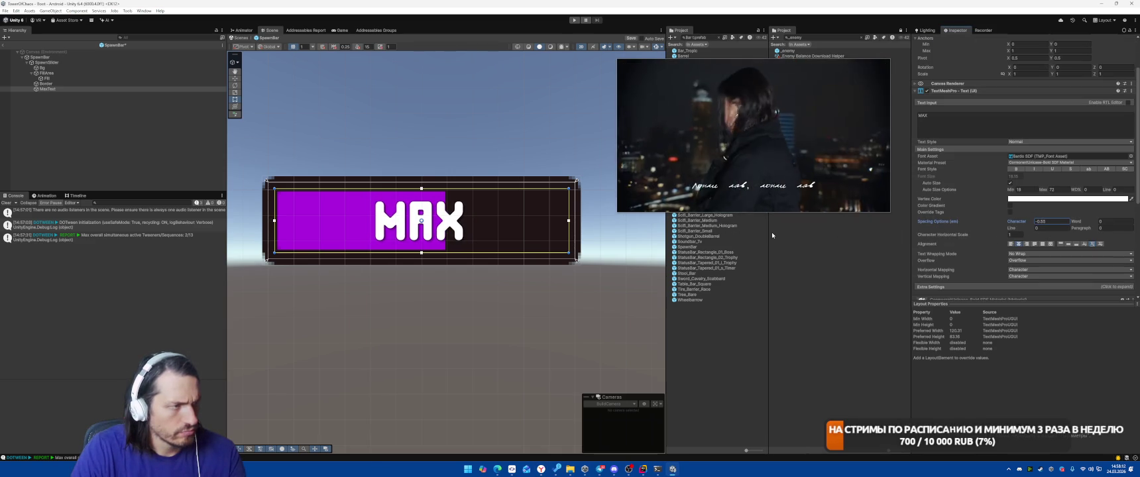
{"action": "left_click", "coordinate": [1011, 183]}
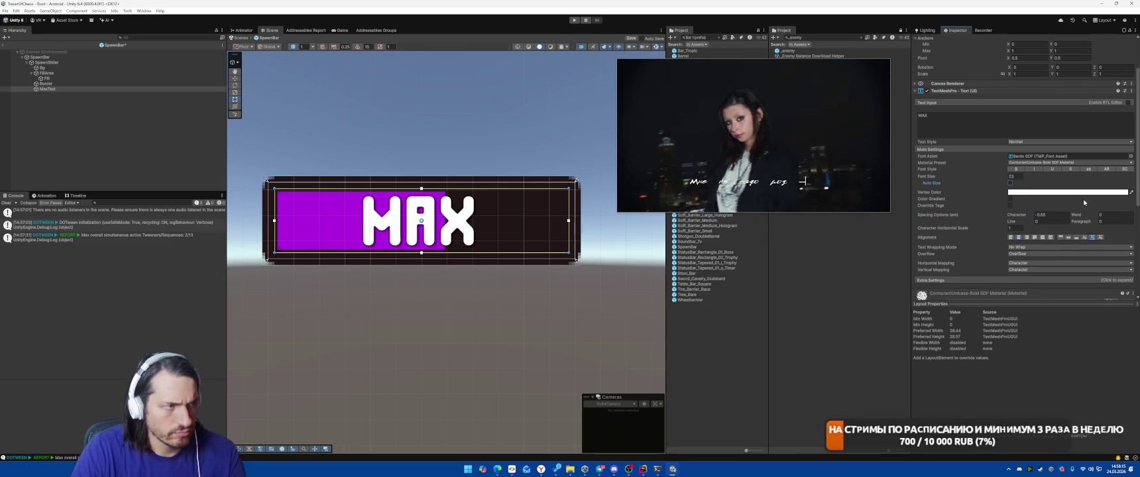
{"action": "left_click", "coordinate": [1016, 176]}
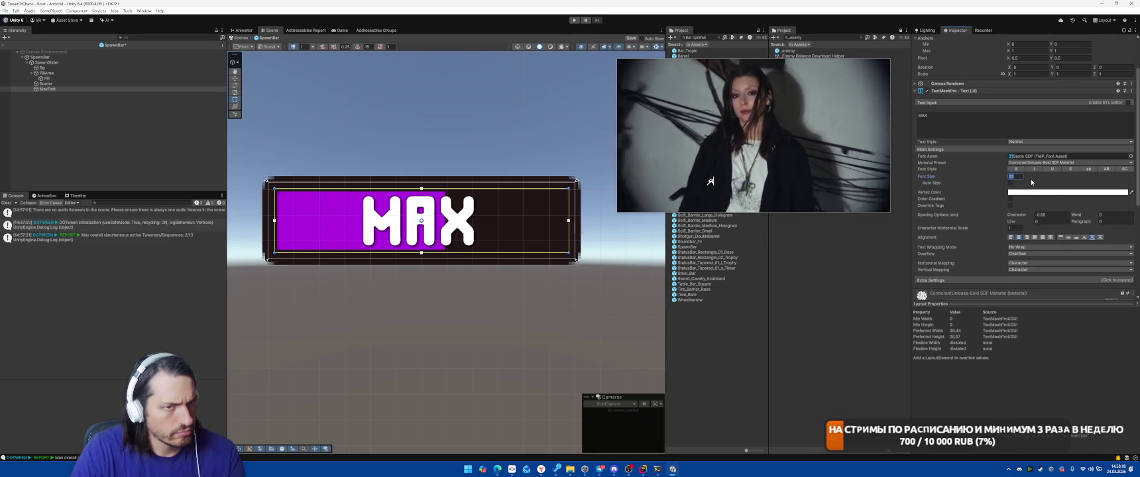
{"action": "type", "text": "15"}
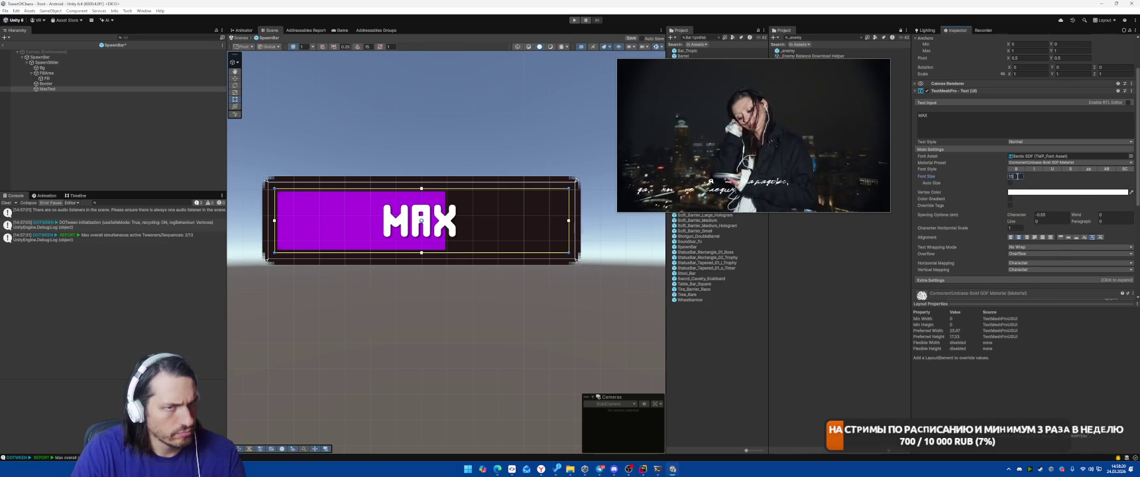
{"action": "key", "text": "BackSpace"}
{"action": "key", "text": "BackSpace"}
{"action": "type", "text": "20"}
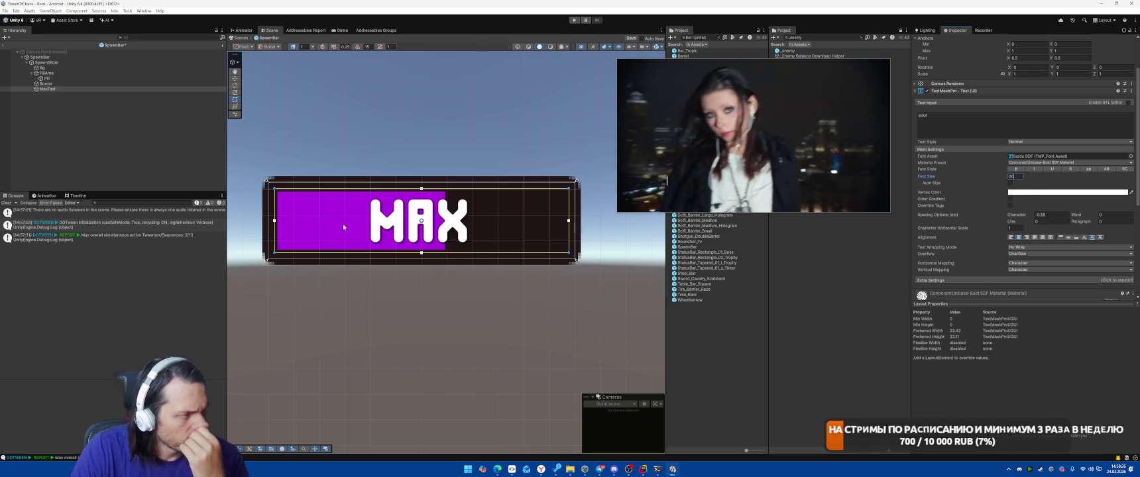
{"action": "left_click", "coordinate": [53, 78]}
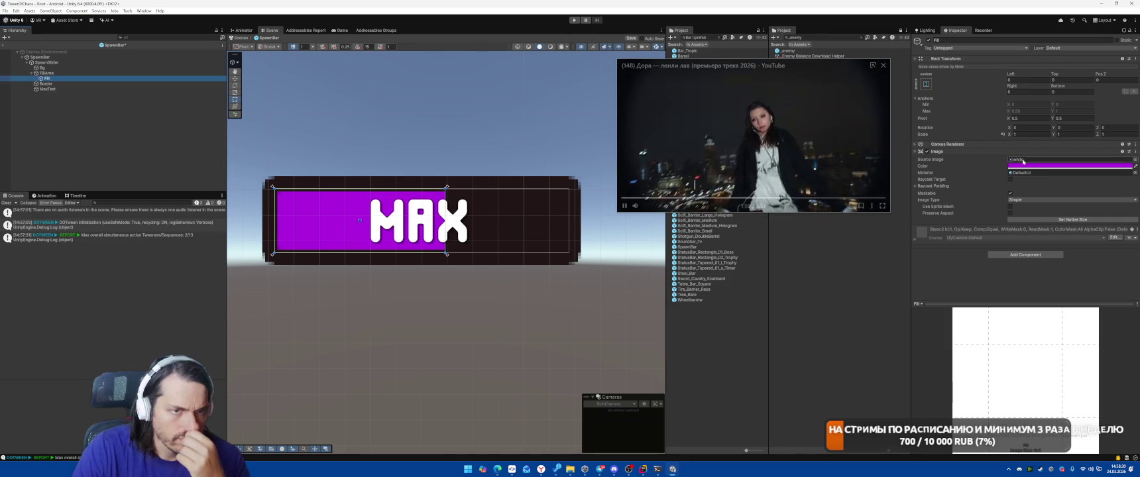
Set the Fill image's Image Type to Sliced
{"action": "left_click", "coordinate": [1028, 199]}
{"action": "left_click", "coordinate": [1031, 211]}
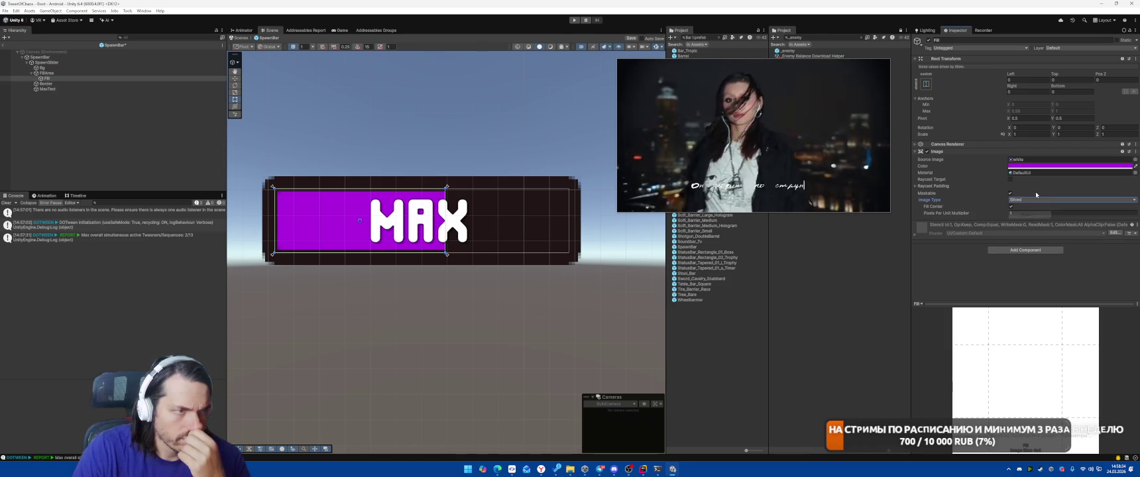
{"action": "scroll", "coordinate": [309, 220], "scroll_direction": "up", "scroll_amount": 3}
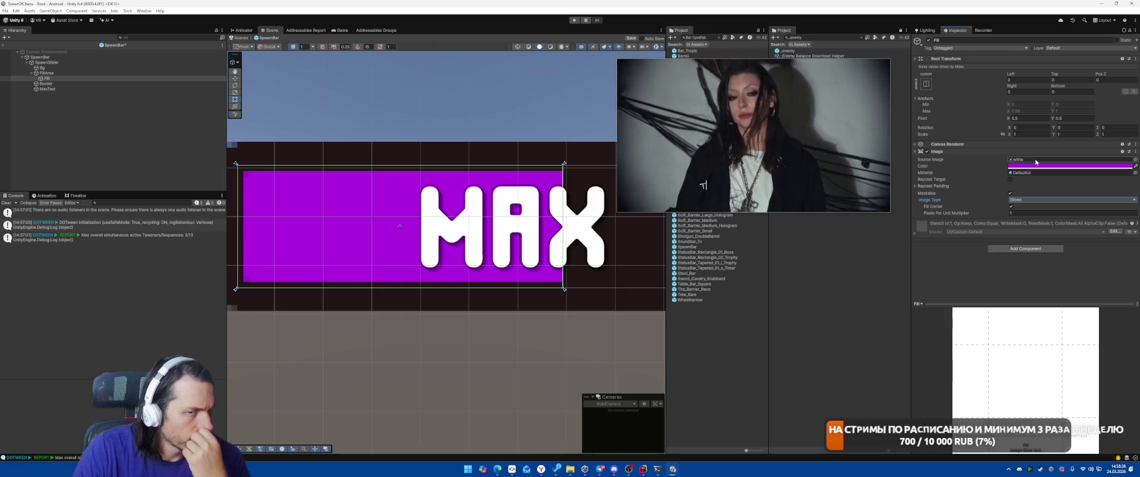
Assign the Slider_Play_01_FillArea sprite as the Fill image's Source Image
{"action": "left_click", "coordinate": [45, 68]}
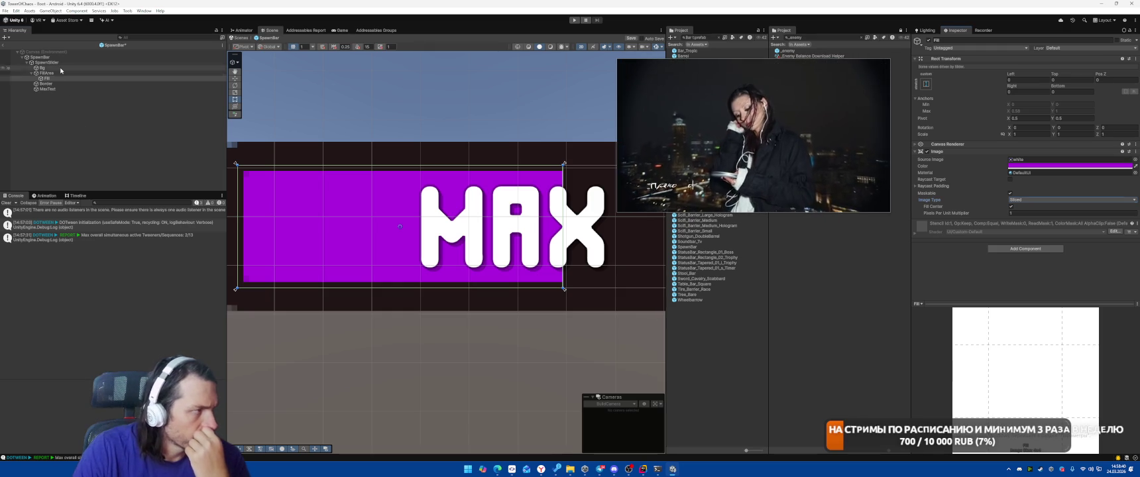
{"action": "left_click", "coordinate": [1037, 154]}
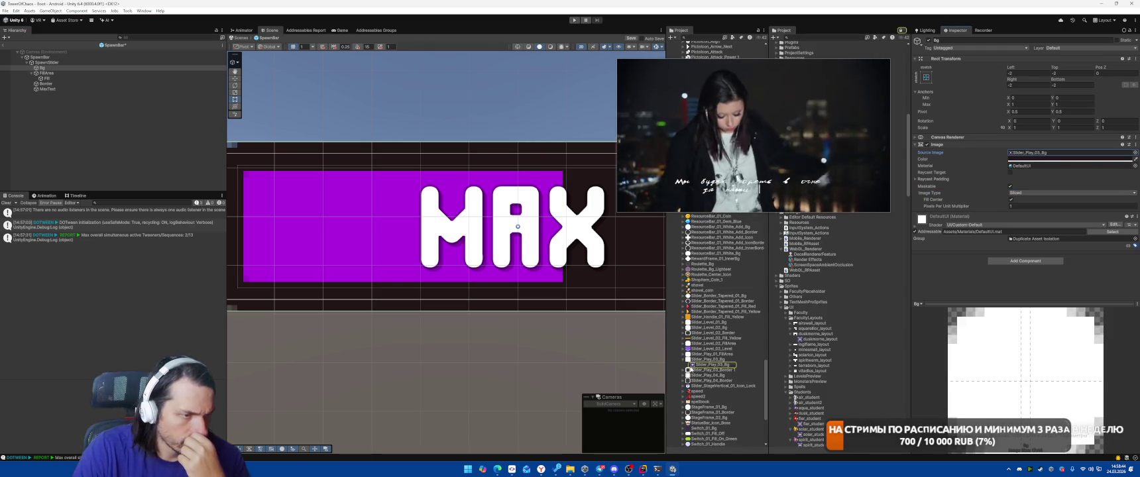
{"action": "left_click", "coordinate": [683, 359]}
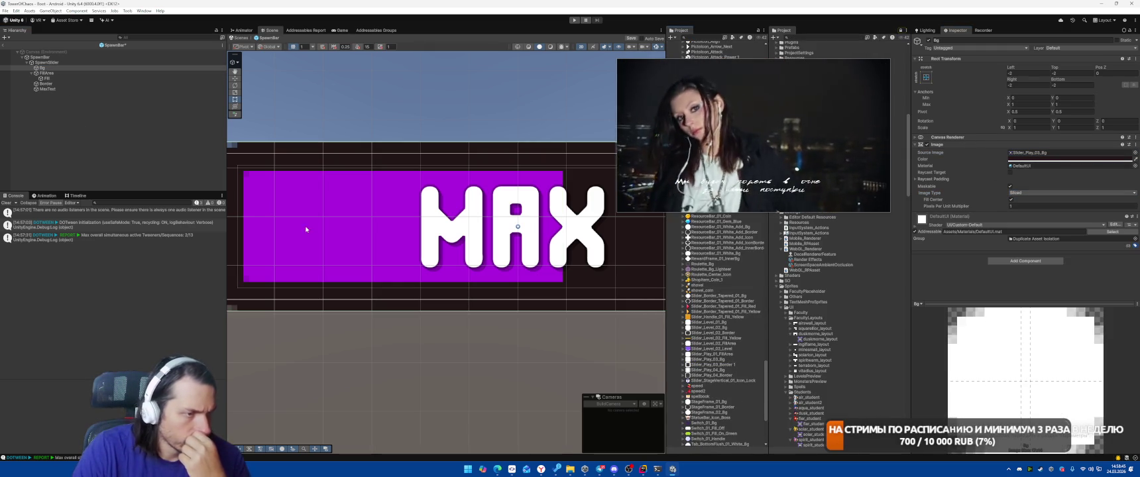
{"action": "left_click", "coordinate": [50, 80]}
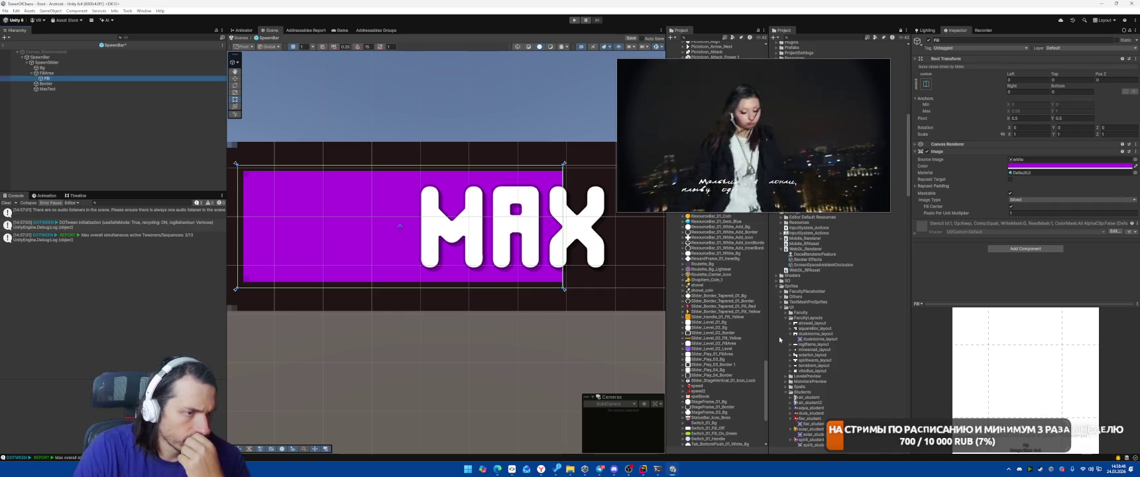
{"action": "mouse_move", "coordinate": [715, 354]}
{"action": "left_mouse_down"}
{"action": "mouse_move", "coordinate": [894, 258]}
{"action": "mouse_move", "coordinate": [1036, 160]}
{"action": "left_mouse_up"}
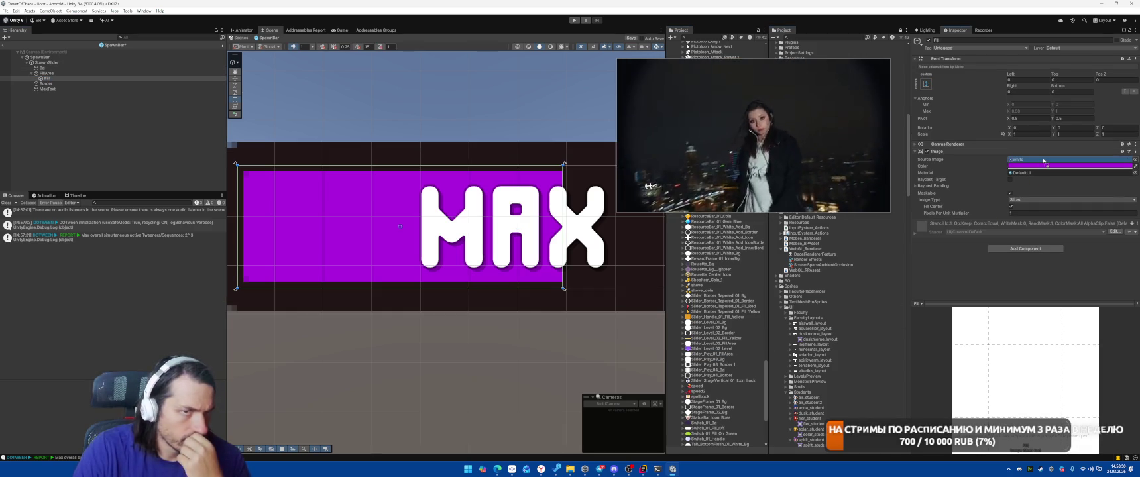
{"action": "key", "text": "f"}
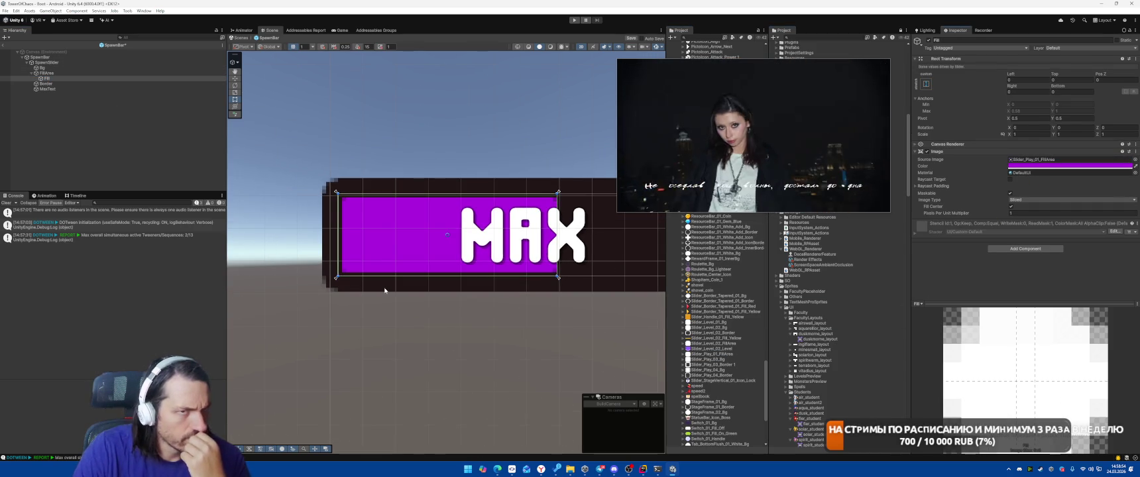
Remove the Mask, Image and Canvas Renderer components from FillArea
{"action": "left_click", "coordinate": [47, 73]}
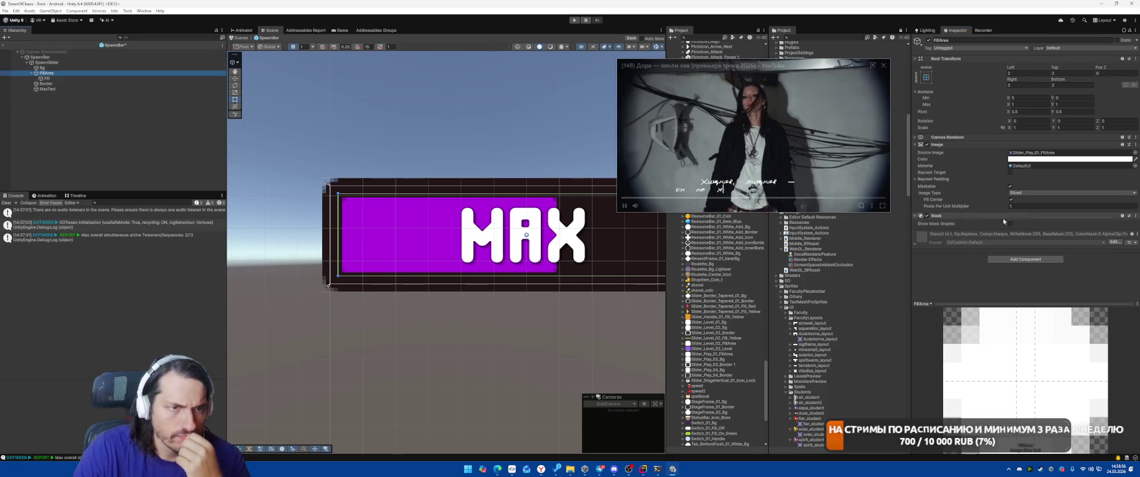
{"action": "right_click", "coordinate": [949, 215]}
{"action": "left_click", "coordinate": [970, 229]}
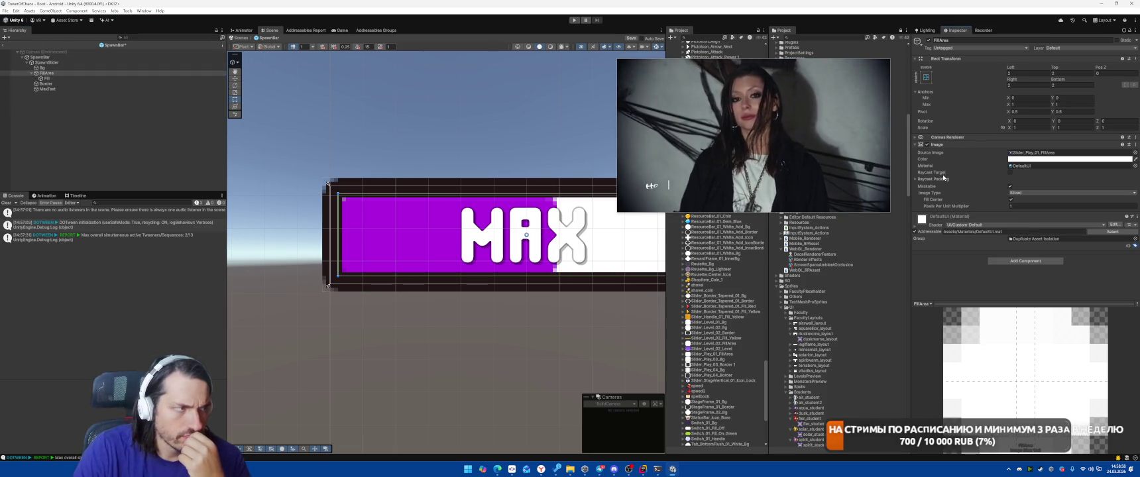
{"action": "right_click", "coordinate": [953, 143]}
{"action": "left_click", "coordinate": [991, 162]}
{"action": "scroll", "coordinate": [653, 255], "scroll_direction": "down", "scroll_amount": 1}
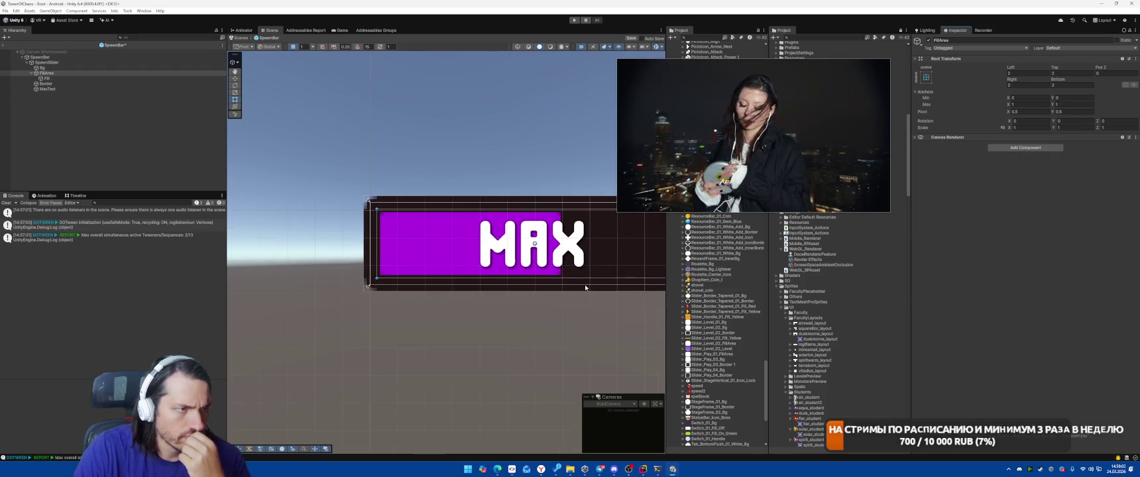
{"action": "left_click_drag", "start_coordinate": [653, 257], "coordinate": [443, 260]}
{"action": "right_click", "coordinate": [954, 137]}
{"action": "left_click", "coordinate": [992, 157]}
{"action": "mouse_move", "coordinate": [352, 245]}
{"action": "left_mouse_down"}
{"action": "mouse_move", "coordinate": [461, 239]}
{"action": "mouse_move", "coordinate": [407, 232]}
{"action": "left_mouse_up"}
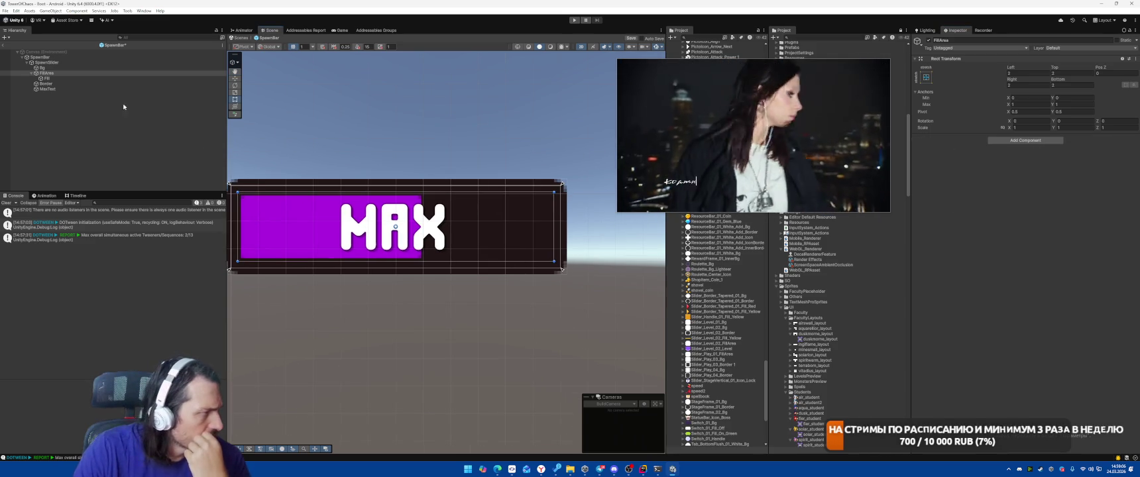
Review the Bg and SpawnSlider settings, then reselect FillArea
{"action": "left_click", "coordinate": [86, 68]}
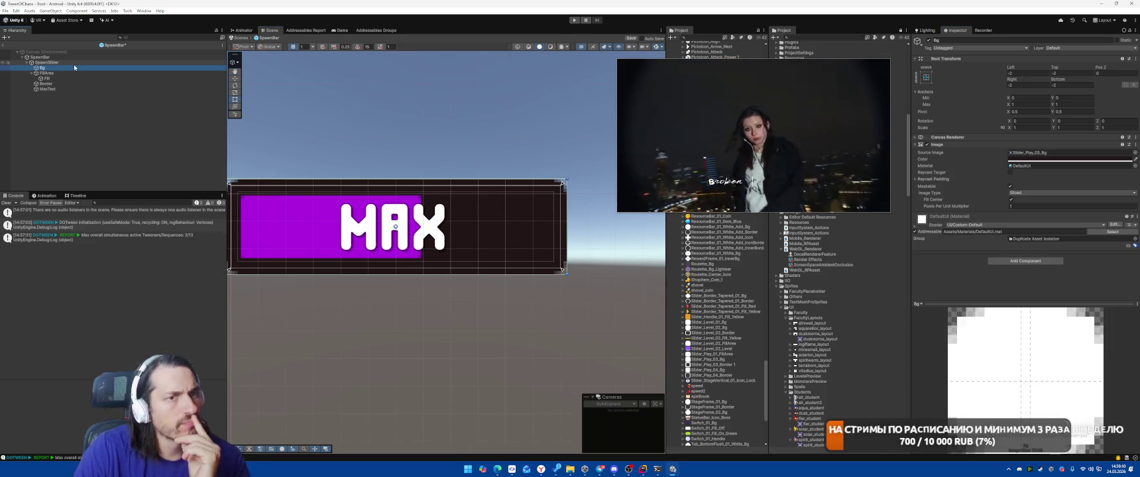
{"action": "left_click", "coordinate": [74, 65]}
{"action": "left_click", "coordinate": [64, 73]}
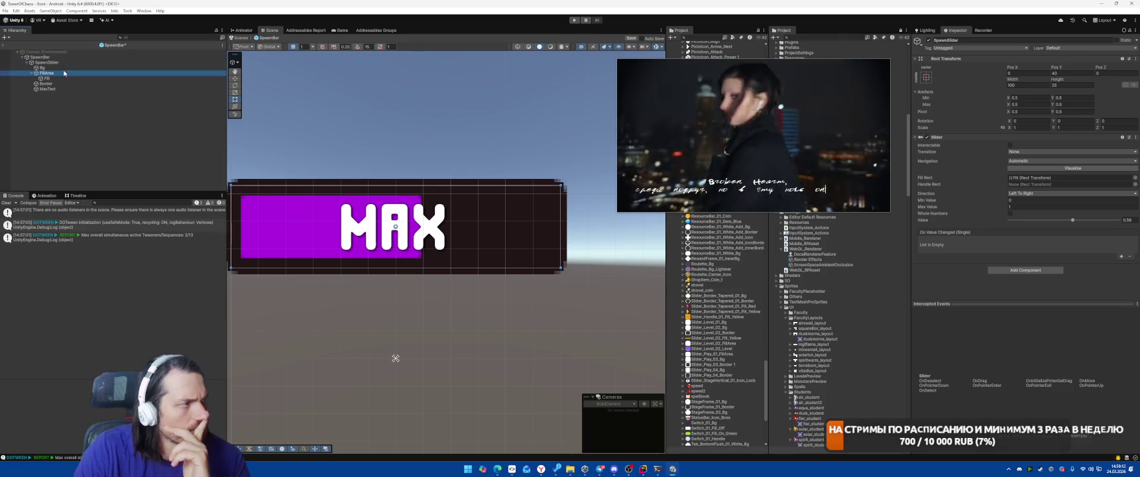
Try a 0.5 Pixels Per Unit Multiplier on the Fill image, then restore it to 1
{"action": "left_click", "coordinate": [58, 78]}
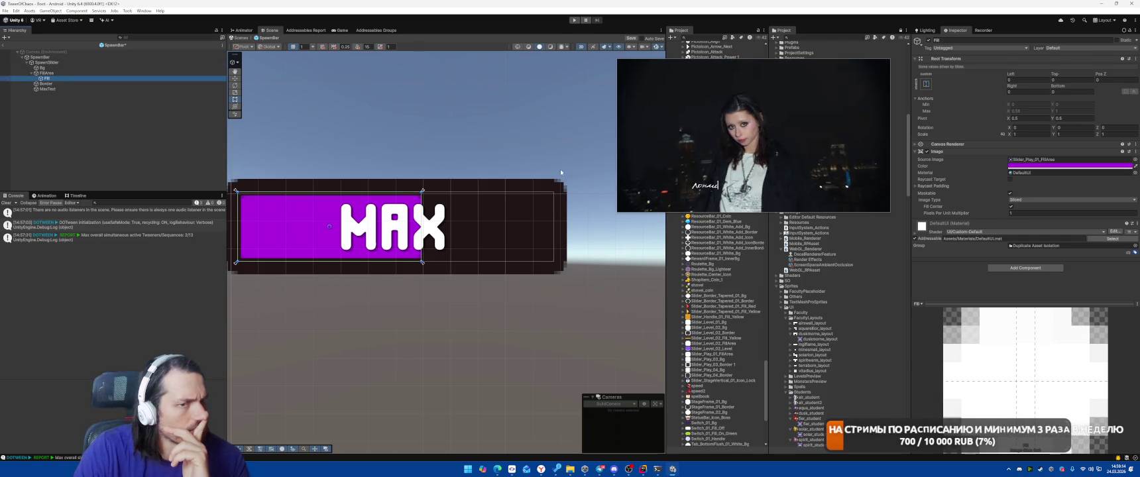
{"action": "mouse_move", "coordinate": [992, 216]}
{"action": "left_mouse_down"}
{"action": "mouse_move", "coordinate": [964, 216]}
{"action": "mouse_move", "coordinate": [1028, 215]}
{"action": "mouse_move", "coordinate": [1002, 214]}
{"action": "left_mouse_up"}
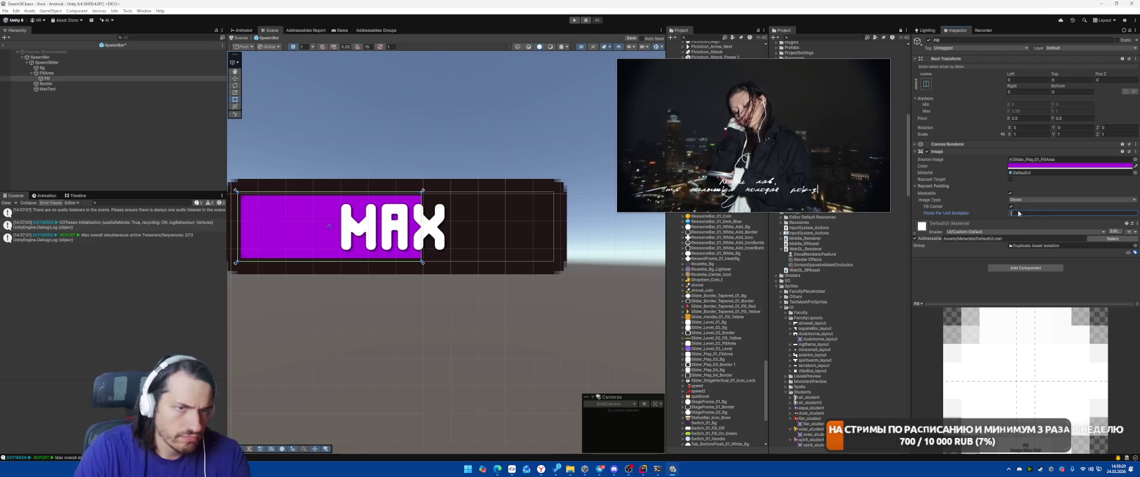
{"action": "type", "text": "0.2"}
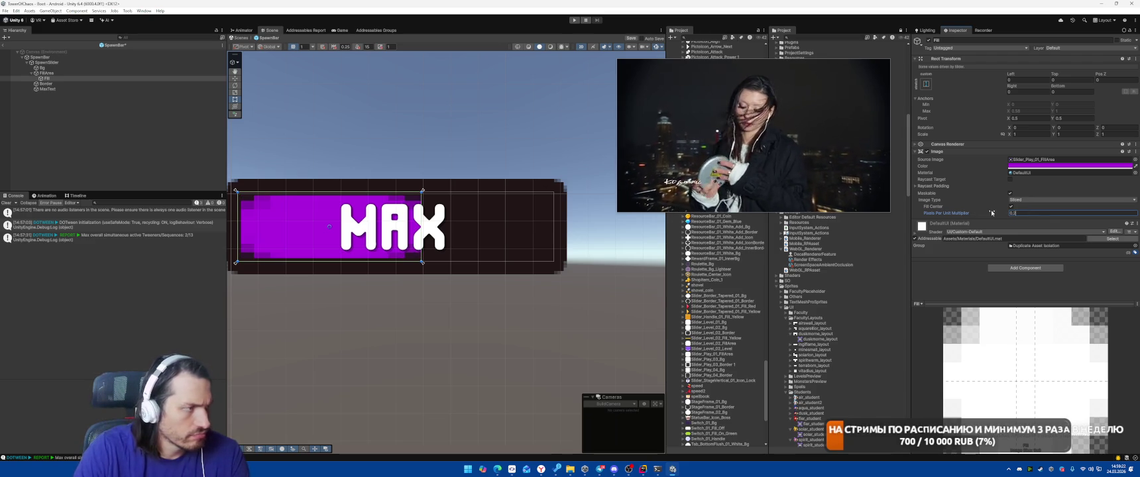
{"action": "type", "text": ".5"}
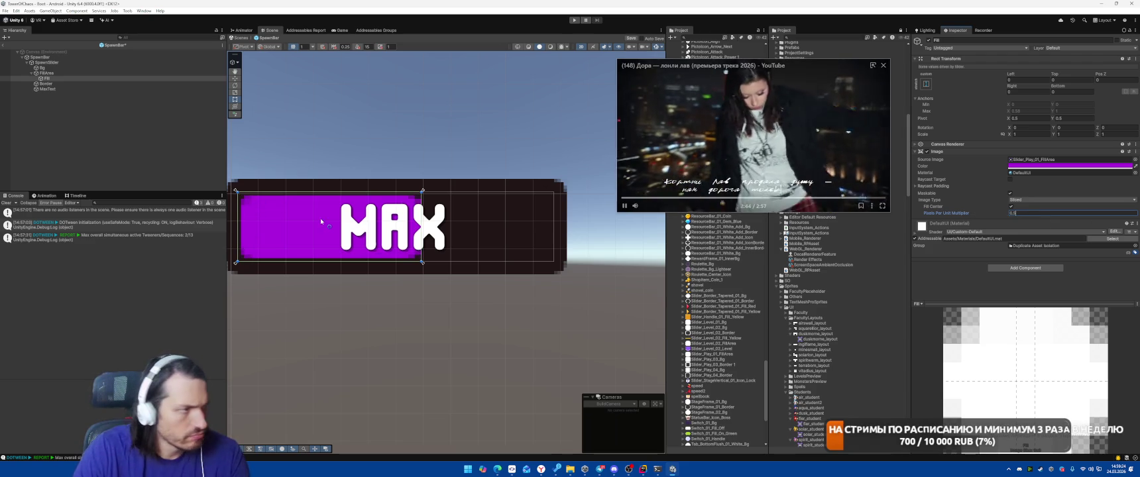
{"action": "key", "text": "Return"}
{"action": "scroll", "coordinate": [321, 206], "scroll_direction": "up", "scroll_amount": 3}
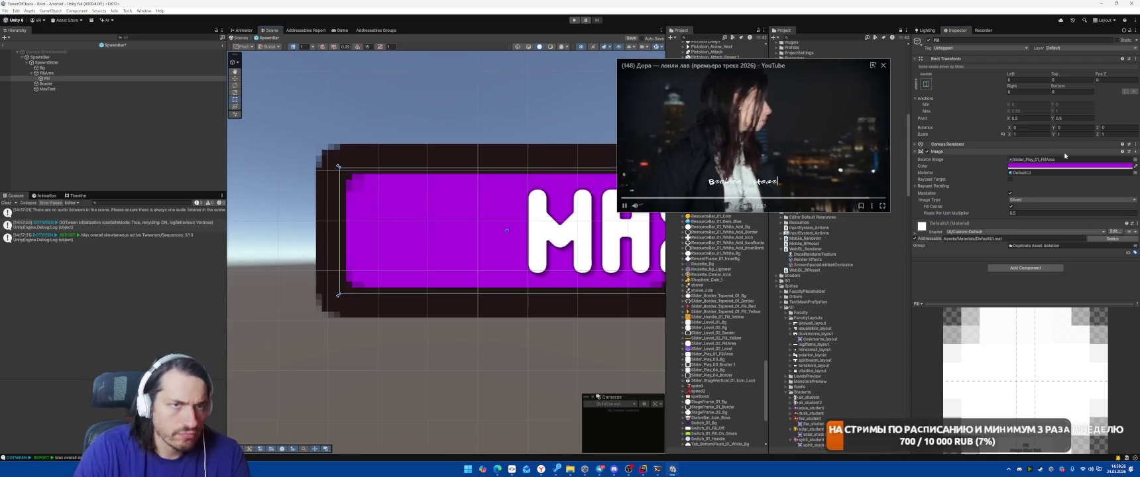
{"action": "left_click", "coordinate": [1045, 211]}
{"action": "type", "text": "1"}
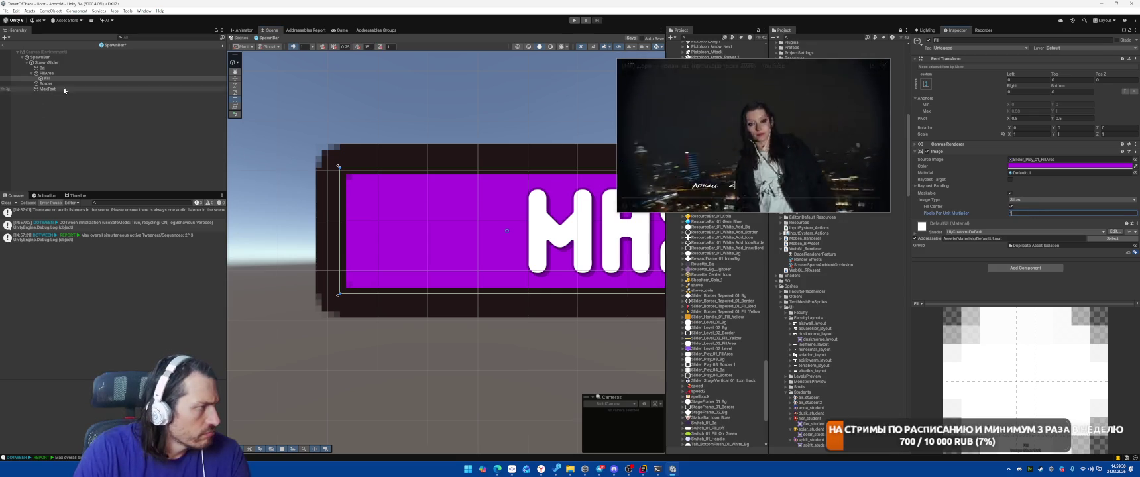
{"action": "left_click", "coordinate": [57, 74]}
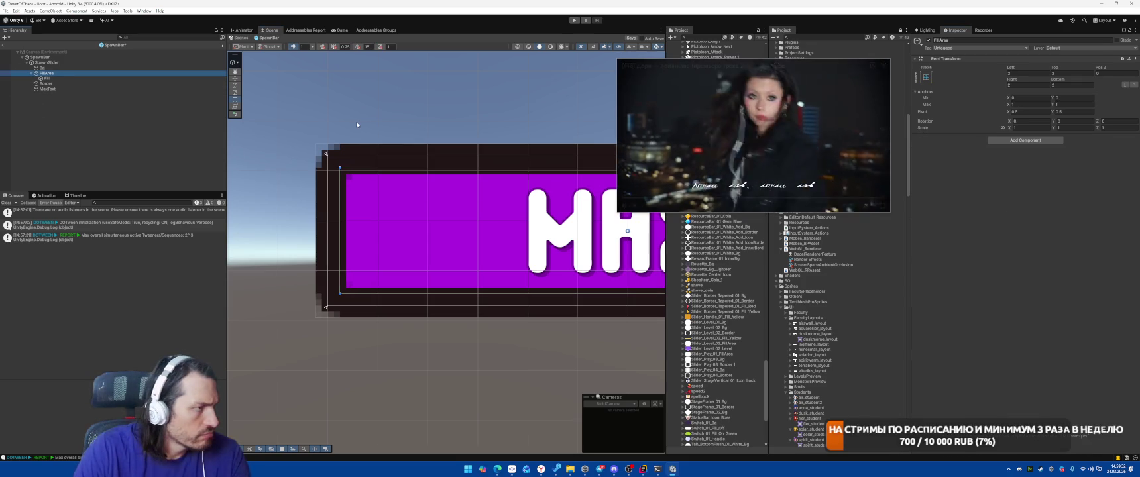
Inspect the Bg, SpawnSlider and Border objects and frame the border in the scene
{"action": "left_click", "coordinate": [42, 68]}
{"action": "left_click", "coordinate": [53, 63]}
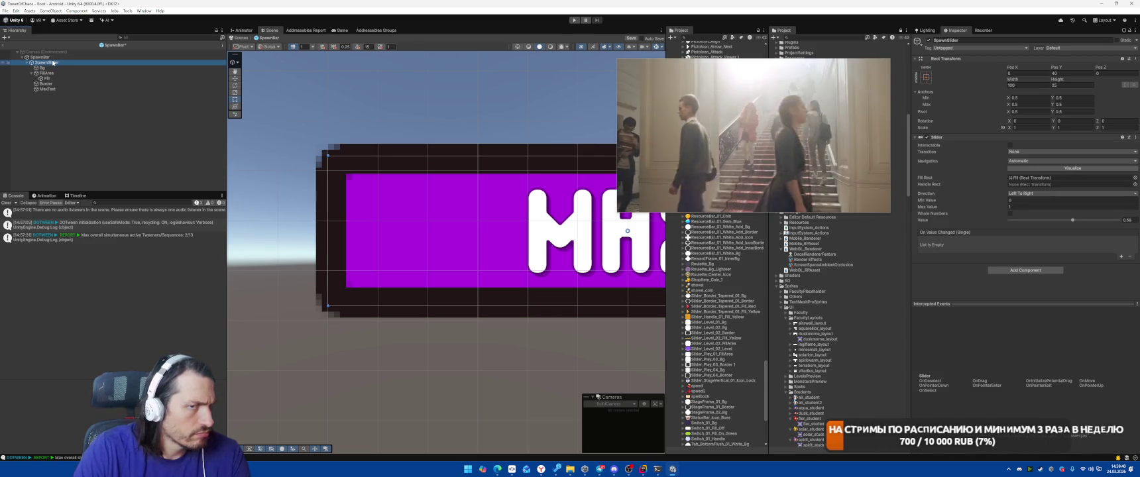
{"action": "left_click", "coordinate": [66, 84]}
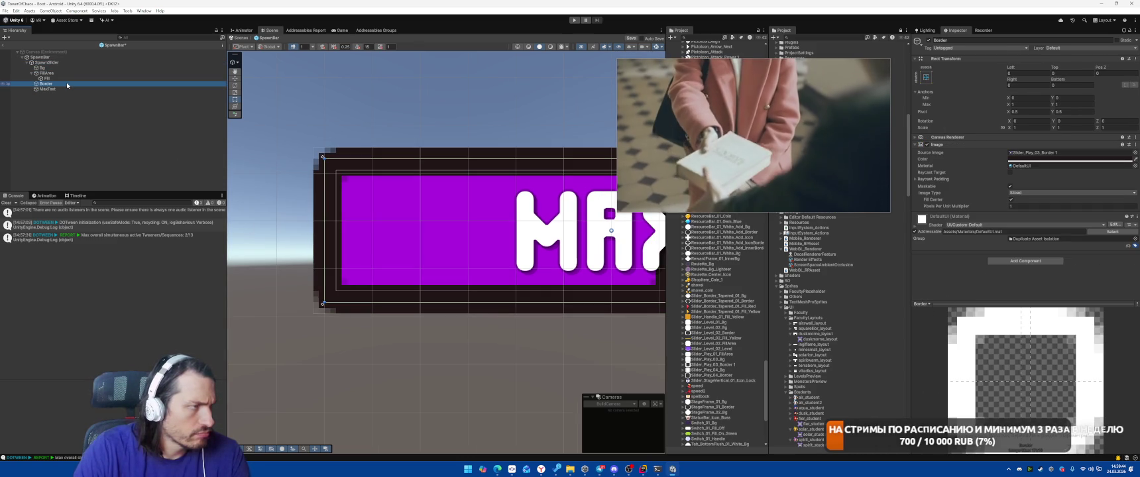
{"action": "mouse_move", "coordinate": [703, 99]}
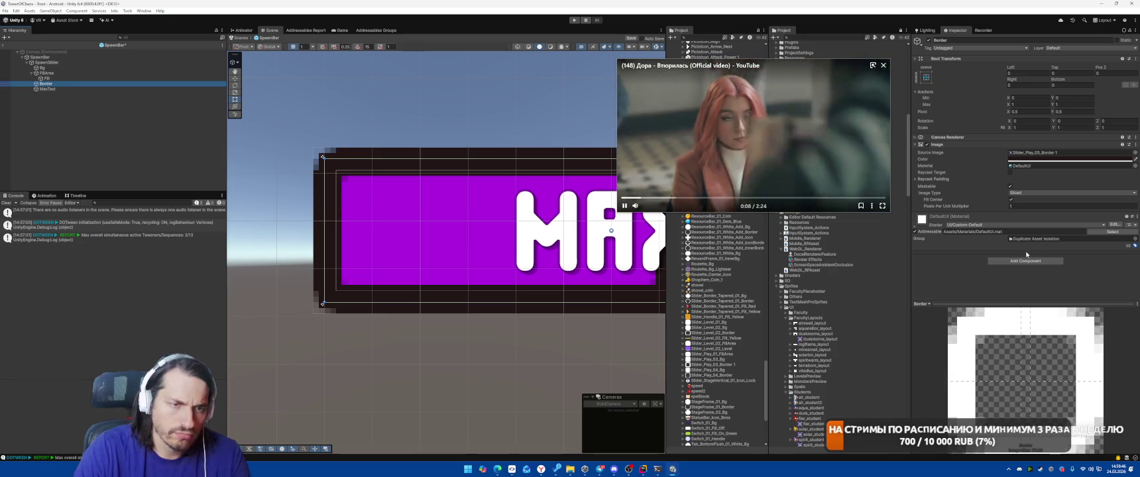
{"action": "key", "text": "f"}
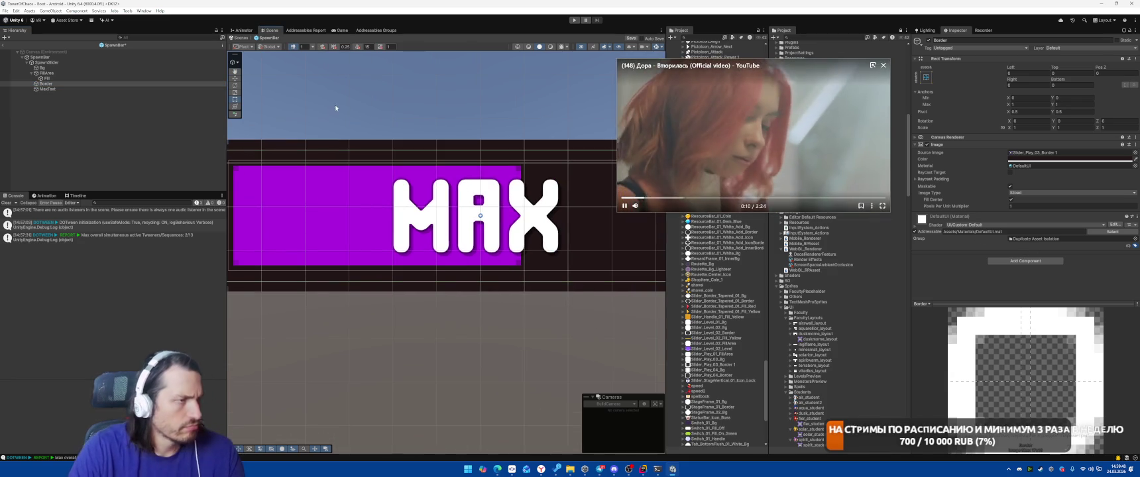
{"action": "left_click_drag", "start_coordinate": [363, 259], "coordinate": [458, 258]}
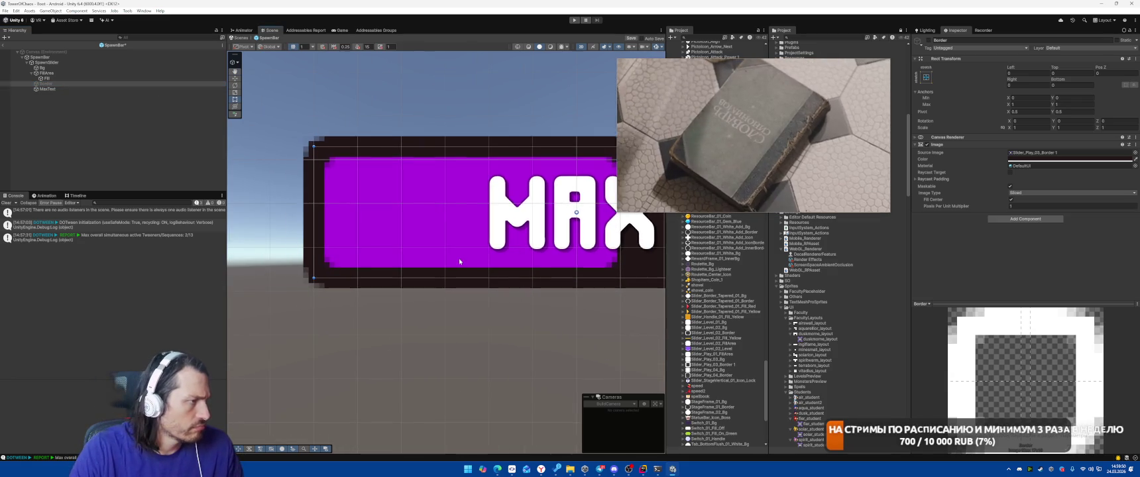
Inspect MaxText, Fill and Bg, zooming out to see the whole bar
{"action": "left_click", "coordinate": [47, 89]}
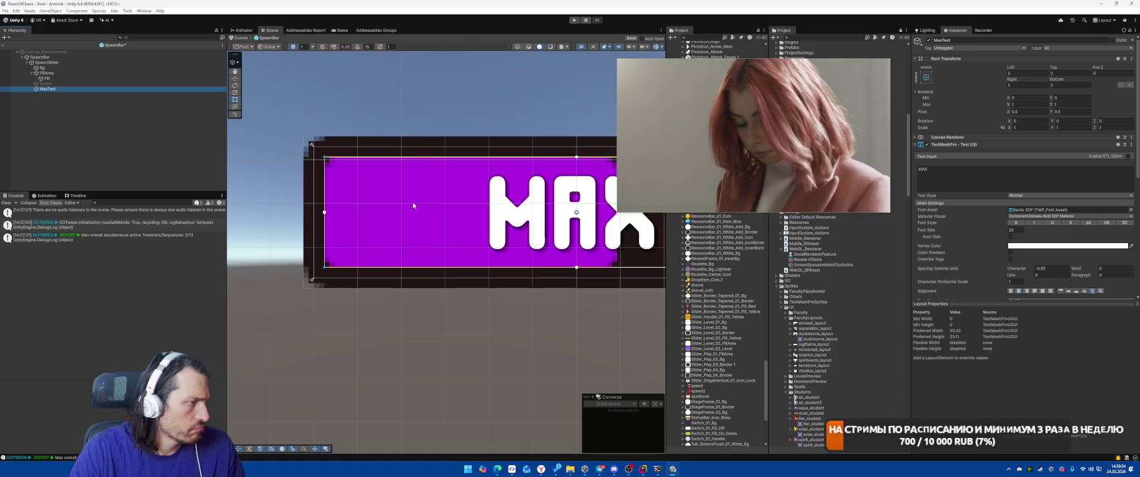
{"action": "left_click", "coordinate": [58, 79]}
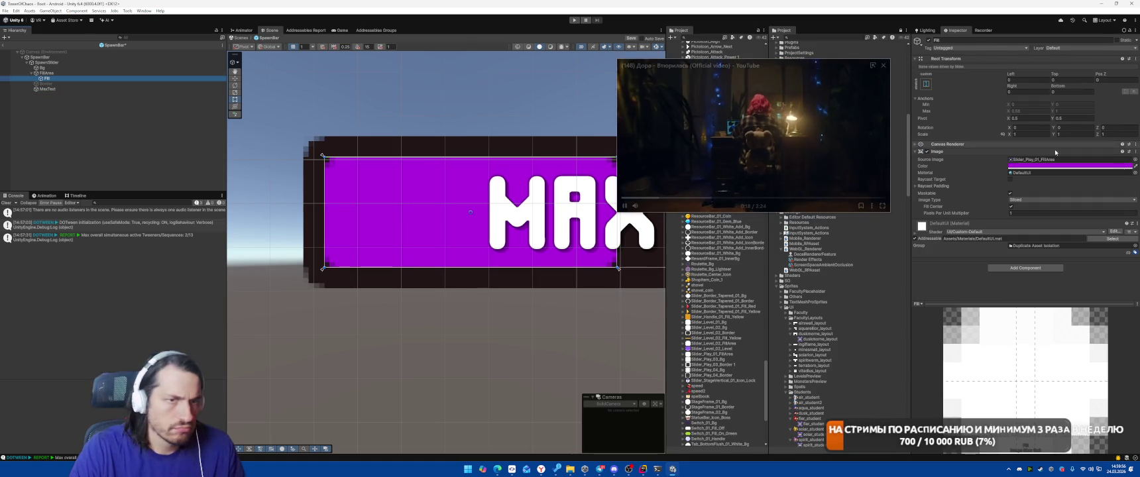
{"action": "left_click", "coordinate": [95, 67]}
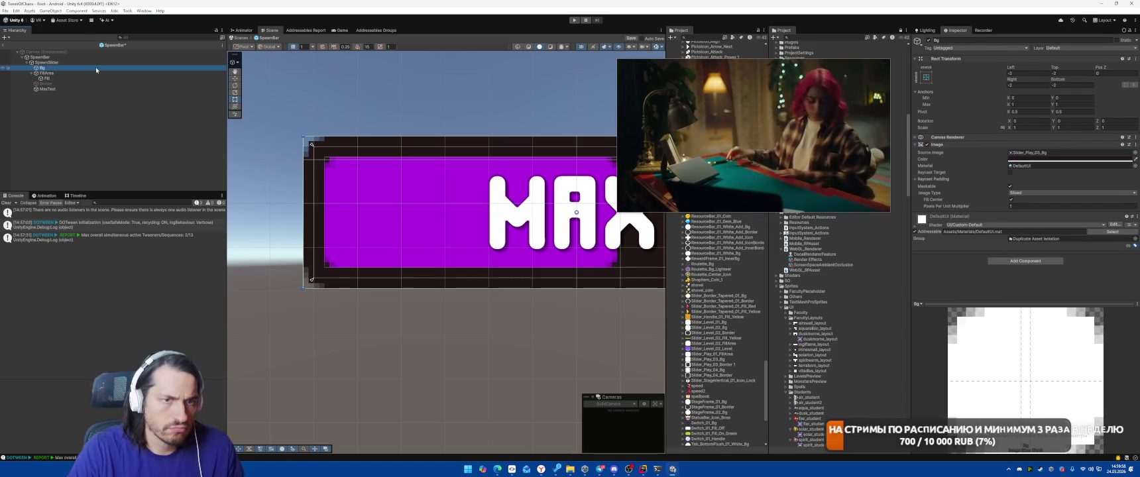
{"action": "scroll", "coordinate": [462, 324], "scroll_direction": "down", "scroll_amount": 2}
{"action": "left_click", "coordinate": [462, 333]}
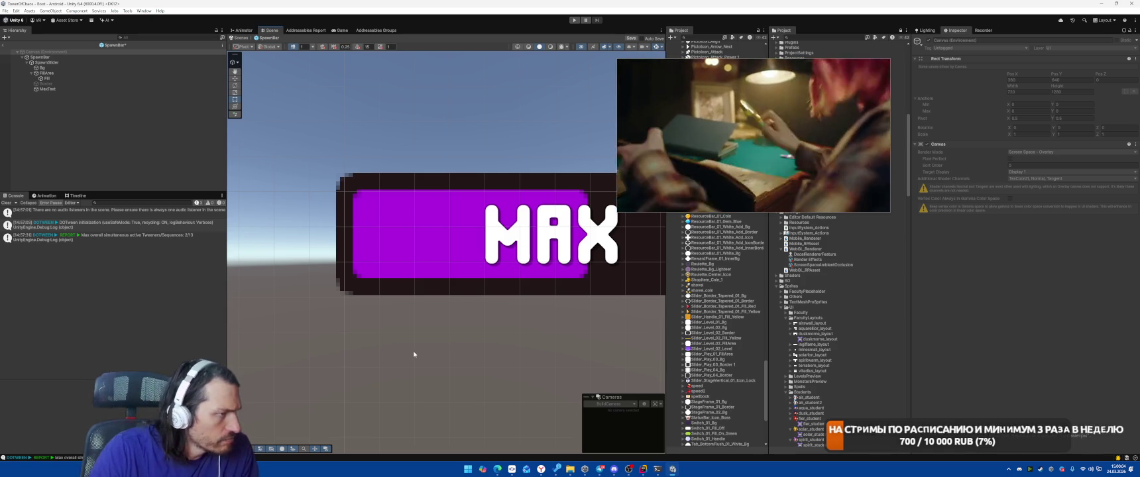
{"action": "scroll", "coordinate": [414, 354], "scroll_direction": "down", "scroll_amount": 1}
{"action": "left_click_drag", "start_coordinate": [413, 355], "coordinate": [359, 339]}
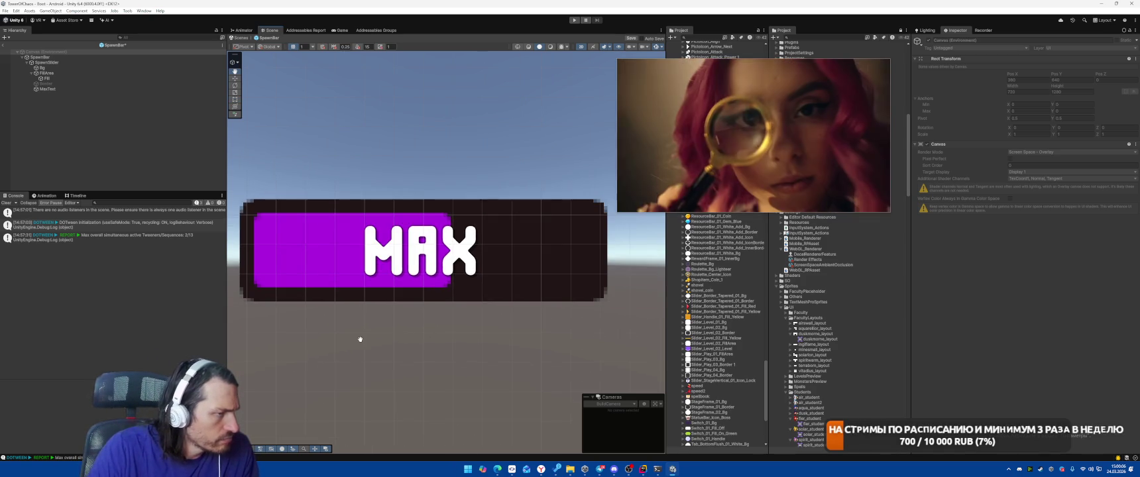
{"action": "left_click", "coordinate": [71, 68]}
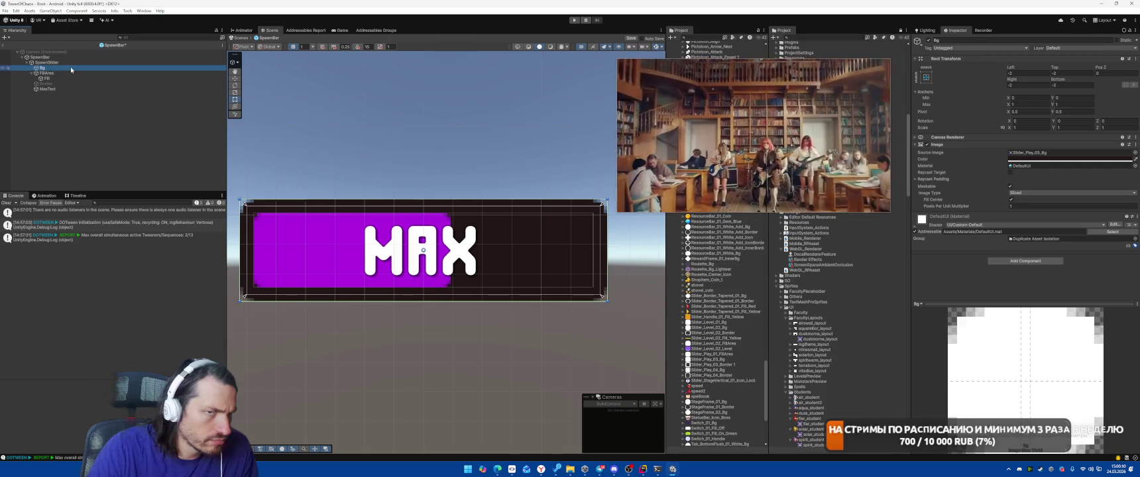
Set the Fill image's Pixels Per Unit Multiplier to 0.5
{"action": "key", "text": "Down"}
{"action": "key", "text": "Down"}
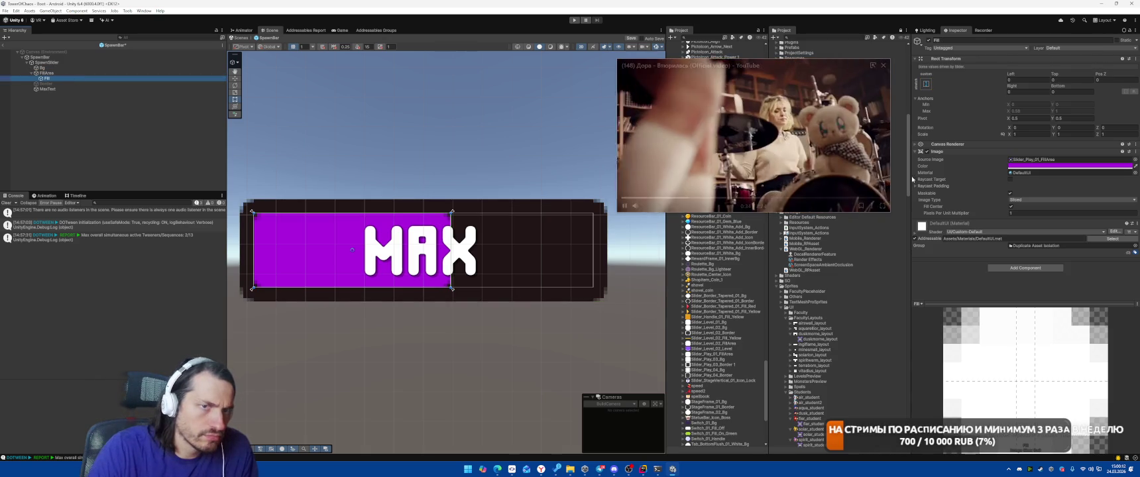
{"action": "left_click", "coordinate": [1025, 214]}
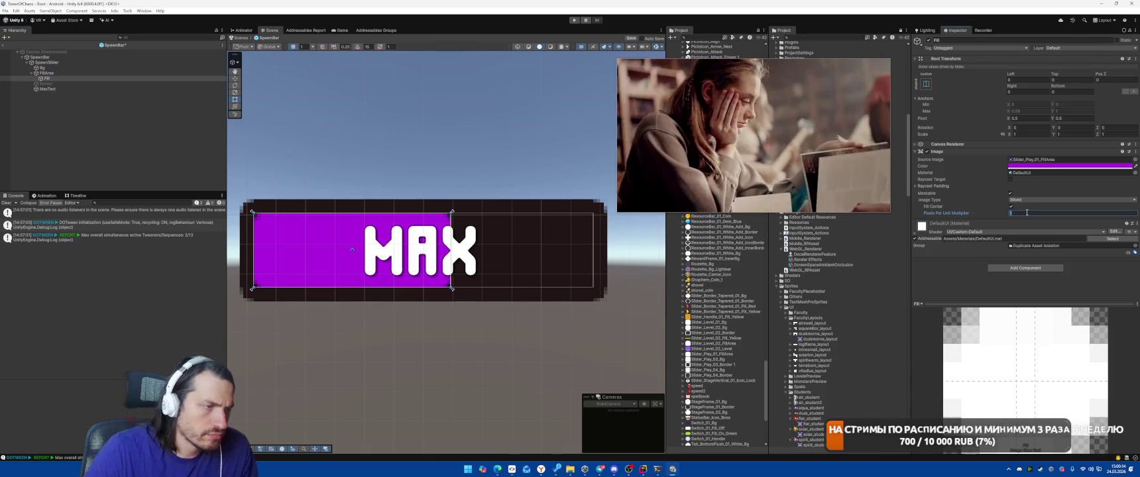
{"action": "type", "text": "0.5"}
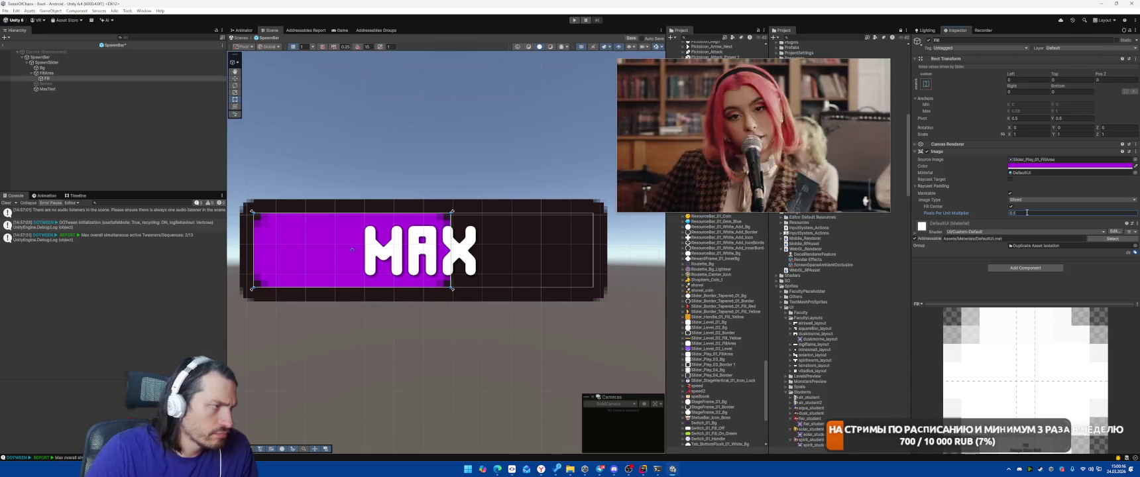
{"action": "left_click", "coordinate": [481, 385]}
{"action": "scroll", "coordinate": [487, 381], "scroll_direction": "down", "scroll_amount": 3}
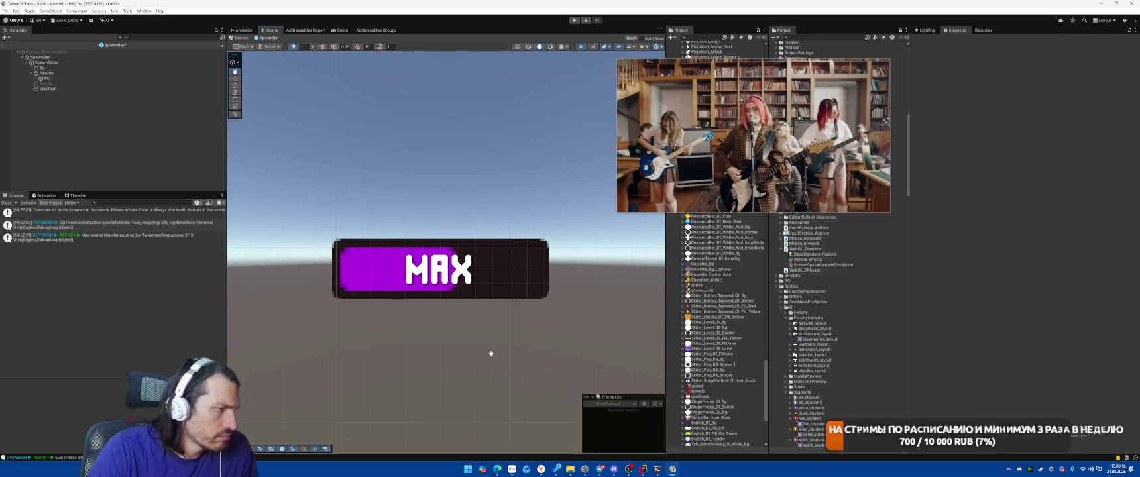
{"action": "scroll", "coordinate": [382, 304], "scroll_direction": "up", "scroll_amount": 3}
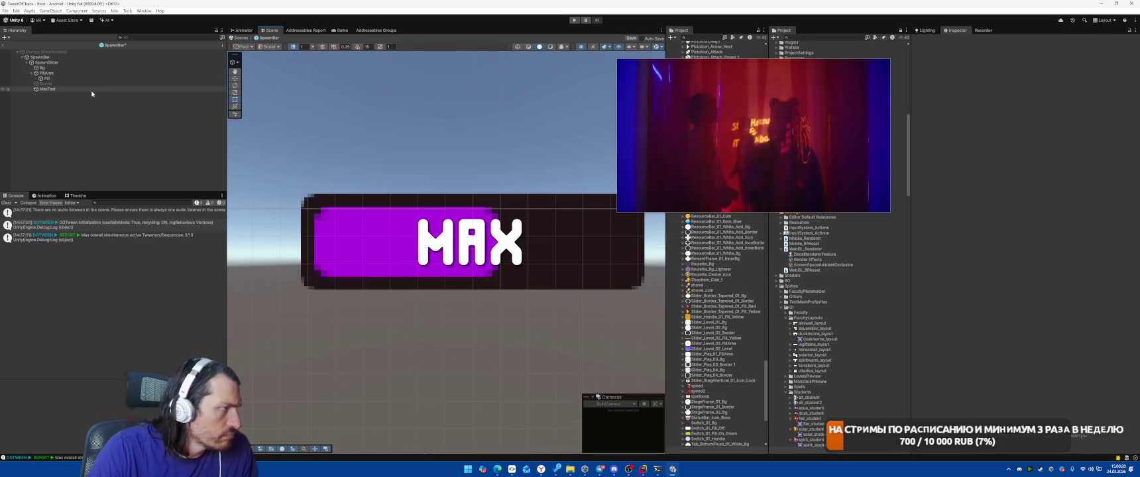
Inset the FillArea rect by 1 on its top, bottom and left edges
{"action": "left_click", "coordinate": [79, 74]}
{"action": "left_click", "coordinate": [1068, 73]}
{"action": "type", "text": "1"}
{"action": "left_click", "coordinate": [1068, 85]}
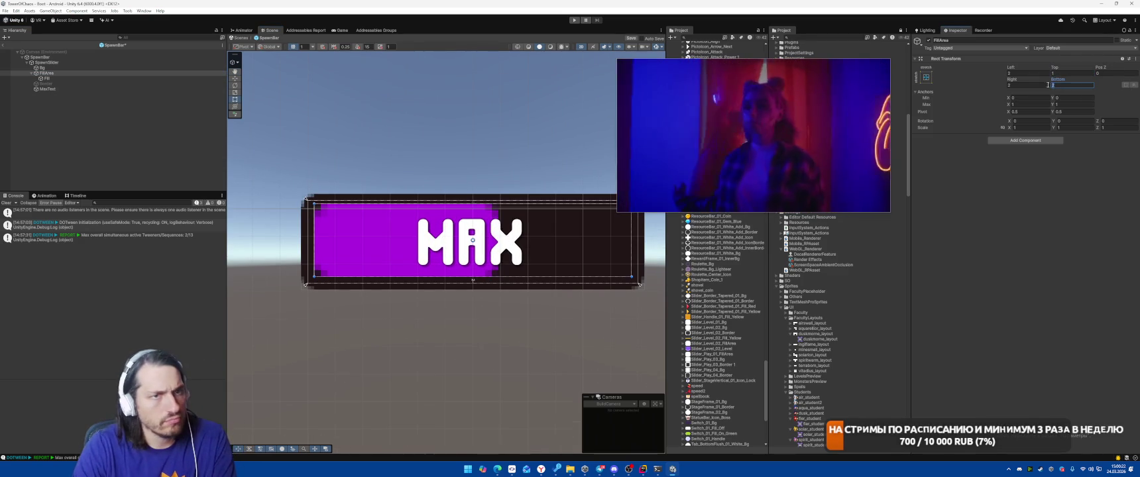
{"action": "type", "text": "1"}
{"action": "left_click", "coordinate": [1026, 85]}
{"action": "left_click", "coordinate": [1029, 74]}
{"action": "type", "text": "1"}
{"action": "left_click", "coordinate": [498, 327]}
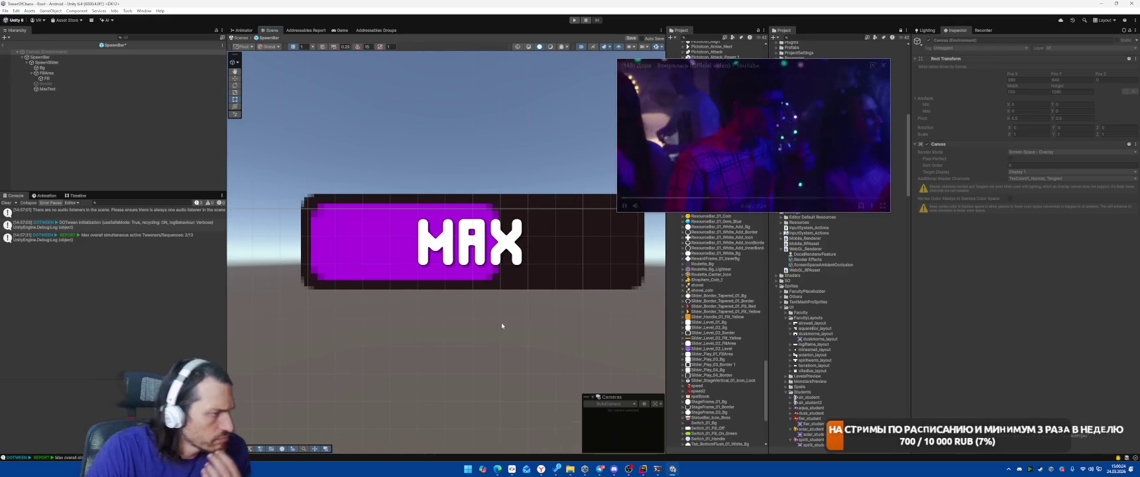
{"action": "scroll", "coordinate": [495, 329], "scroll_direction": "down", "scroll_amount": 2}
Check SpawnBar and SpawnSlider, deselect Canvas (Environment) and enter Play mode
{"action": "left_click", "coordinate": [47, 57]}
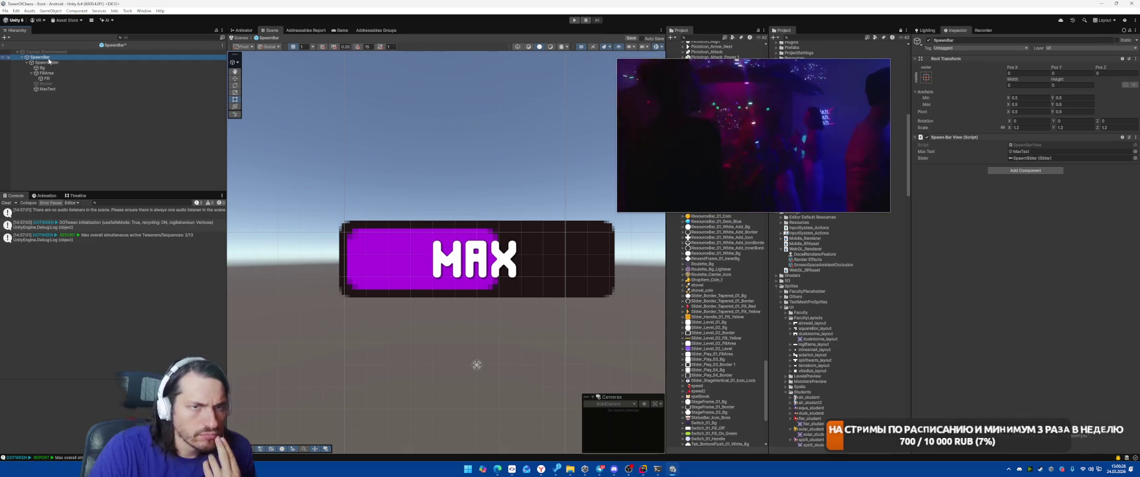
{"action": "left_click", "coordinate": [41, 63]}
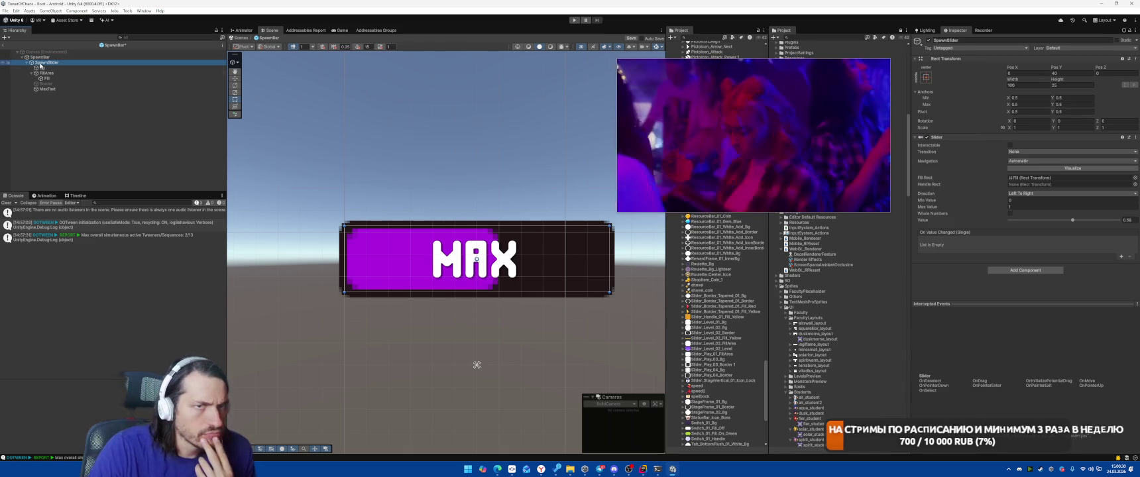
{"action": "left_click", "coordinate": [394, 345]}
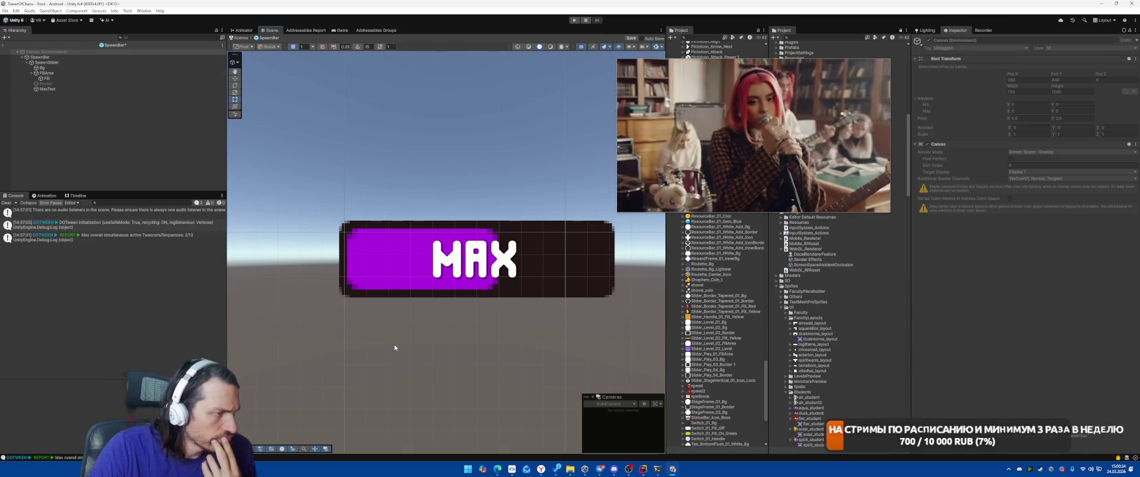
{"action": "left_click", "coordinate": [72, 119]}
{"action": "key", "text": "ctrl+p"}
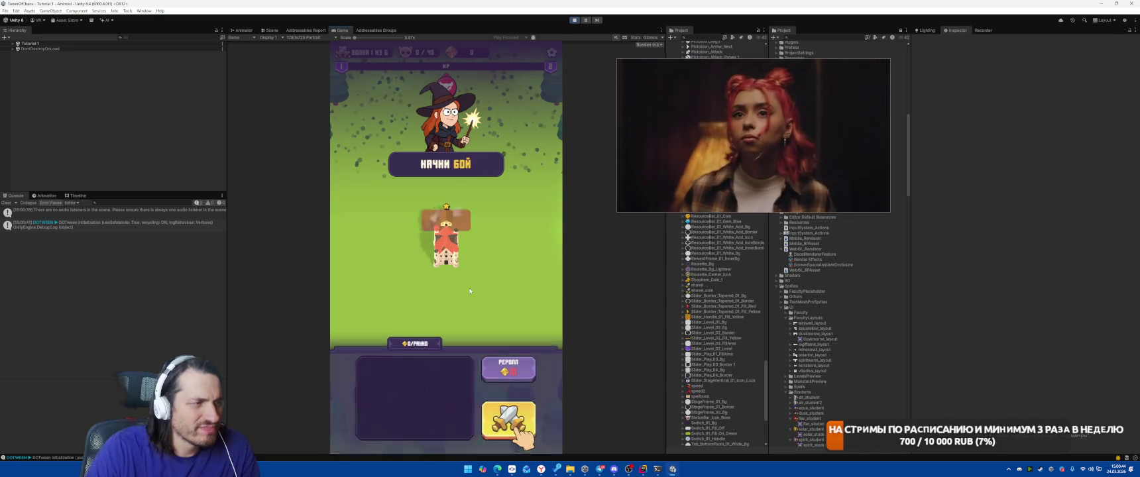
Start the tutorial battle, then exit Play mode and switch back to the code editor
{"action": "left_click", "coordinate": [508, 420]}
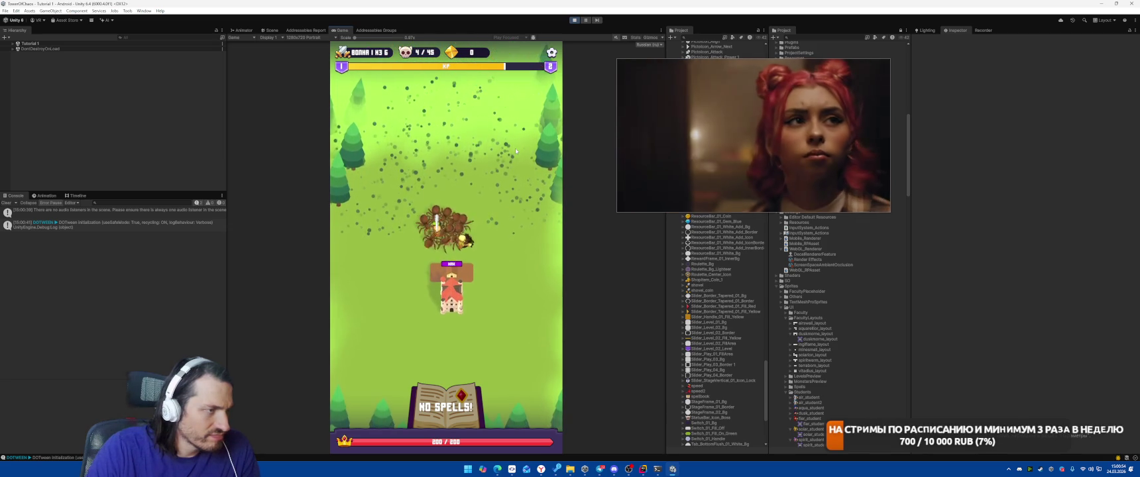
{"action": "key", "text": "ctrl+p"}
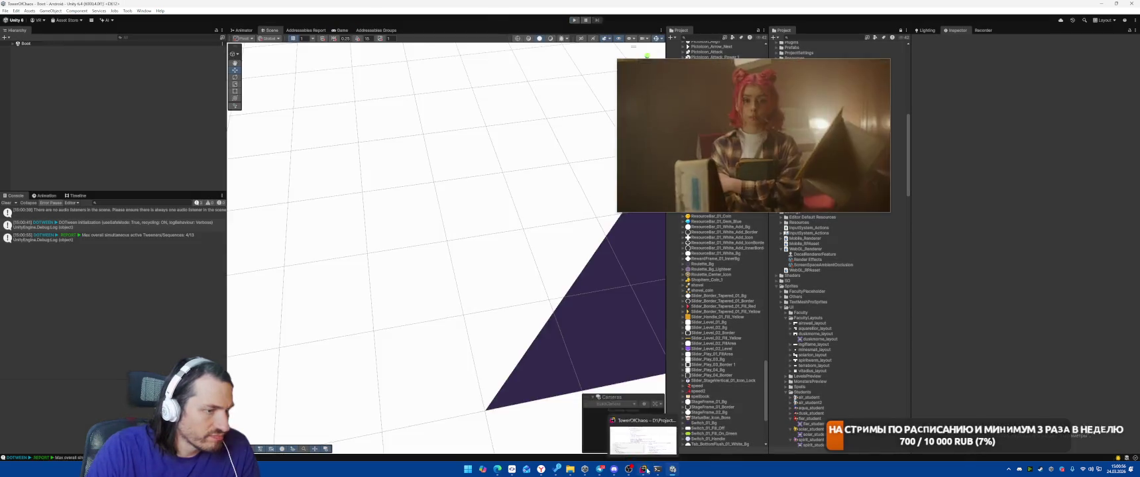
{"action": "left_click", "coordinate": [646, 470]}
Search Everywhere for 'Bar' and jump from GameWindow's BarsPanel field to its class
{"action": "key", "text": "Escape"}
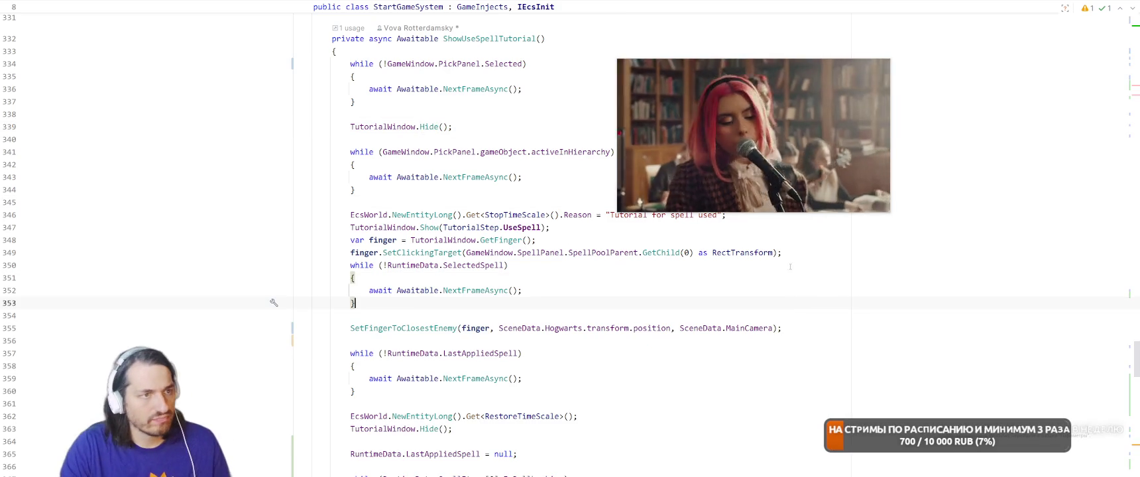
{"action": "left_click", "coordinate": [857, 327]}
{"action": "key", "text": "shift"}
{"action": "key", "text": "shift"}
{"action": "type", "text": "Bar"}
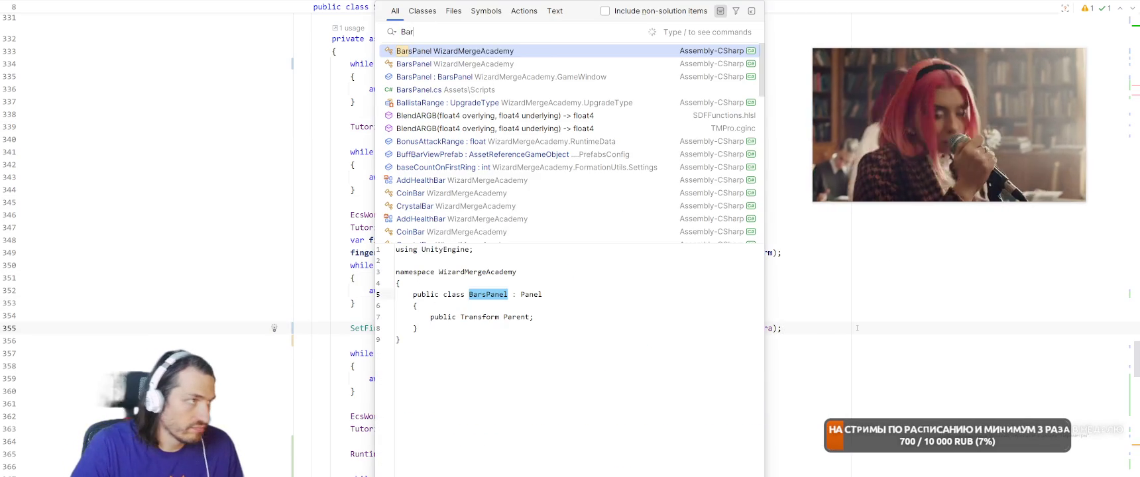
{"action": "key", "text": "Down"}
{"action": "key", "text": "Down"}
{"action": "key", "text": "Return"}
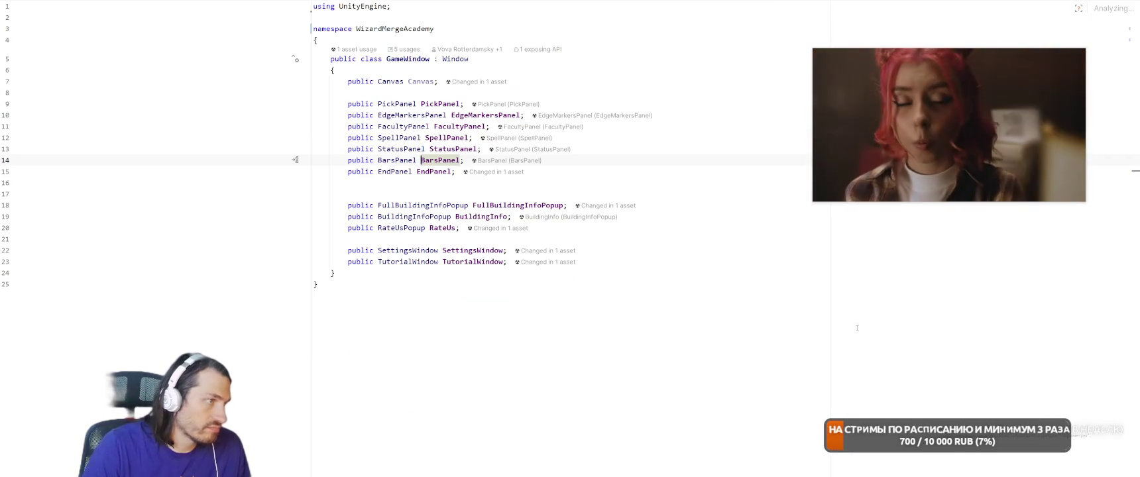
{"action": "key", "text": "ctrl+shift+b"}
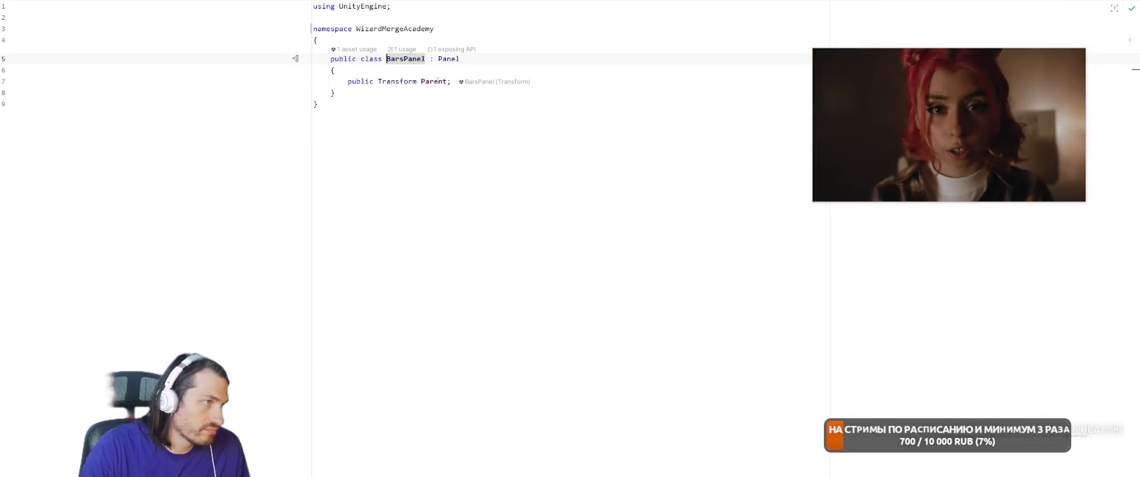
Find all usages of BarsPanel's Parent field and browse the results
{"action": "right_click", "coordinate": [432, 81]}
{"action": "left_click", "coordinate": [478, 167]}
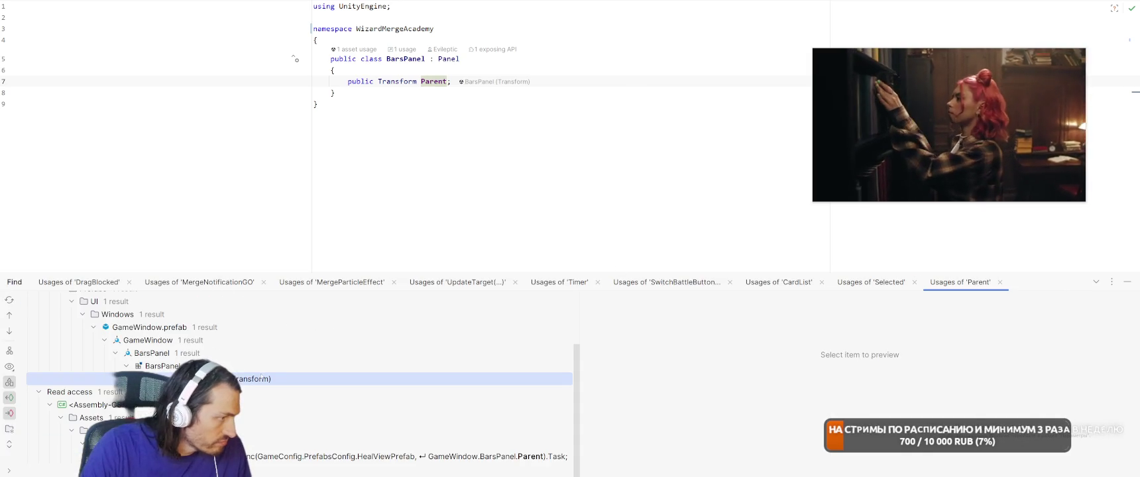
{"action": "key", "text": "ctrl+alt+Down"}
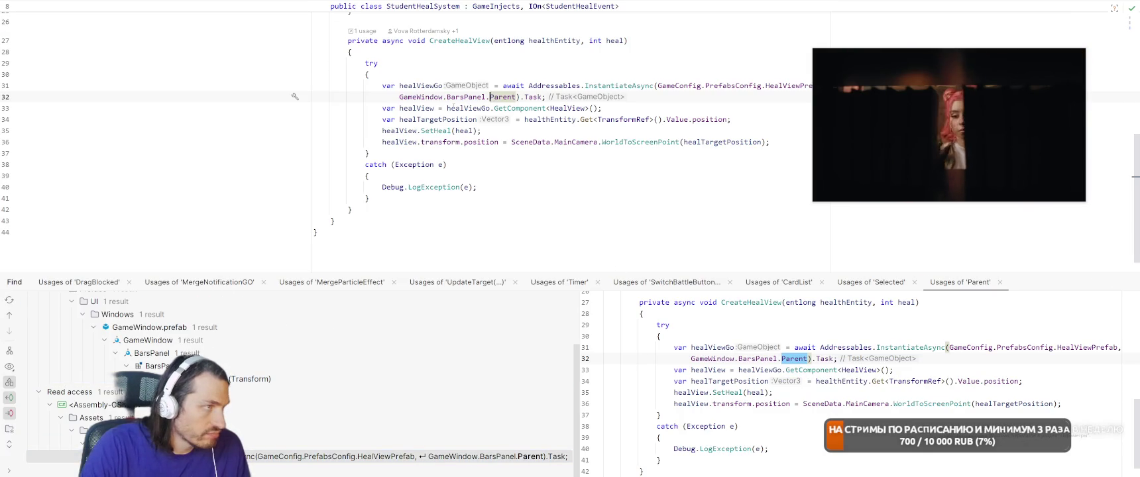
{"action": "left_click", "coordinate": [421, 85]}
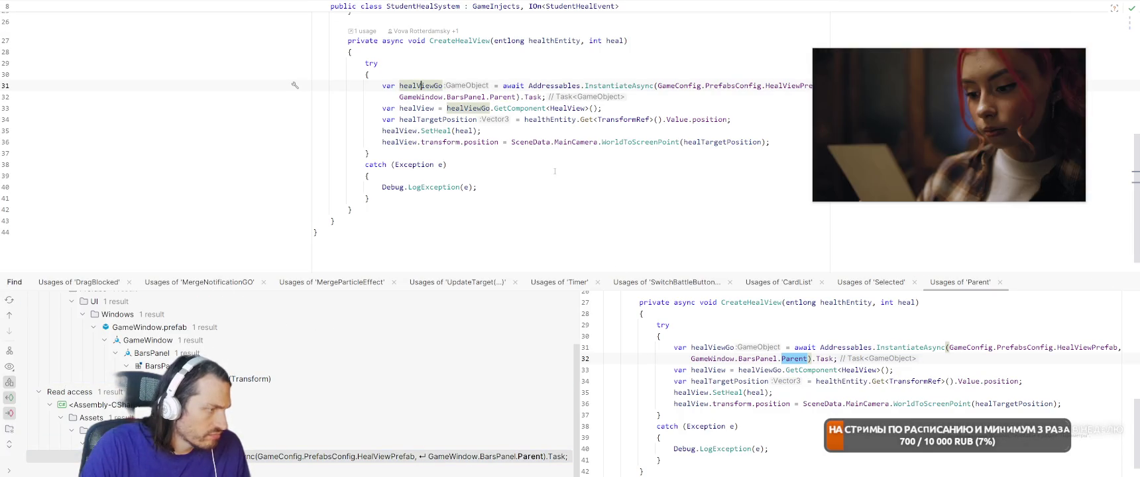
{"action": "scroll", "coordinate": [472, 305], "scroll_direction": "up", "scroll_amount": 3}
{"action": "double_click", "coordinate": [471, 308]}
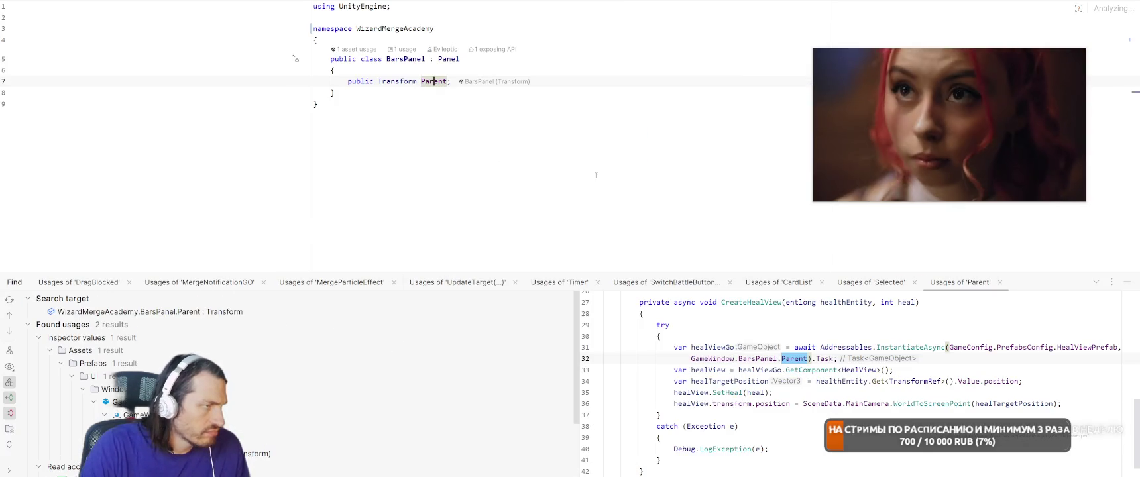
Look over the StatusPanel class from GameWindow, then return to BarsPanel's definition
{"action": "key", "text": "ctrl+Tab"}
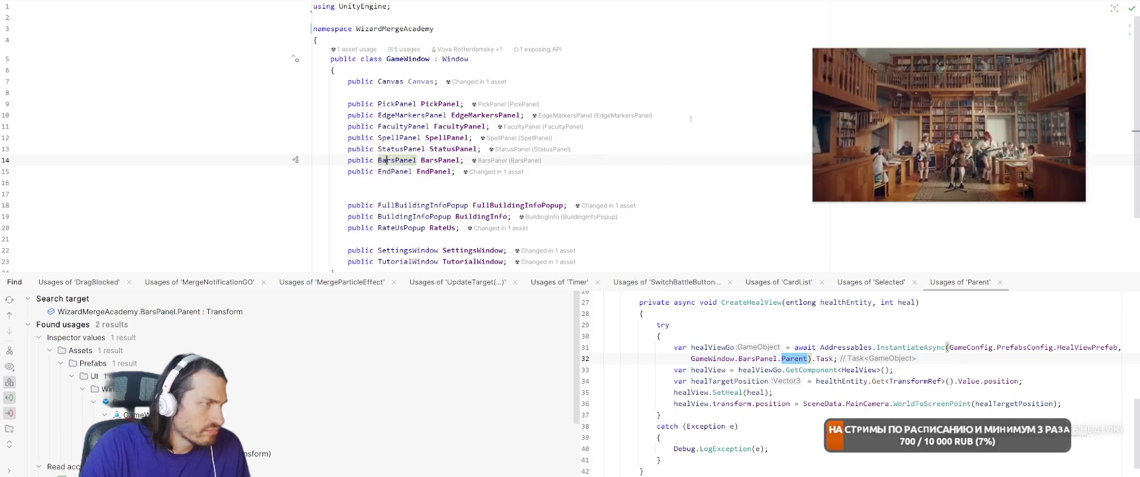
{"action": "left_click", "coordinate": [401, 152], "text": "ctrl"}
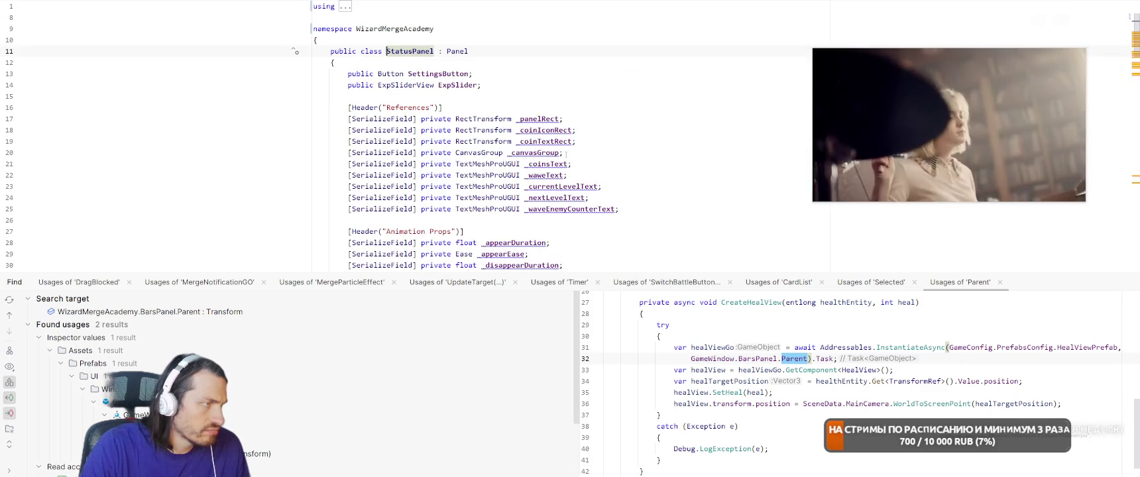
{"action": "key", "text": "ctrl+minus"}
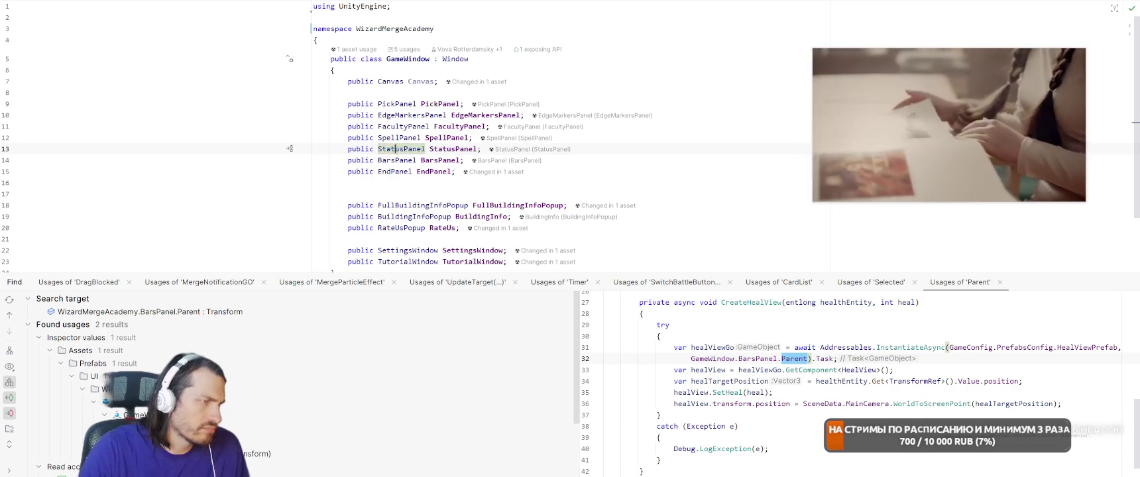
{"action": "left_click", "coordinate": [396, 153], "text": "ctrl"}
{"action": "scroll", "coordinate": [706, 167], "scroll_direction": "down", "scroll_amount": 3}
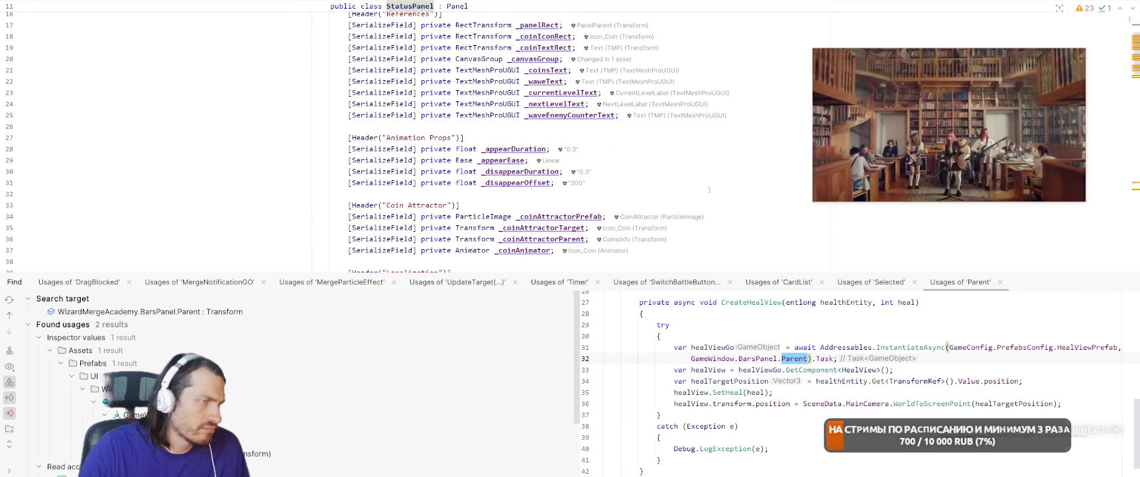
{"action": "scroll", "coordinate": [661, 159], "scroll_direction": "down", "scroll_amount": 4}
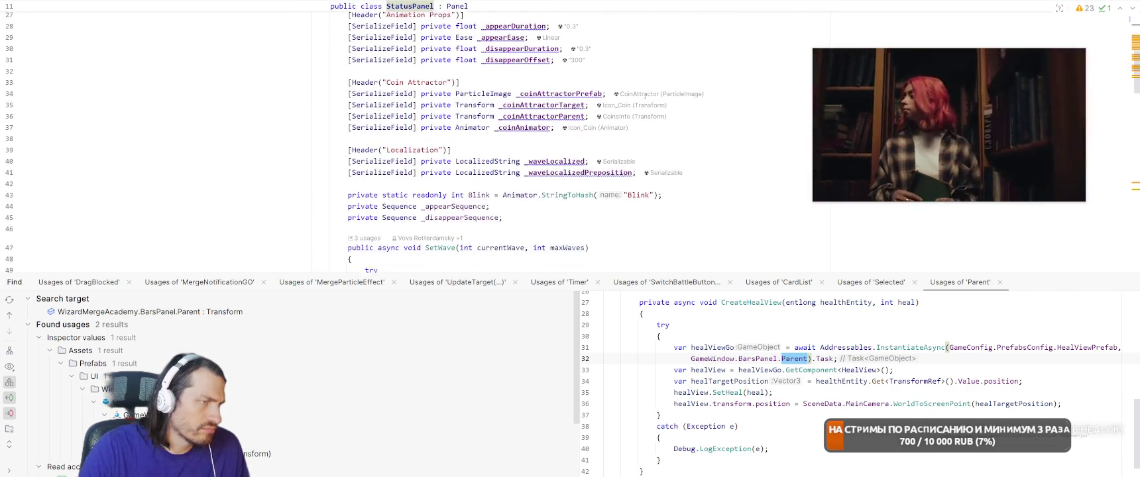
{"action": "key", "text": "ctrl+alt+Left"}
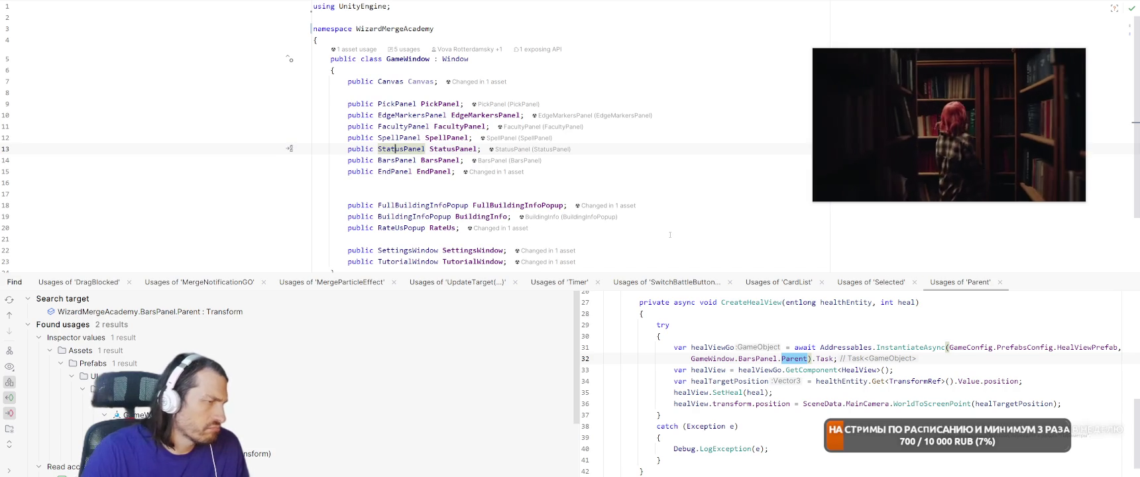
{"action": "key", "text": "Down"}
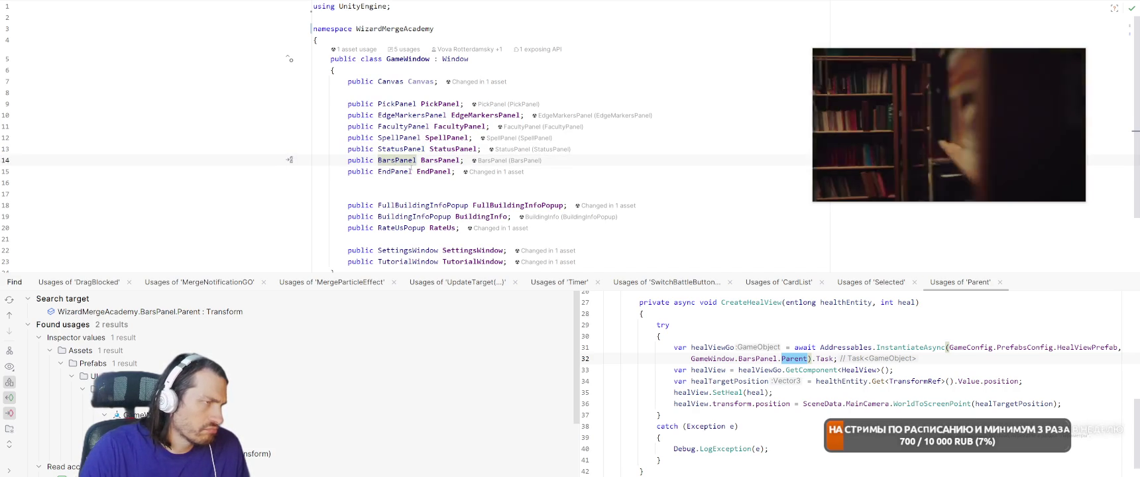
{"action": "key", "text": "ctrl+b"}
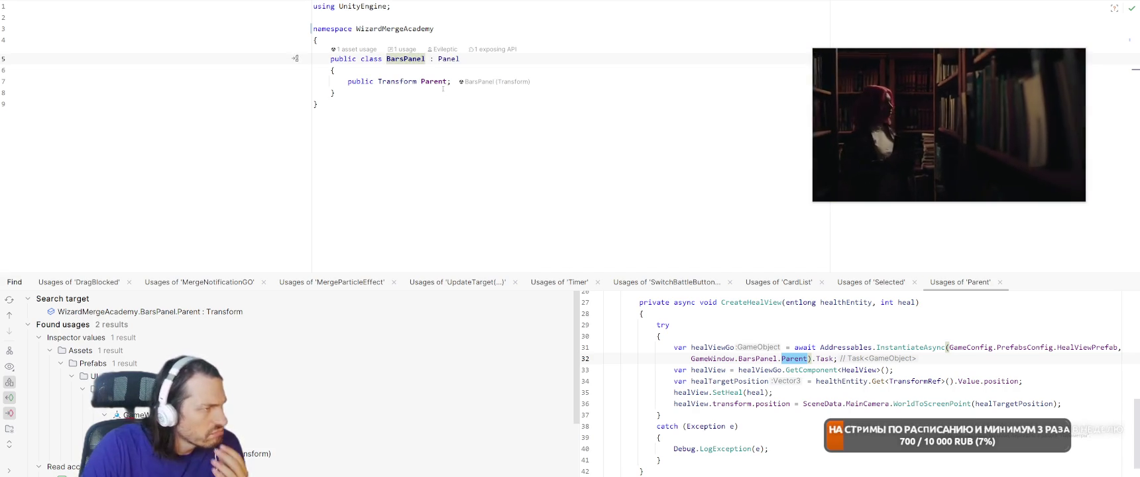
Open the Parent read-access usage in StudentHealSystem's CreateHealView and review it
{"action": "scroll", "coordinate": [381, 354], "scroll_direction": "down", "scroll_amount": 2}
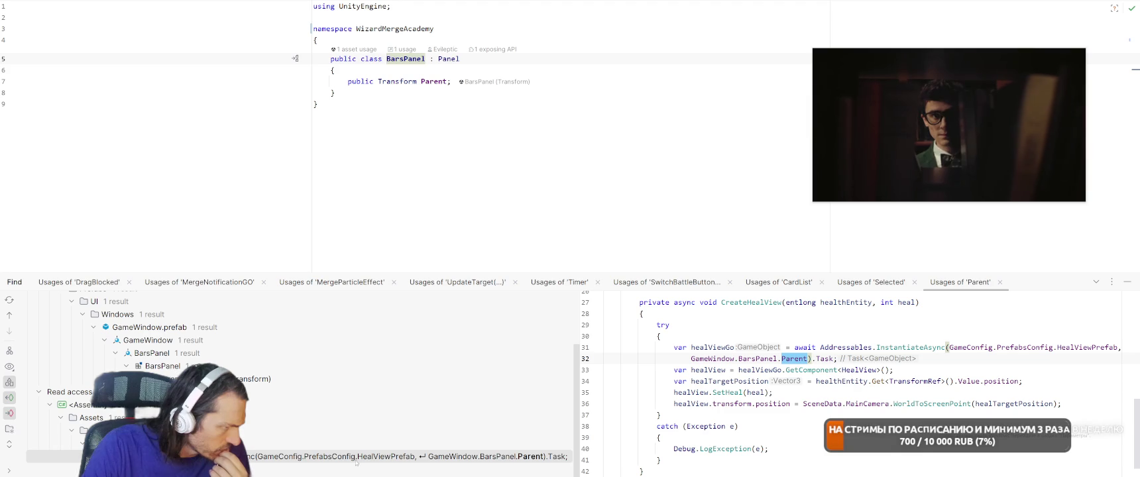
{"action": "left_click", "coordinate": [301, 460]}
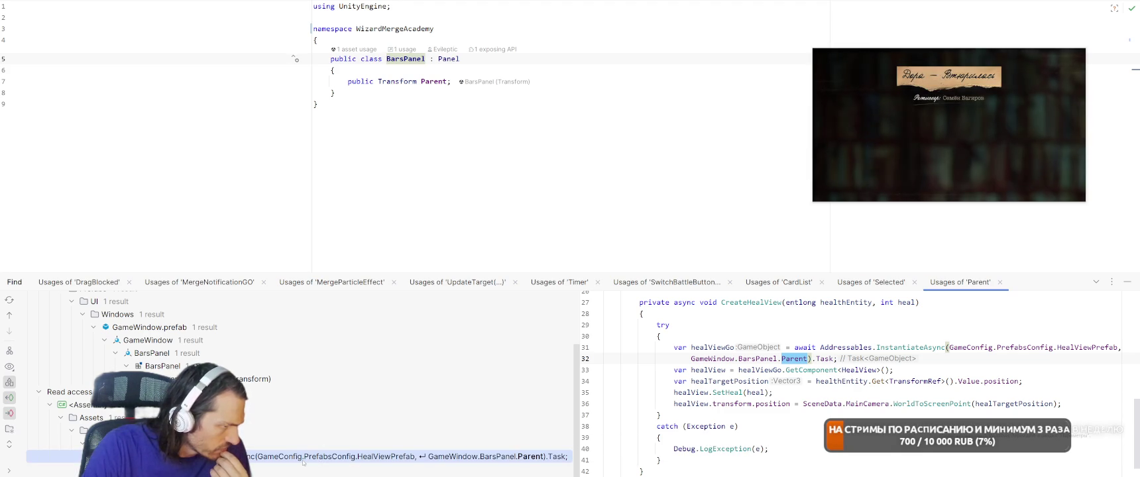
{"action": "double_click", "coordinate": [303, 462]}
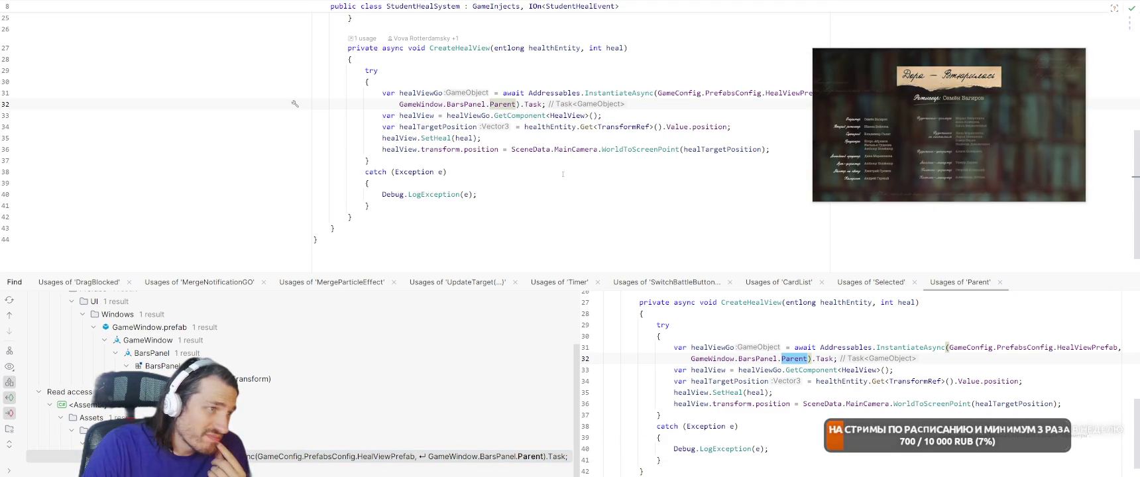
{"action": "scroll", "coordinate": [564, 171], "scroll_direction": "up", "scroll_amount": 2}
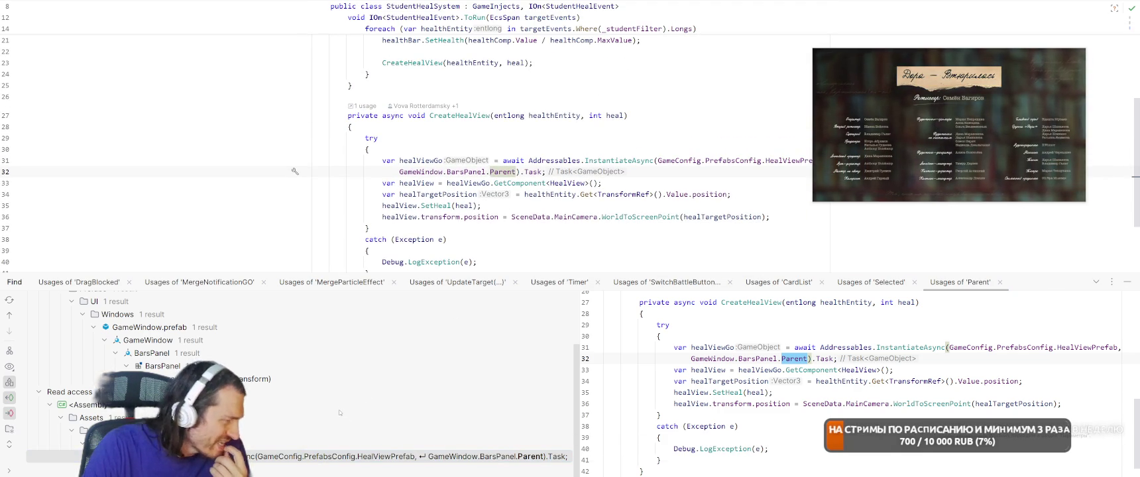
{"action": "scroll", "coordinate": [359, 390], "scroll_direction": "up", "scroll_amount": 3}
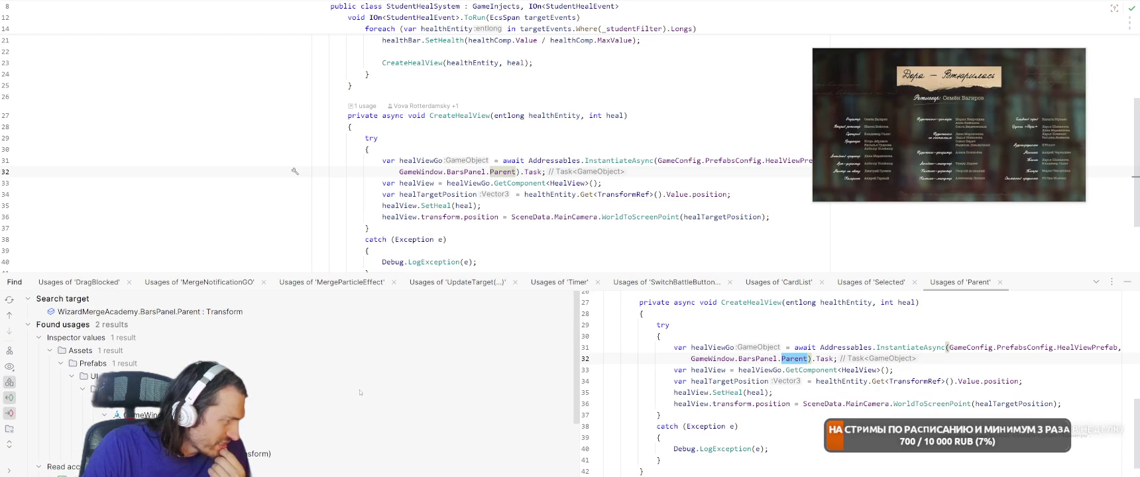
{"action": "mouse_move", "coordinate": [952, 157]}
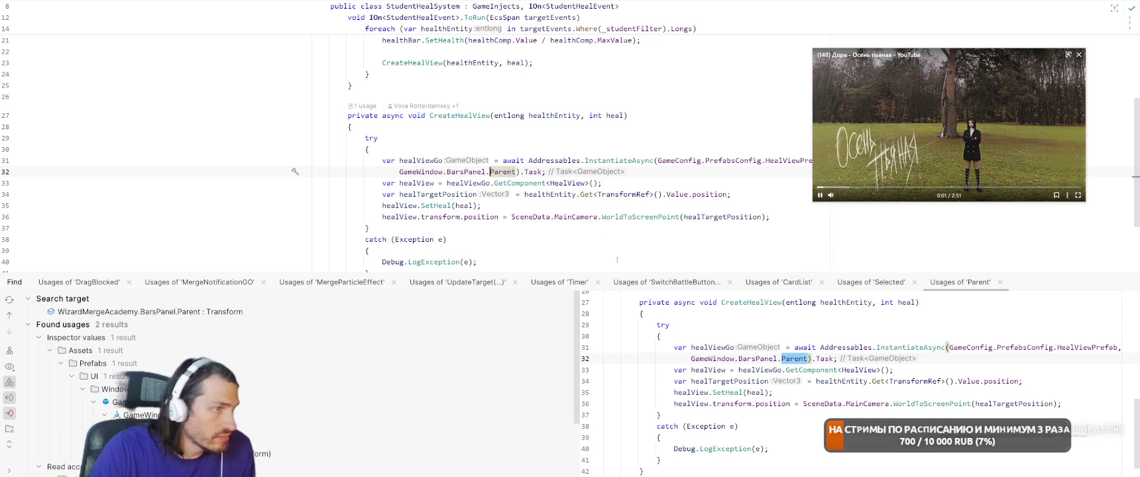
{"action": "scroll", "coordinate": [615, 263], "scroll_direction": "up", "scroll_amount": 4}
{"action": "scroll", "coordinate": [742, 173], "scroll_direction": "up", "scroll_amount": 1}
{"action": "left_click", "coordinate": [742, 171]}
Open StartFacultyDragSystem by searching 'FaculS' in Search Everywhere
{"action": "key", "text": "ctrl+t"}
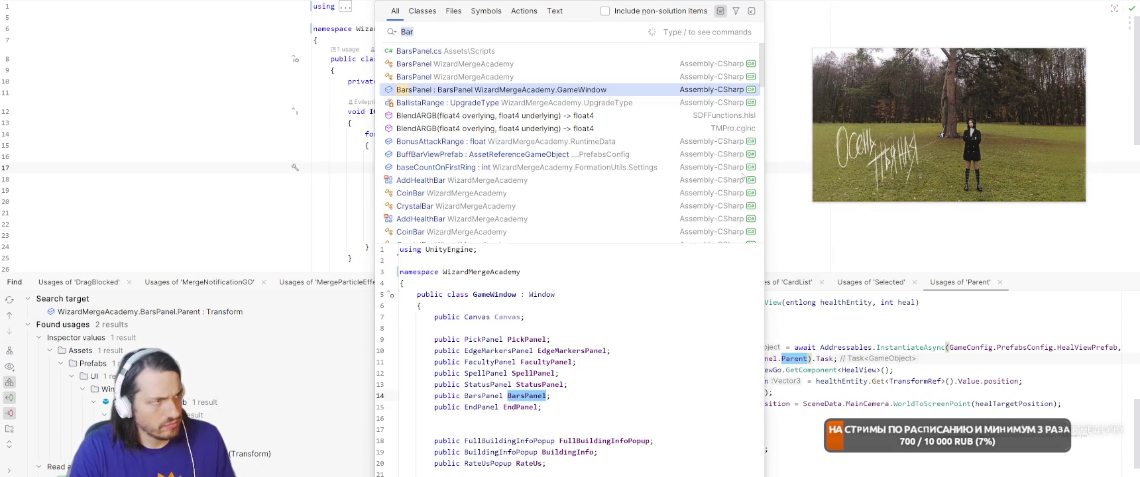
{"action": "type", "text": "FaculS"}
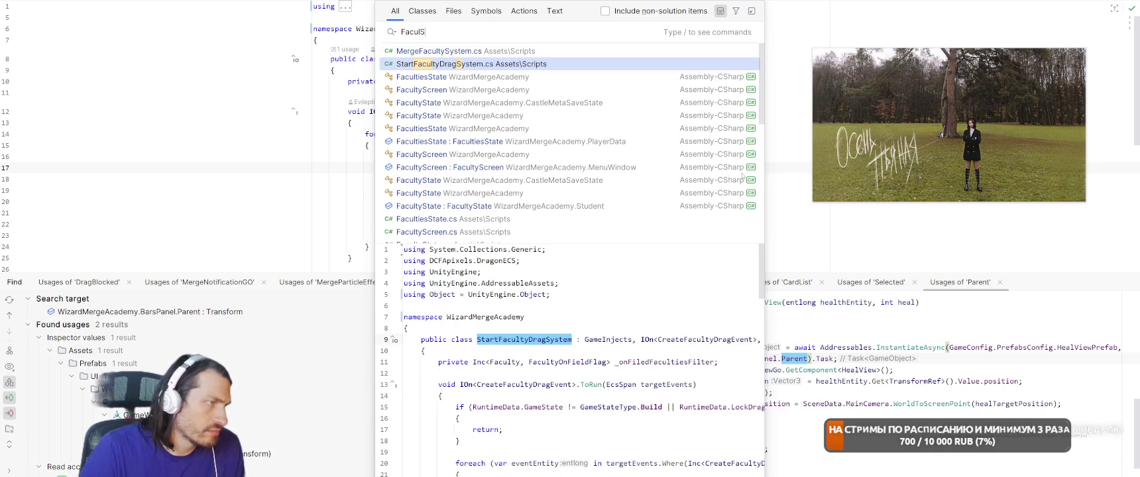
{"action": "key", "text": "Return"}
{"action": "scroll", "coordinate": [601, 155], "scroll_direction": "down", "scroll_amount": 5}
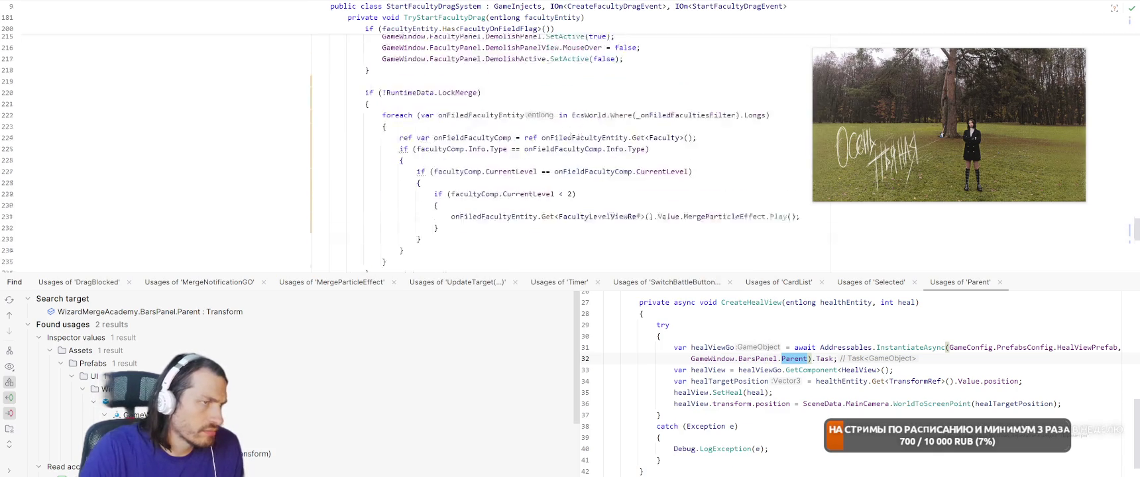
{"action": "scroll", "coordinate": [601, 155], "scroll_direction": "down", "scroll_amount": 14}
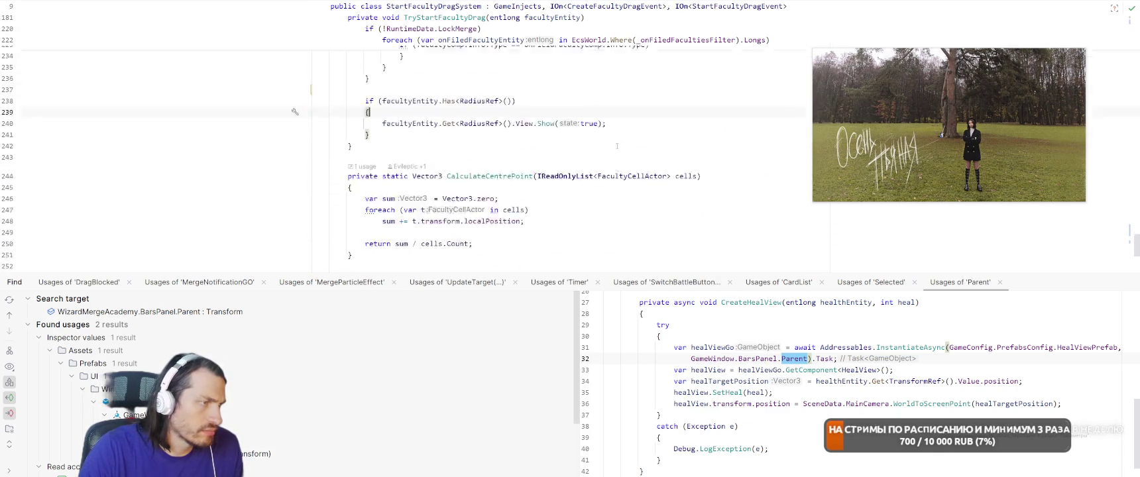
Jump to InstantiateFaculty and follow its usage into the CreateFaculty method
{"action": "key", "text": "shift"}
{"action": "key", "text": "shift"}
{"action": "type", "text": "Instan"}
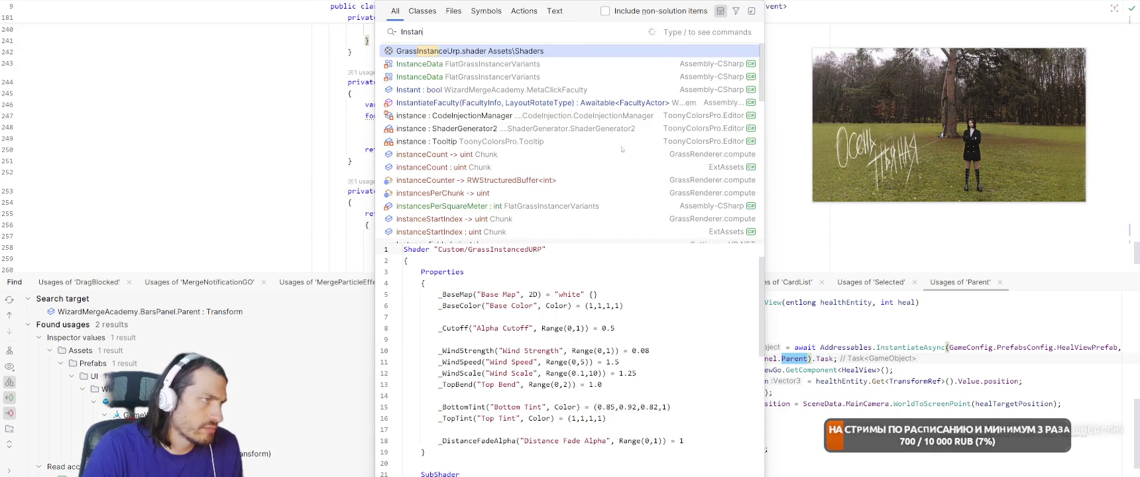
{"action": "type", "text": "tiateFaculty"}
{"action": "key", "text": "Return"}
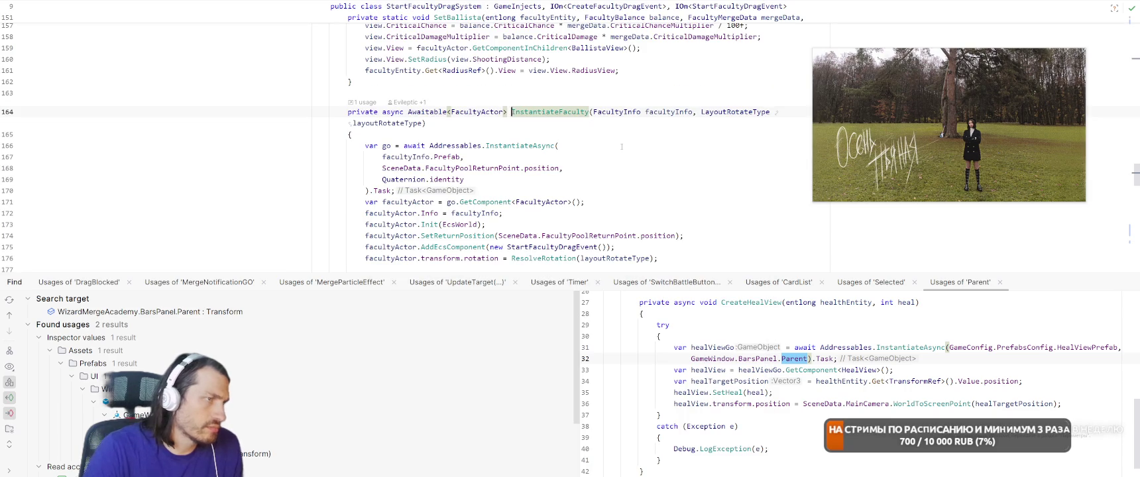
{"action": "scroll", "coordinate": [616, 148], "scroll_direction": "down", "scroll_amount": 2}
{"action": "right_click", "coordinate": [522, 41]}
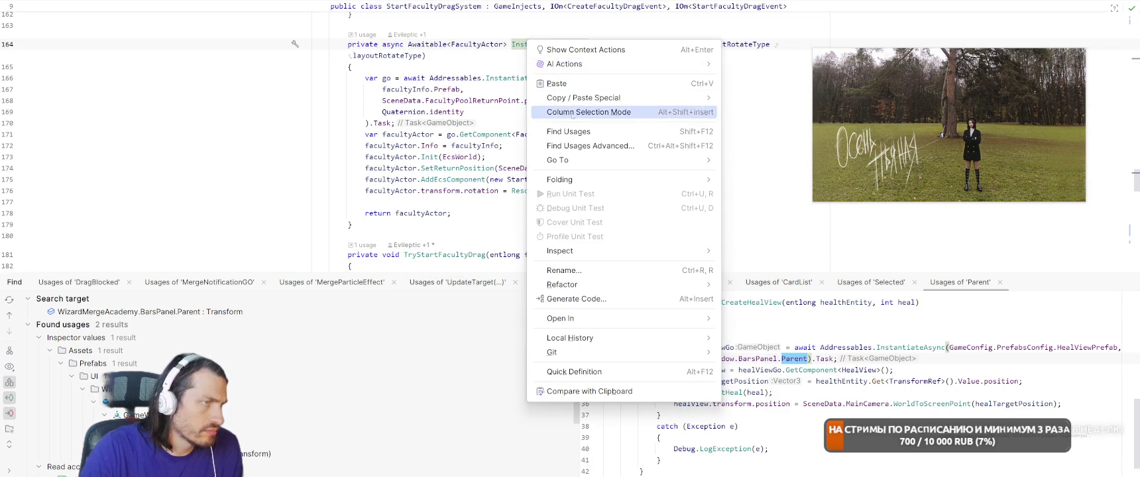
{"action": "left_click", "coordinate": [570, 132]}
{"action": "scroll", "coordinate": [626, 210], "scroll_direction": "down", "scroll_amount": 4}
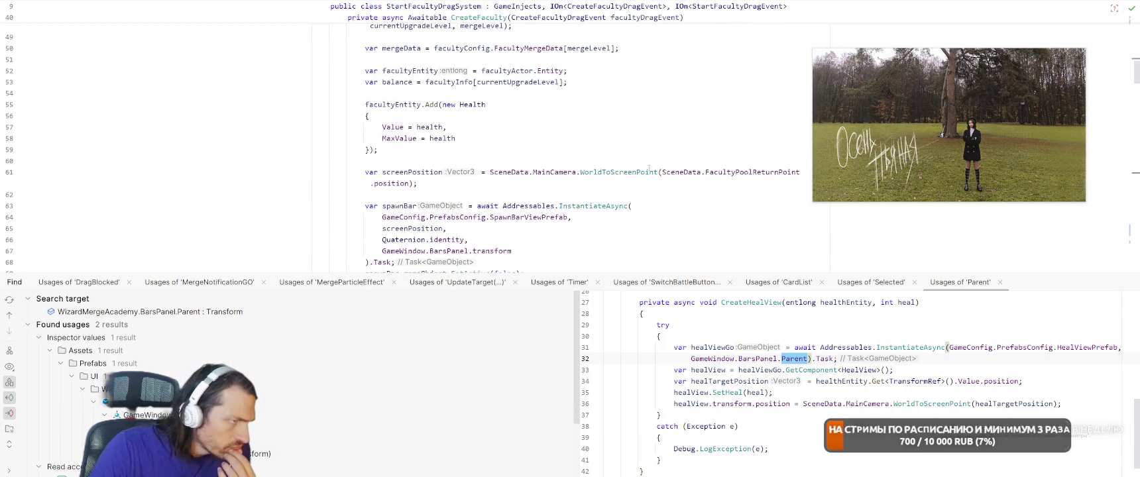
On line 67, replace GameWindow.BarsPanel.transform with GameWindow.BarsPanel.Parent
{"action": "scroll", "coordinate": [641, 122], "scroll_direction": "down", "scroll_amount": 2}
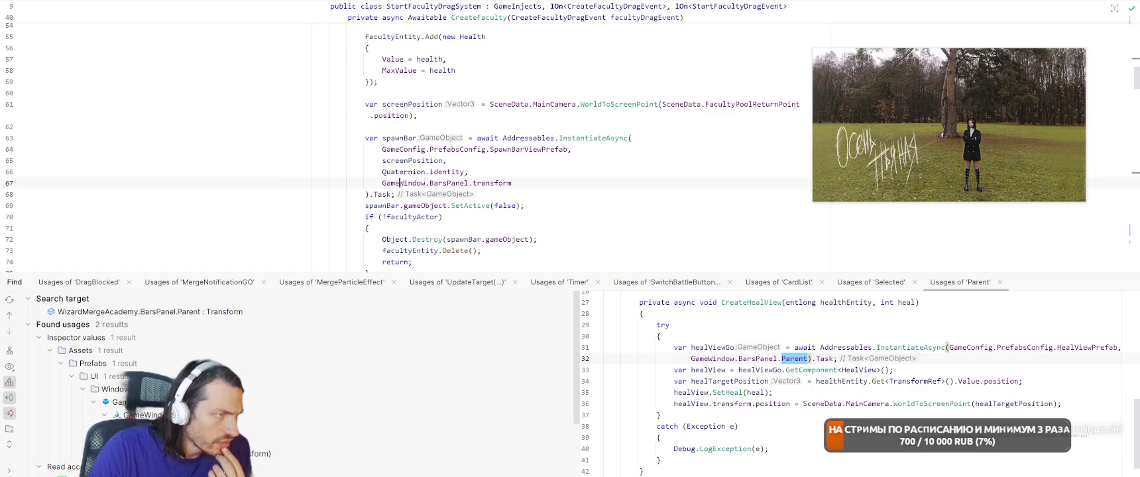
{"action": "left_click", "coordinate": [451, 183]}
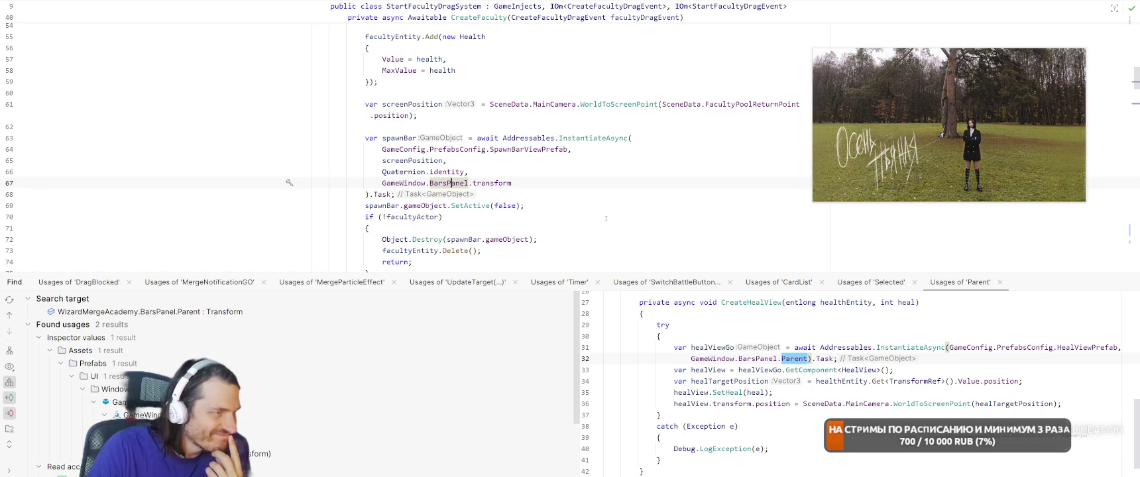
{"action": "left_click", "coordinate": [509, 183]}
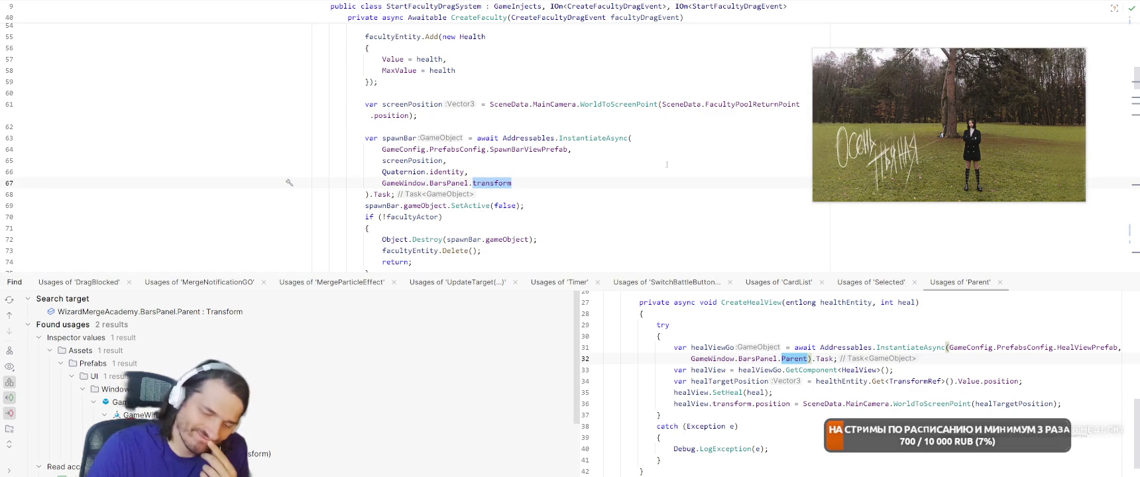
{"action": "key", "text": "ctrl+BackSpace"}
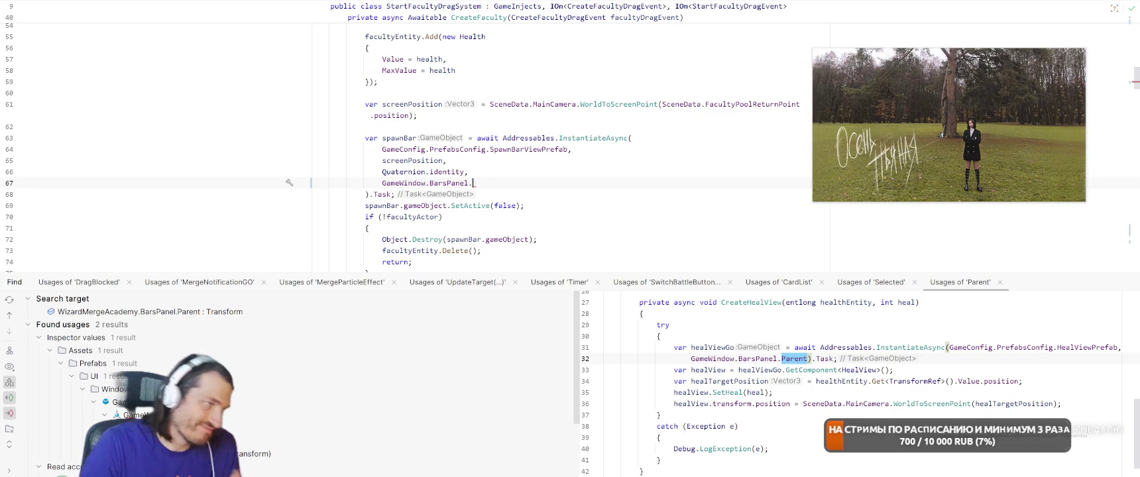
{"action": "key", "text": "ctrl+space"}
{"action": "key", "text": "Return"}
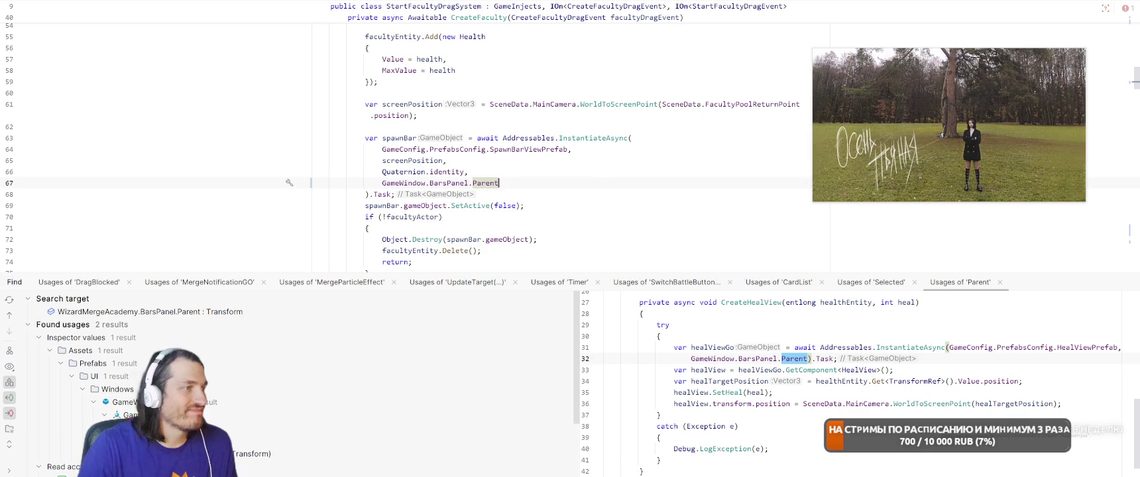
{"action": "left_click", "coordinate": [647, 169]}
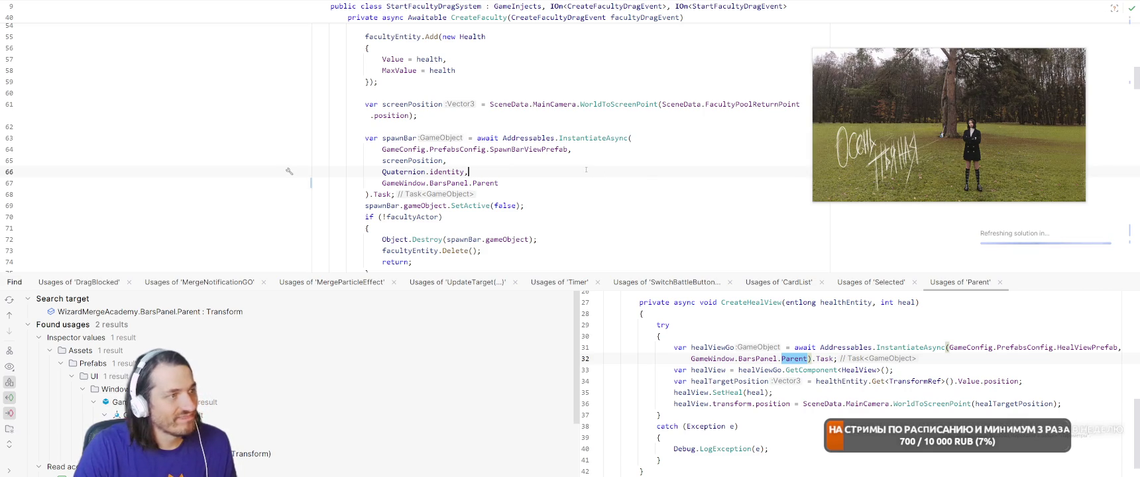
Open the SpawnBarView class declaration from the SpawnBarViewPrefab reference
{"action": "left_click", "coordinate": [521, 149]}
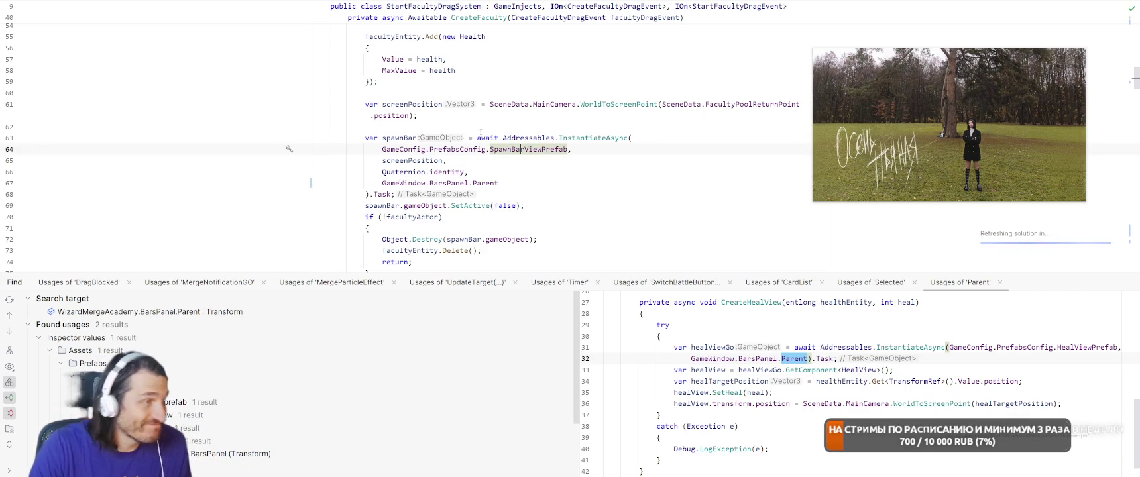
{"action": "scroll", "coordinate": [596, 187], "scroll_direction": "down", "scroll_amount": 4}
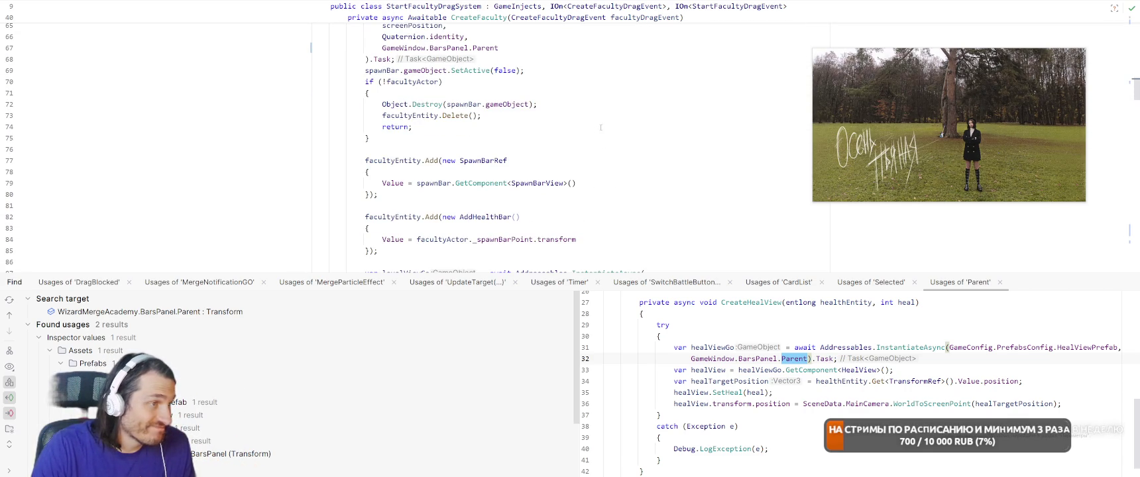
{"action": "left_click", "coordinate": [535, 184], "text": "ctrl"}
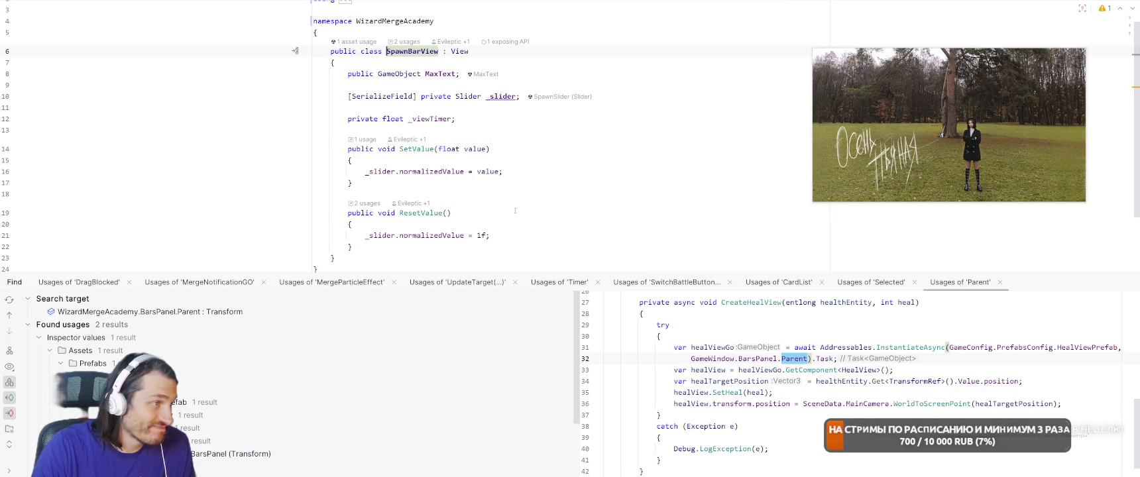
Find usages of SpawnBarView.SetValue to reach the MaxText line in StudentSpawnSystem
{"action": "right_click", "coordinate": [414, 149]}
{"action": "left_click", "coordinate": [458, 203]}
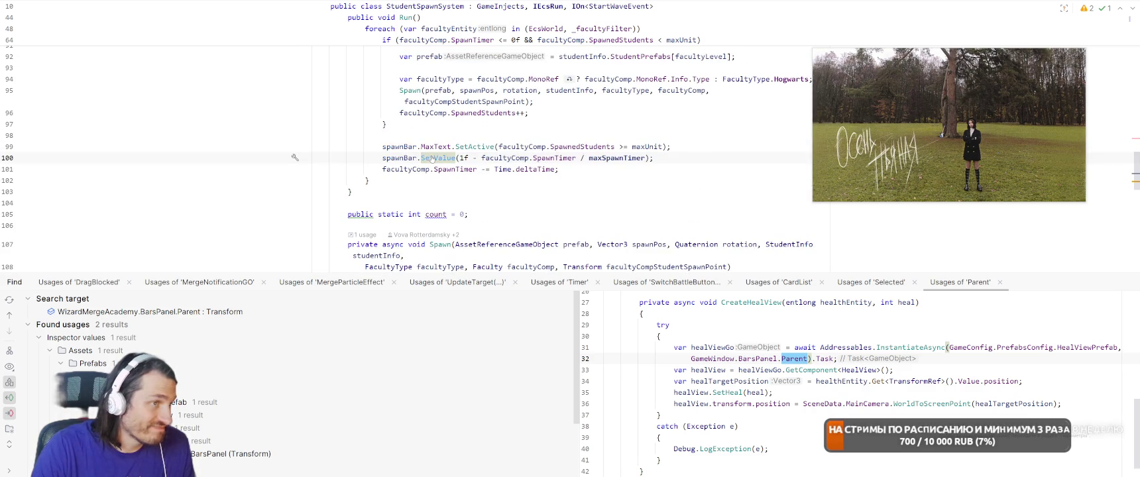
{"action": "left_click", "coordinate": [708, 143]}
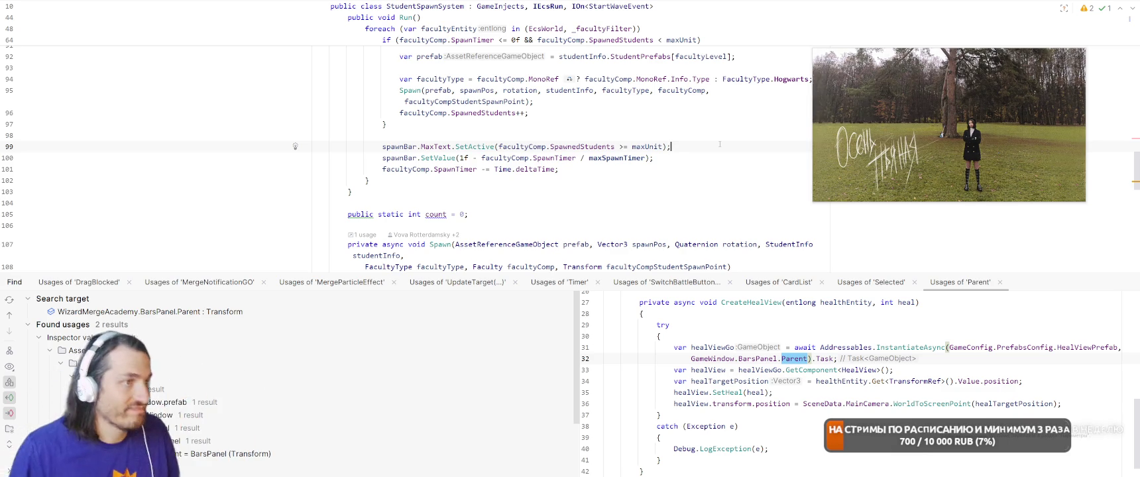
Append && to the MaxText SetActive condition on line 99
{"action": "type", "text": "*&&"}
{"action": "key", "text": "Return"}
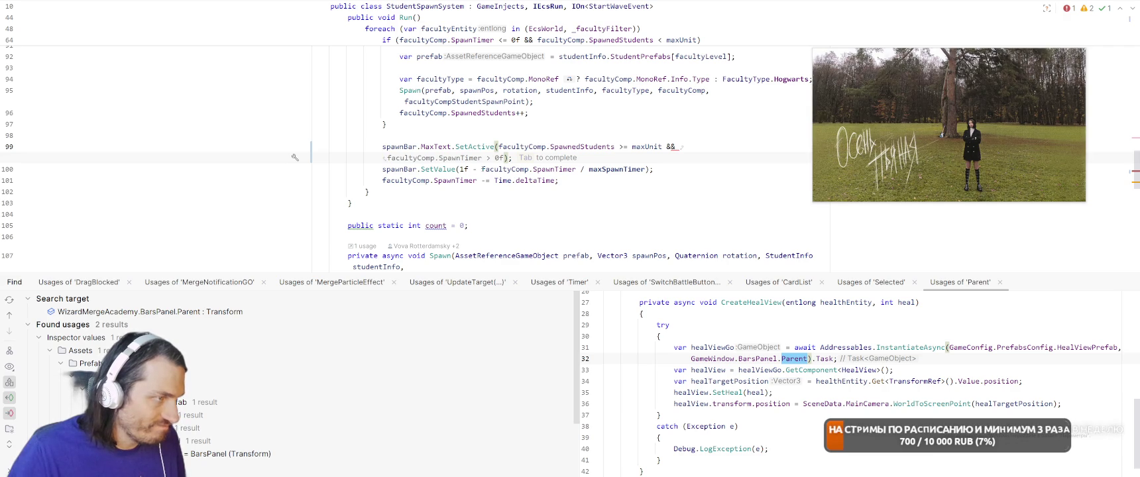
{"action": "key", "text": "BackSpace"}
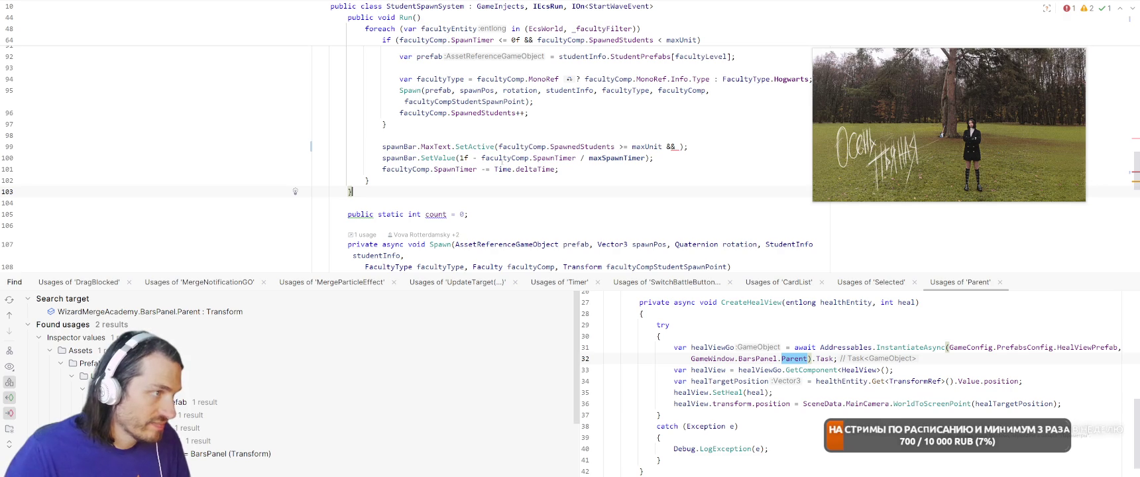
Extract the spawn timer fill expression into a new variable named 'value'
{"action": "left_click_drag", "start_coordinate": [456, 158], "coordinate": [654, 158]}
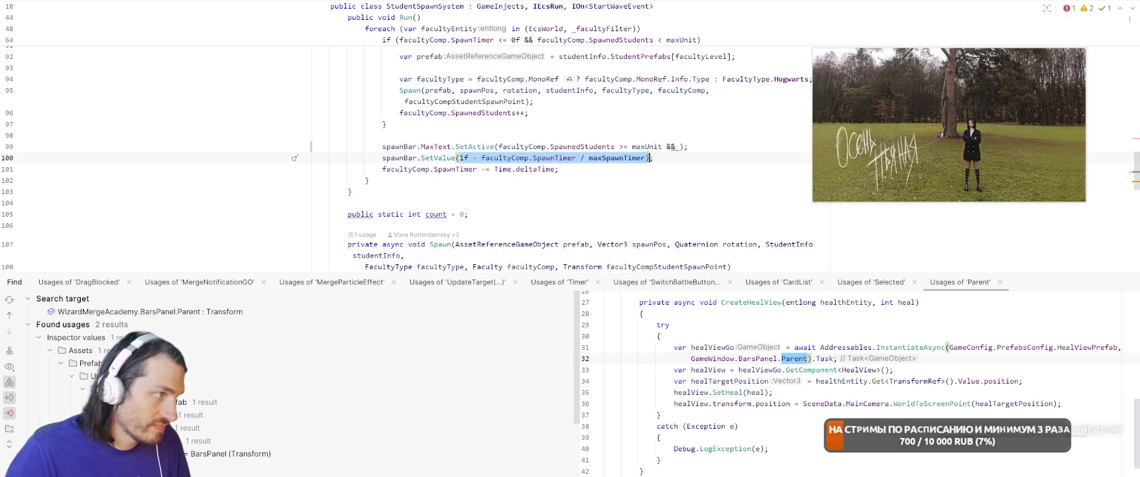
{"action": "left_click", "coordinate": [633, 115]}
{"action": "scroll", "coordinate": [632, 115], "scroll_direction": "up", "scroll_amount": 2}
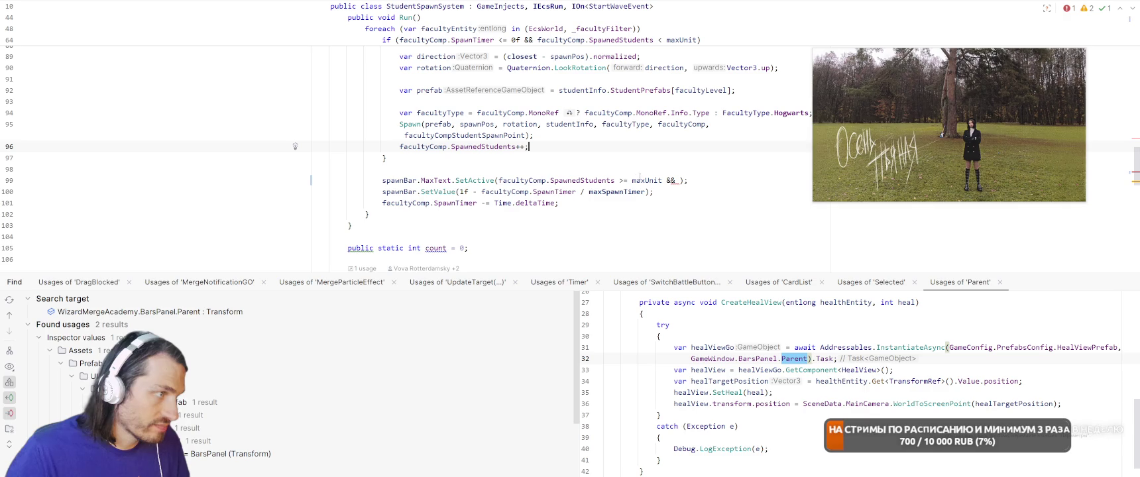
{"action": "left_click_drag", "start_coordinate": [482, 192], "coordinate": [649, 191]}
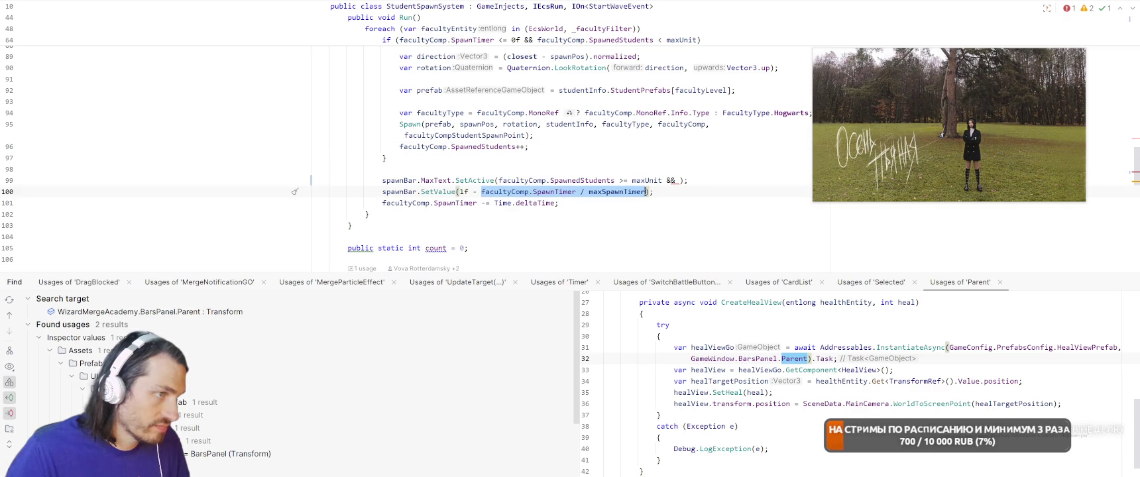
{"action": "left_click", "coordinate": [677, 180]}
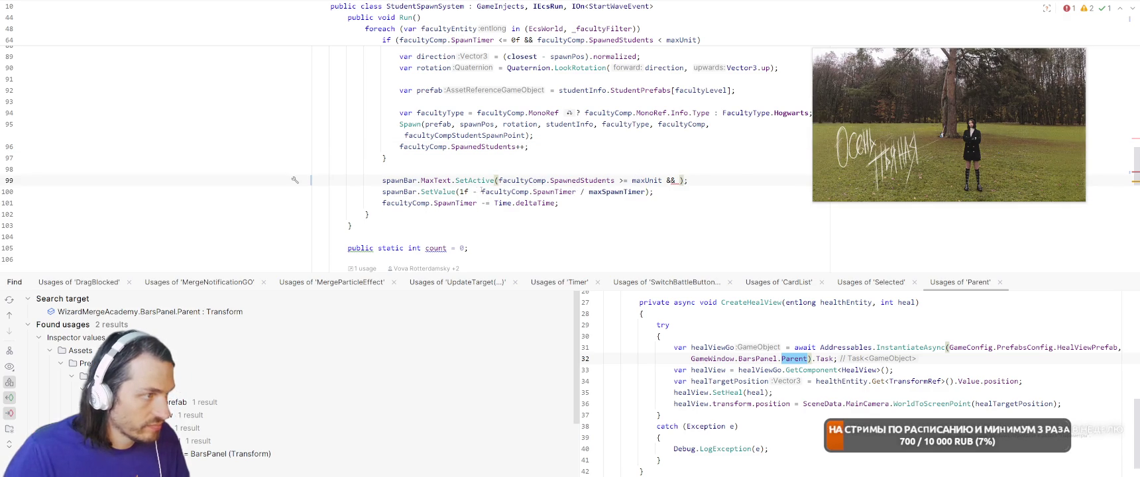
{"action": "key", "text": "ctrl+w"}
{"action": "key", "text": "ctrl+w"}
{"action": "key", "text": "ctrl+w"}
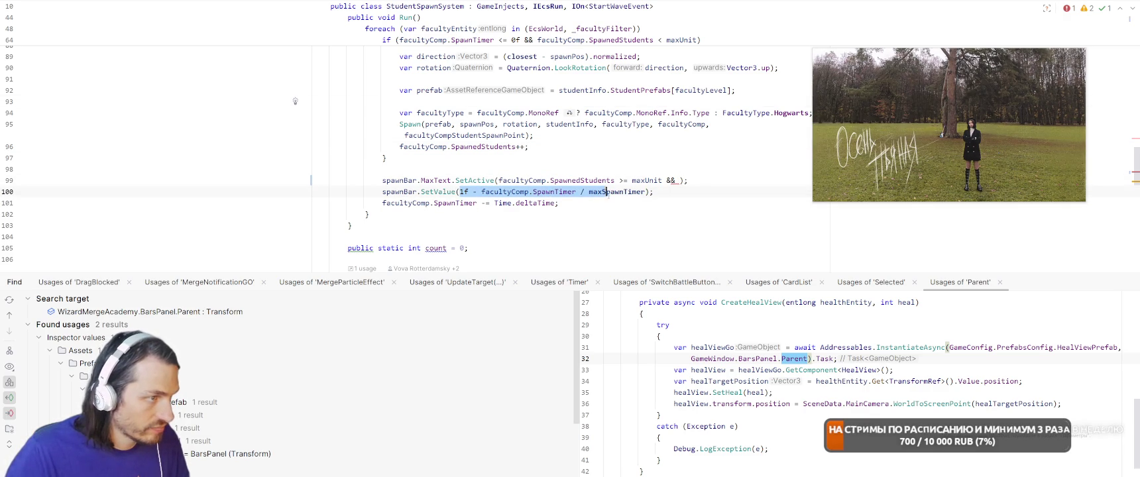
{"action": "right_click", "coordinate": [287, 196]}
{"action": "left_click", "coordinate": [311, 208]}
{"action": "key", "text": "Return"}
{"action": "type", "text": "value"}
{"action": "key", "text": "Return"}
{"action": "key", "text": "ctrl+shift+Up"}
Complete the condition as Mathf.Approximately(value, 1) using the float-comparison quick-fix
{"action": "left_click", "coordinate": [674, 180]}
{"action": "type", "text": "val"}
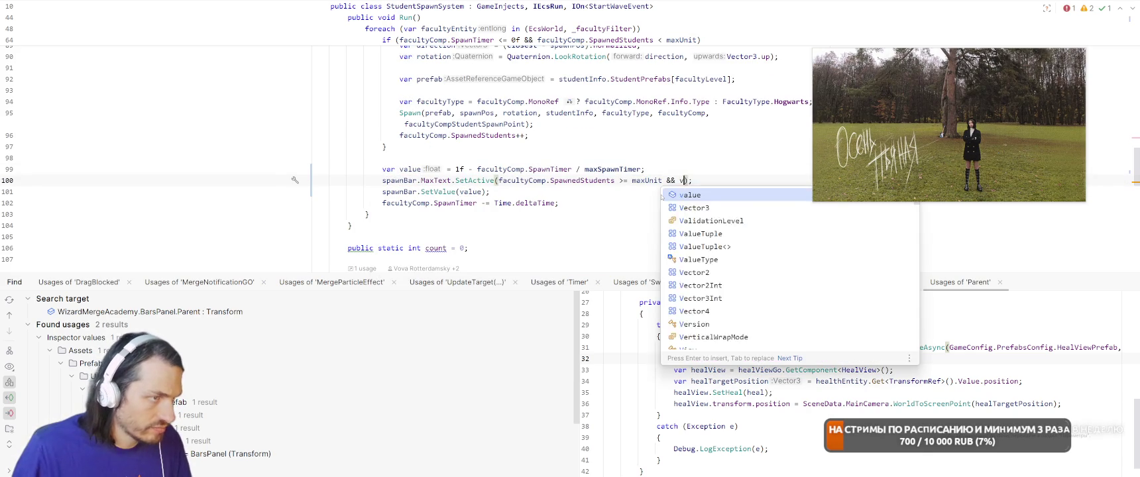
{"action": "key", "text": "Return"}
{"action": "type", "text": "== 1"}
{"action": "key", "text": "alt+Return"}
{"action": "key", "text": "Return"}
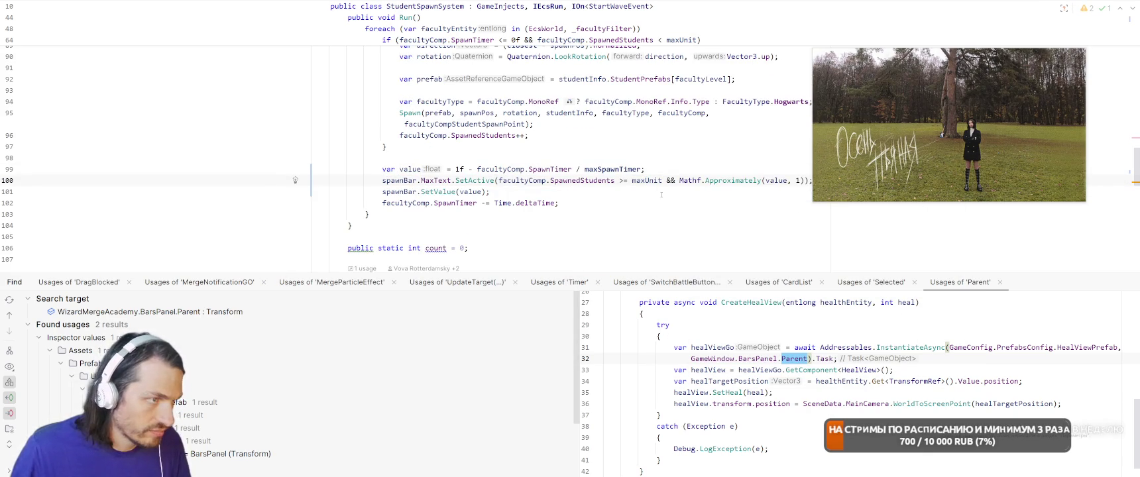
{"action": "key", "text": "alt+Tab"}
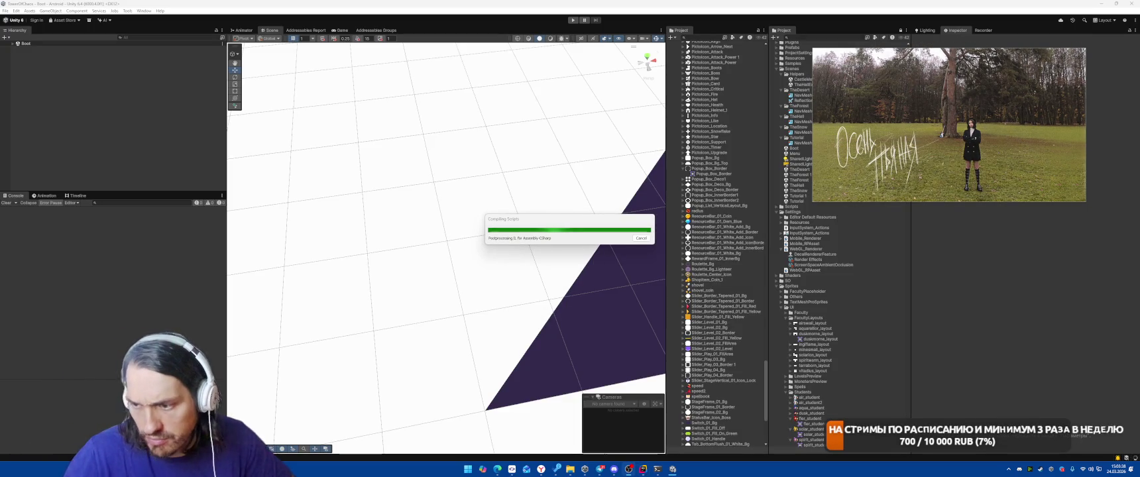
Play-test the tutorial by placing the card on the building, then stop and return to Rider
{"action": "mouse_move", "coordinate": [962, 199]}
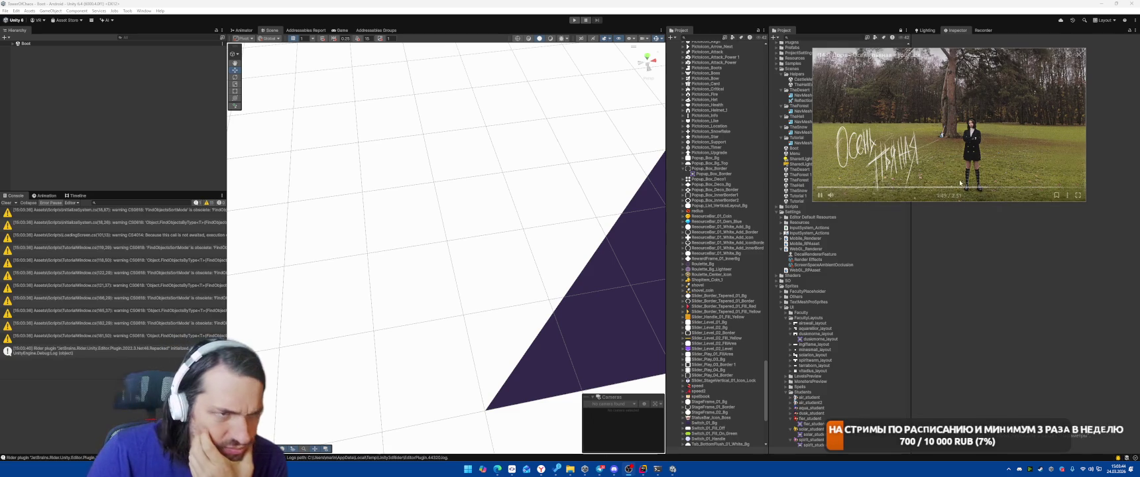
{"action": "key", "text": "ctrl+p"}
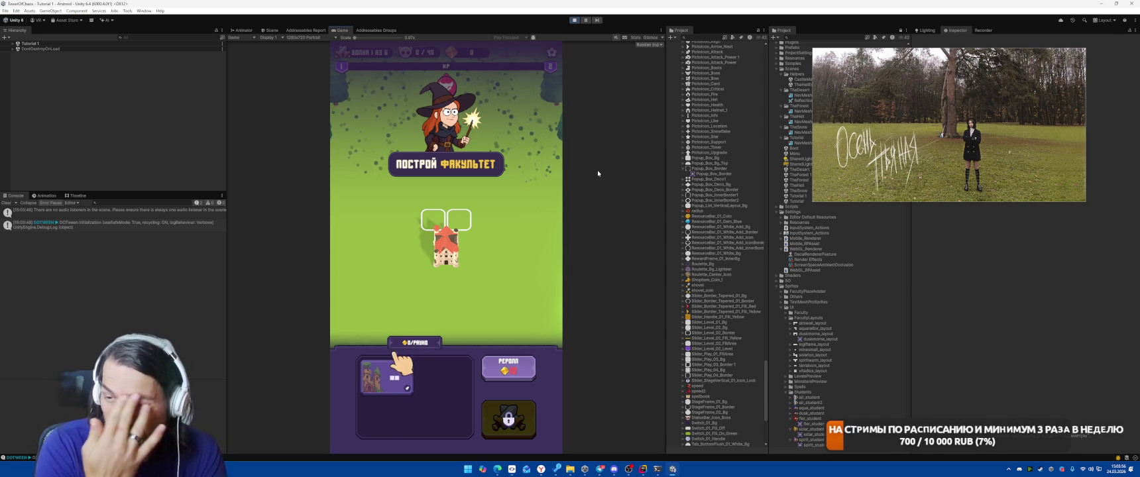
{"action": "left_click_drag", "start_coordinate": [386, 377], "coordinate": [446, 238]}
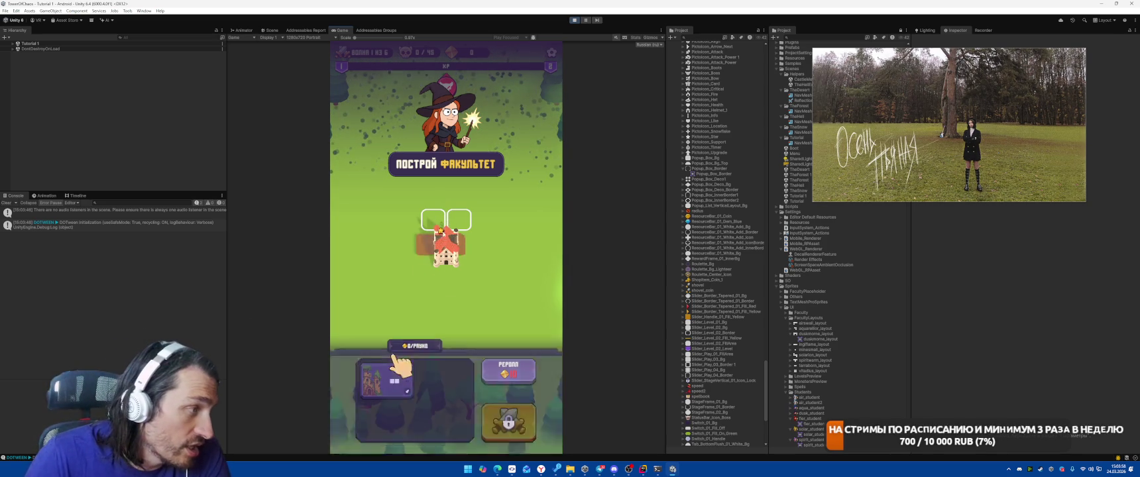
{"action": "left_click", "coordinate": [509, 420]}
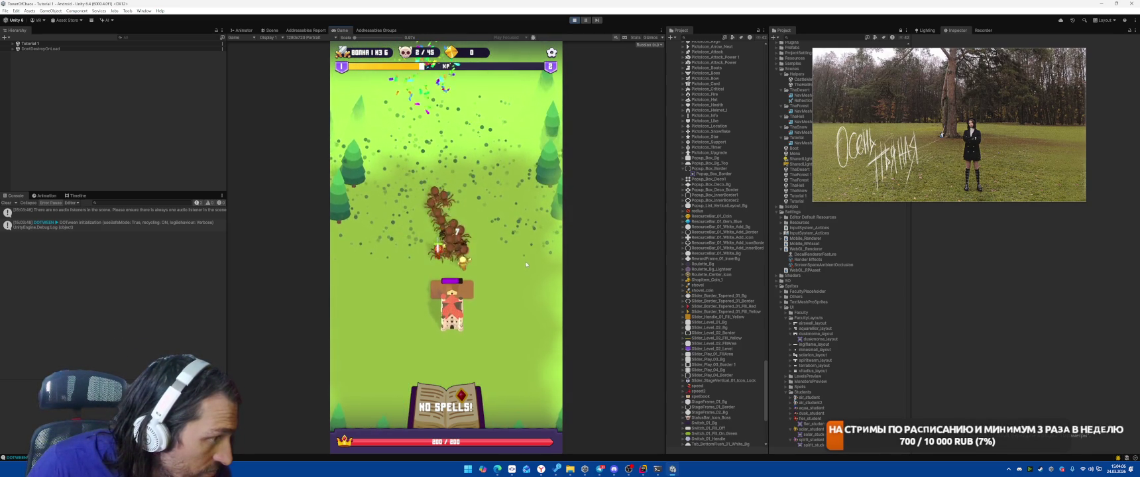
{"action": "left_click", "coordinate": [574, 20]}
{"action": "key", "text": "alt+Tab"}
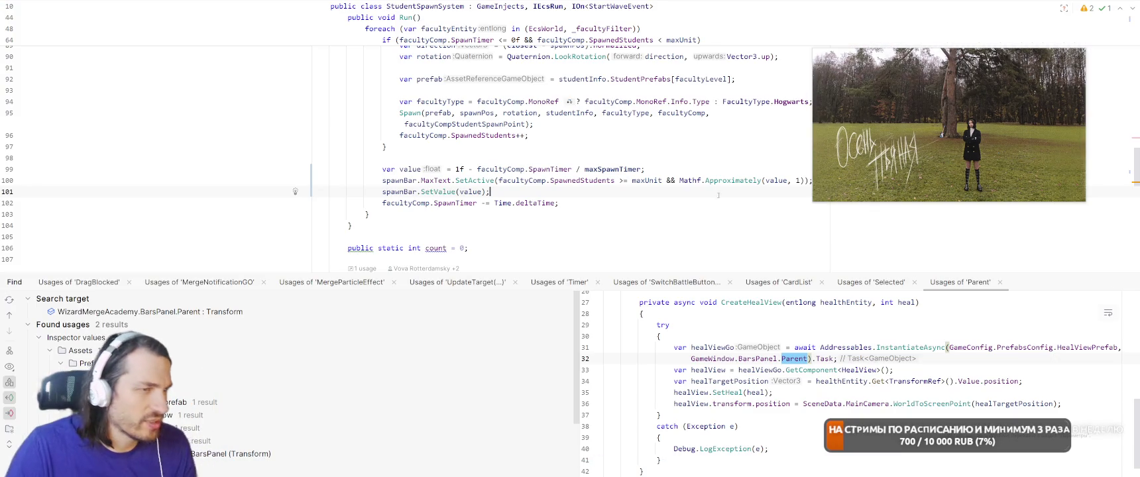
Move the Approximately check into a new if combined with SpawnedStudents >= maxUnit
{"action": "left_click_drag", "start_coordinate": [666, 180], "coordinate": [805, 181]}
{"action": "key", "text": "ctrl+c"}
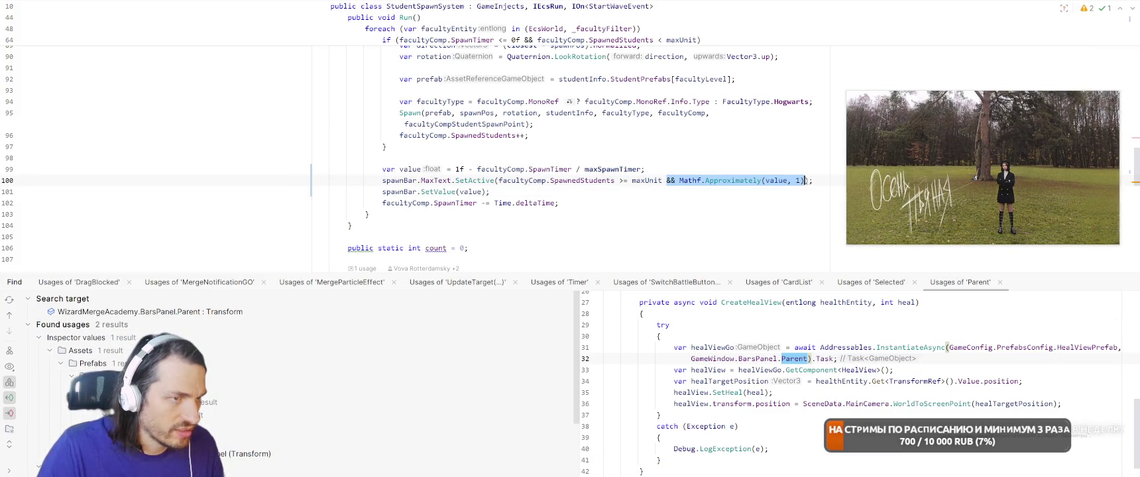
{"action": "key", "text": "BackSpace"}
{"action": "key", "text": "BackSpace"}
{"action": "key", "text": "Down"}
{"action": "key", "text": "Return"}
{"action": "key", "text": "Return"}
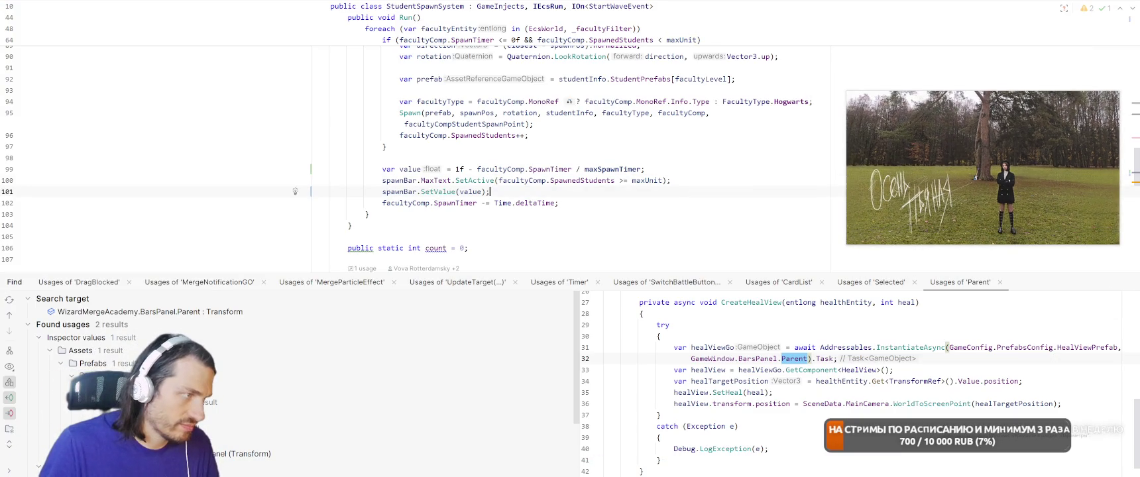
{"action": "type", "text": "if ("}
{"action": "key", "text": "ctrl+v"}
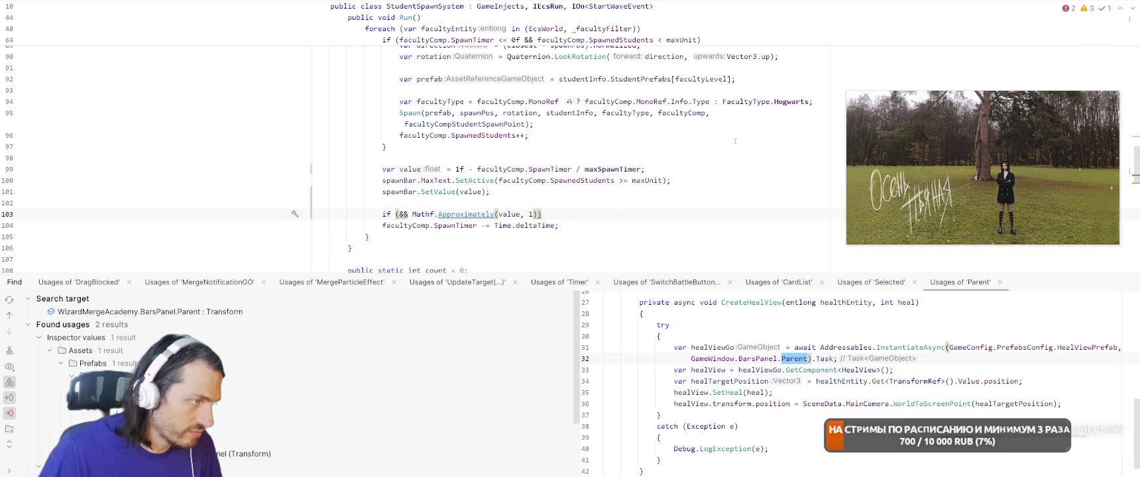
{"action": "mouse_move", "coordinate": [498, 180]}
{"action": "left_mouse_down"}
{"action": "mouse_move", "coordinate": [610, 169]}
{"action": "mouse_move", "coordinate": [668, 180]}
{"action": "left_mouse_up"}
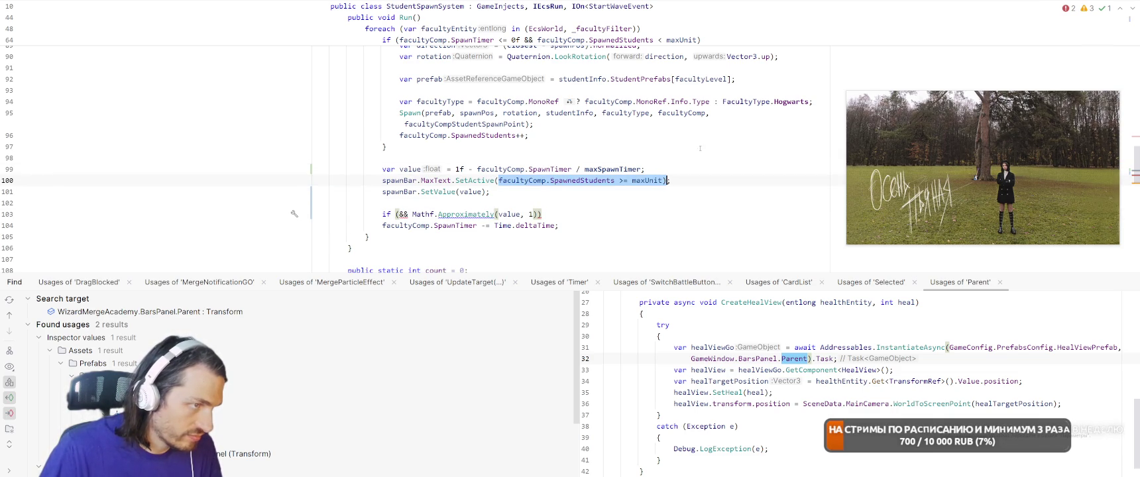
{"action": "key", "text": "ctrl+c"}
{"action": "left_click", "coordinate": [396, 214]}
{"action": "key", "text": "ctrl+v"}
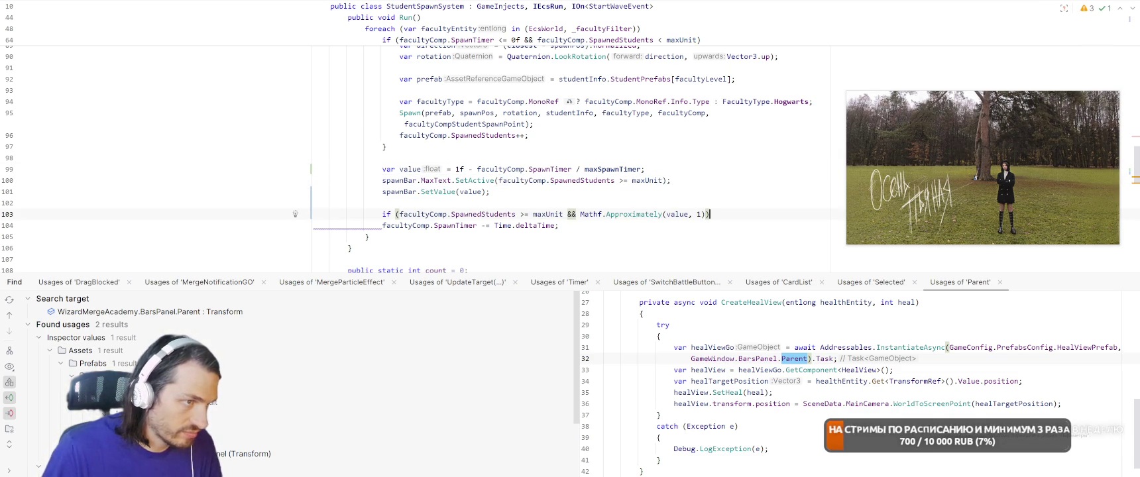
Give the if a body calling spawnBar.gameObject.SetActive(false), and an else calling SetActive(true)
{"action": "key", "text": "Return"}
{"action": "type", "text": "{"}
{"action": "key", "text": "Return"}
{"action": "type", "text": "spawn"}
{"action": "key", "text": "Return"}
{"action": "type", "text": ".gameObject.SetActive(false);"}
{"action": "key", "text": "Down"}
{"action": "key", "text": "Return"}
{"action": "type", "text": "else"}
{"action": "key", "text": "Return"}
{"action": "type", "text": "{"}
{"action": "key", "text": "Return"}
{"action": "type", "text": "spawnBar.gameObject.SetActive(true);"}
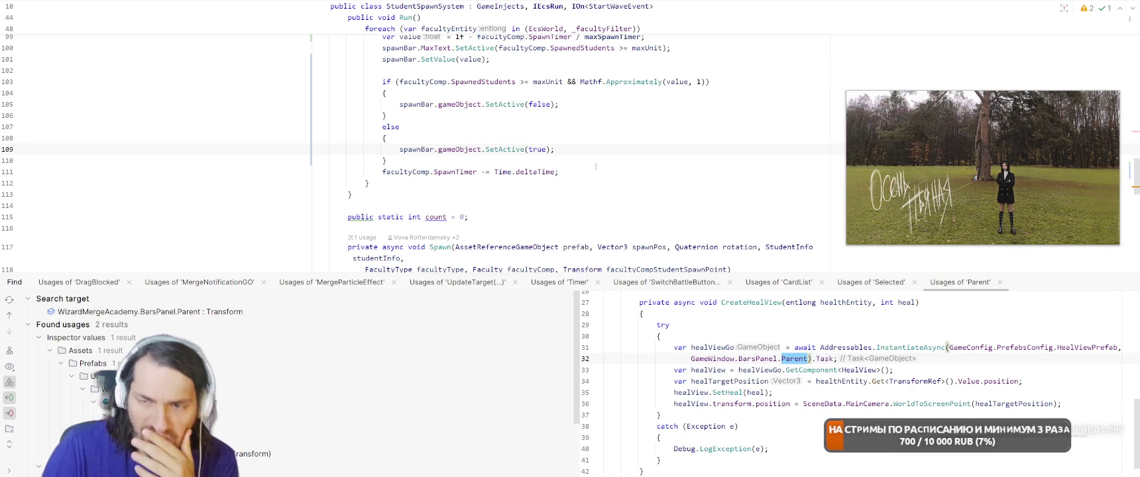
{"action": "key", "text": "alt+Tab"}
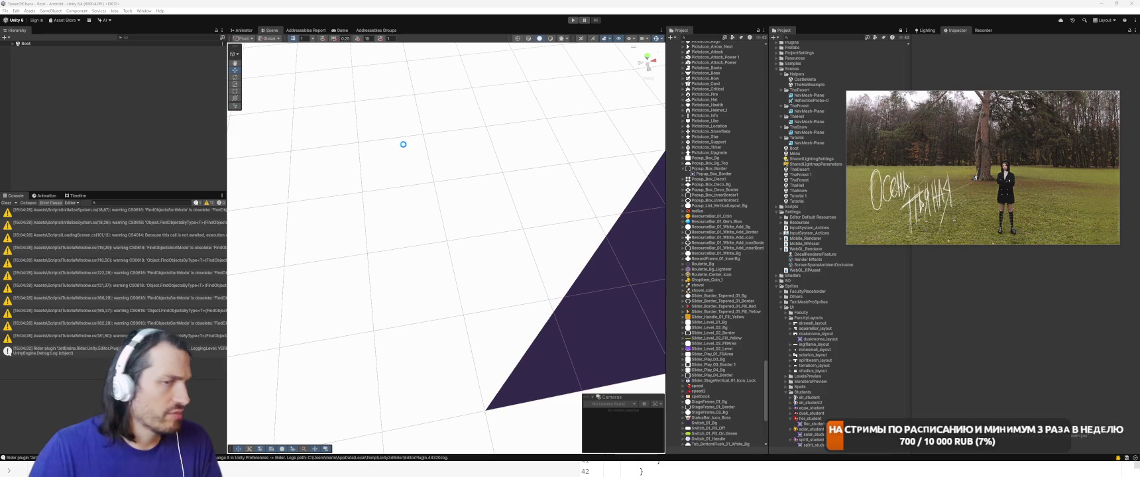
Wait for the script recompile, then run the Tutorial 1 scene to the build-faculty prompt
{"action": "mouse_move", "coordinate": [970, 182]}
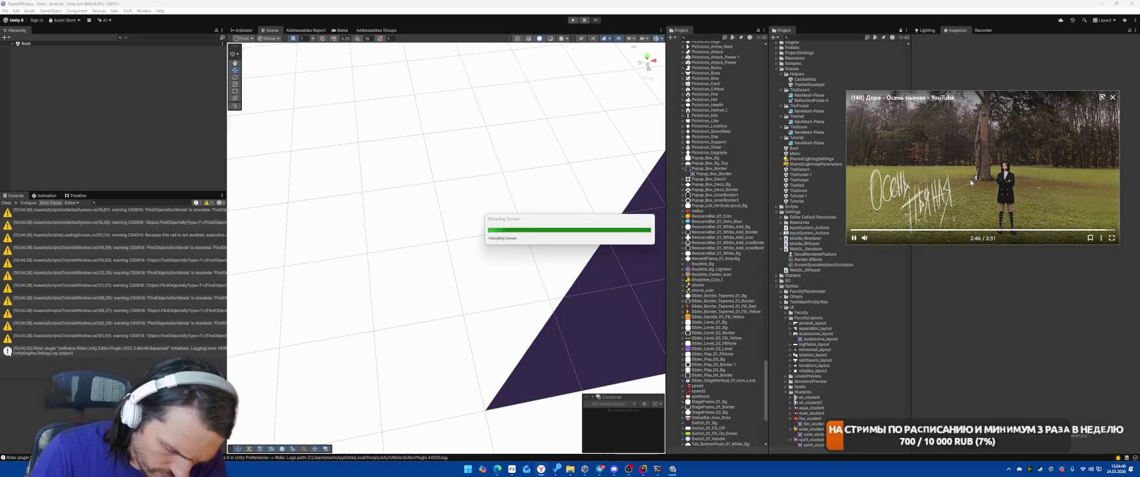
{"action": "mouse_move", "coordinate": [968, 159]}
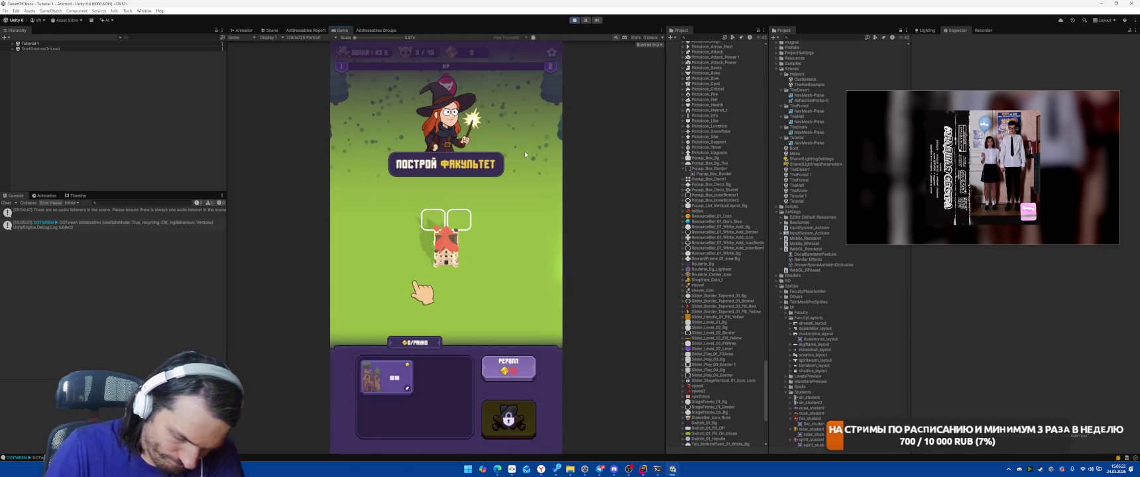
Place the faculty card on the building slot and start the battle, pausing once
{"action": "mouse_move", "coordinate": [381, 384]}
{"action": "left_mouse_down"}
{"action": "mouse_move", "coordinate": [450, 285]}
{"action": "mouse_move", "coordinate": [446, 225]}
{"action": "left_mouse_up"}
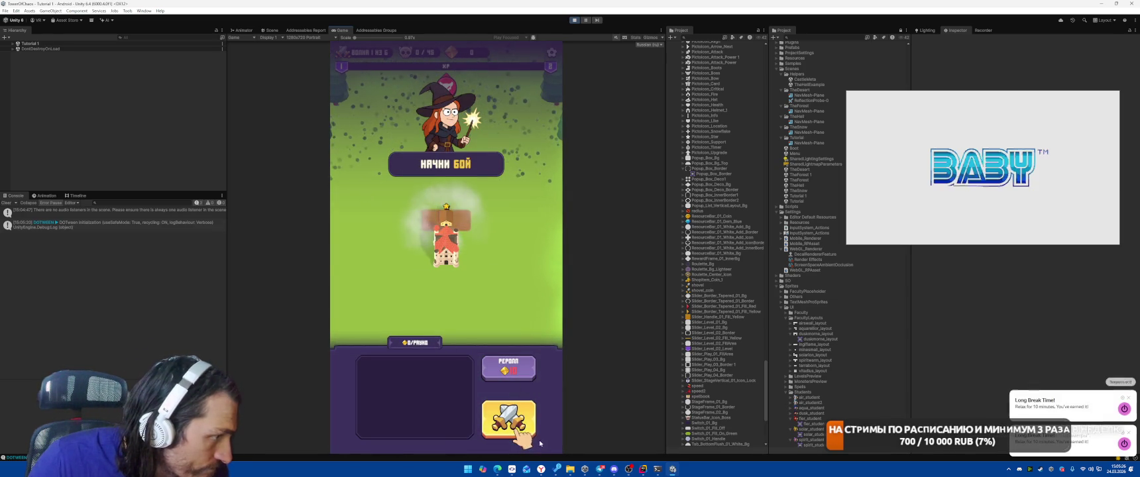
{"action": "left_click", "coordinate": [508, 419]}
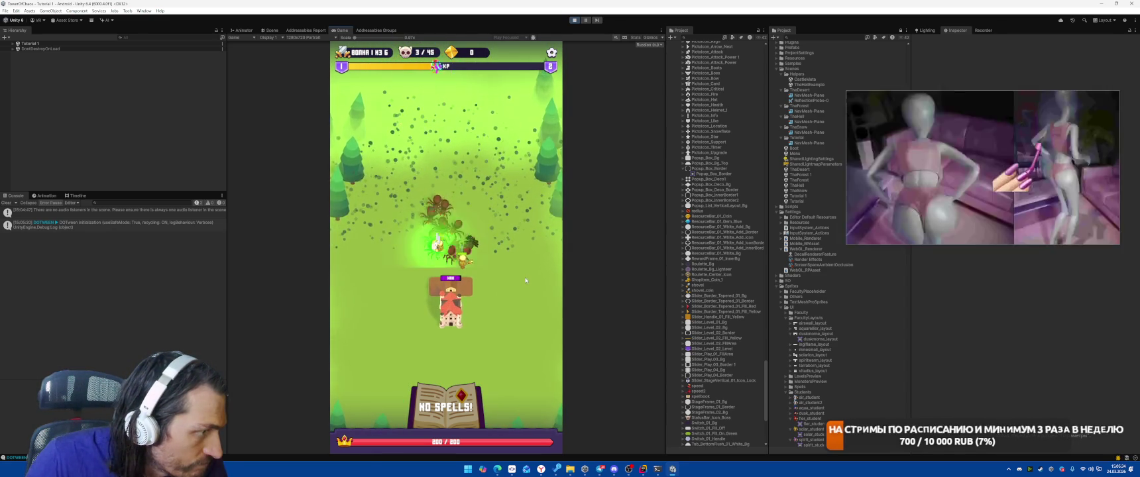
{"action": "left_click", "coordinate": [587, 20]}
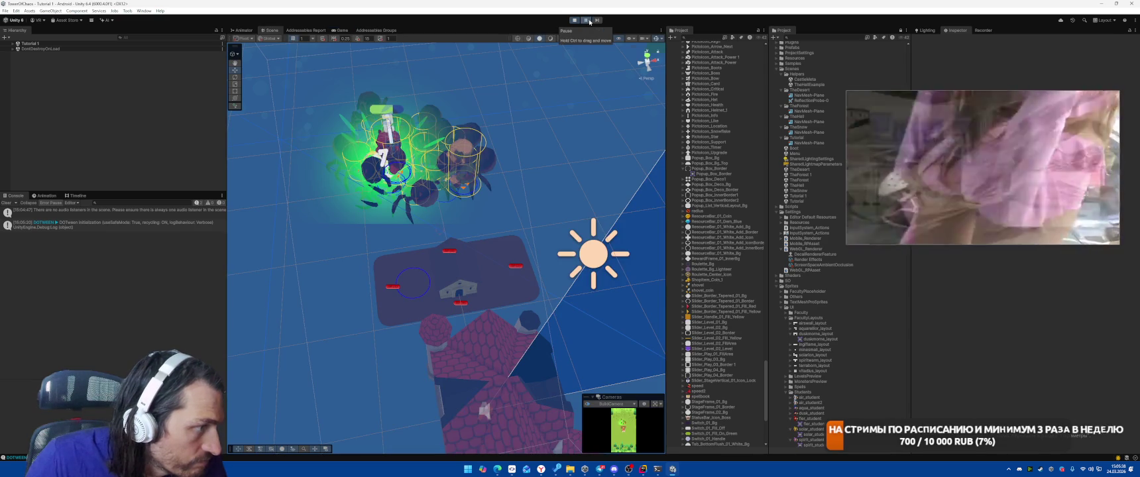
{"action": "left_click", "coordinate": [589, 22]}
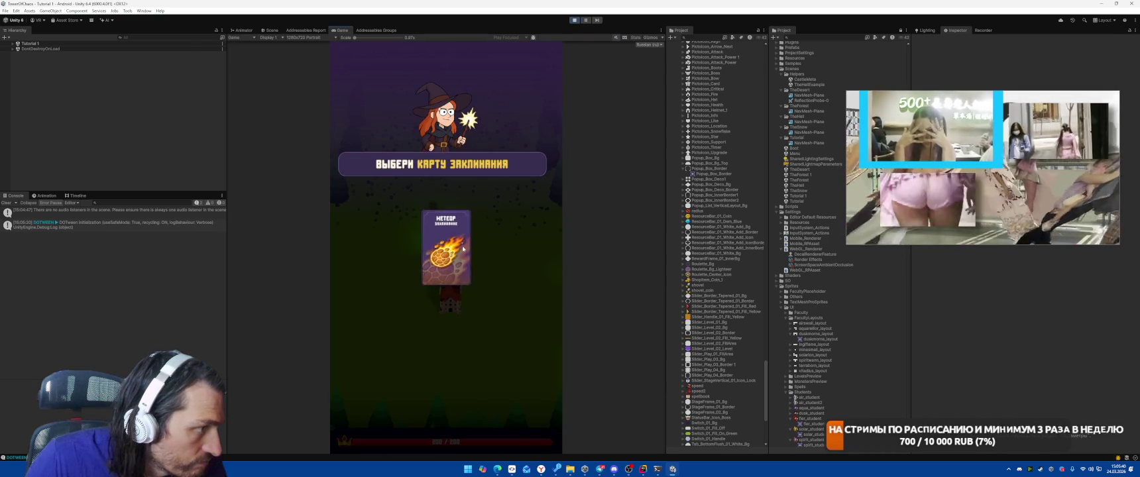
Cast Meteor on the spider cluster, then stop the game and return to Rider
{"action": "left_click", "coordinate": [450, 251]}
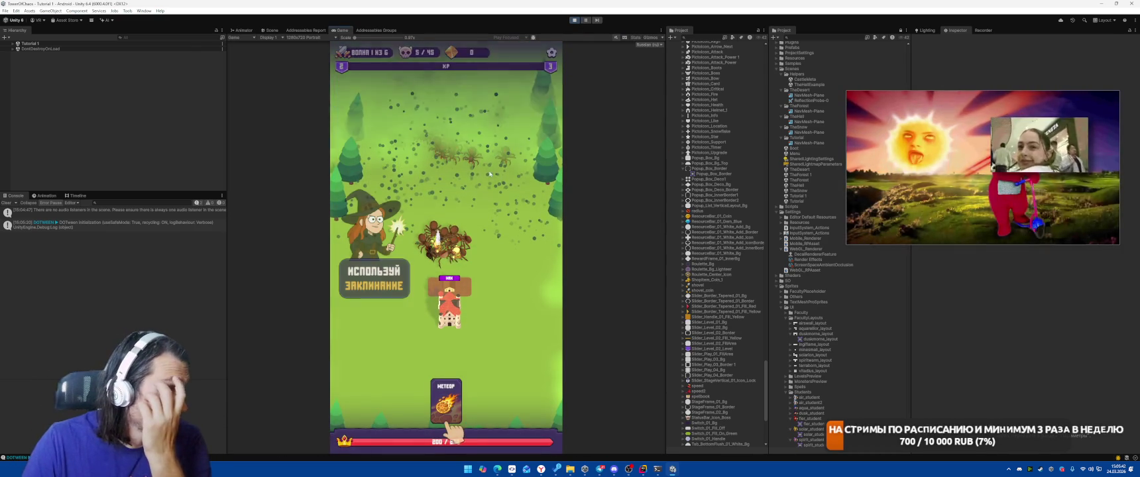
{"action": "left_click", "coordinate": [448, 255]}
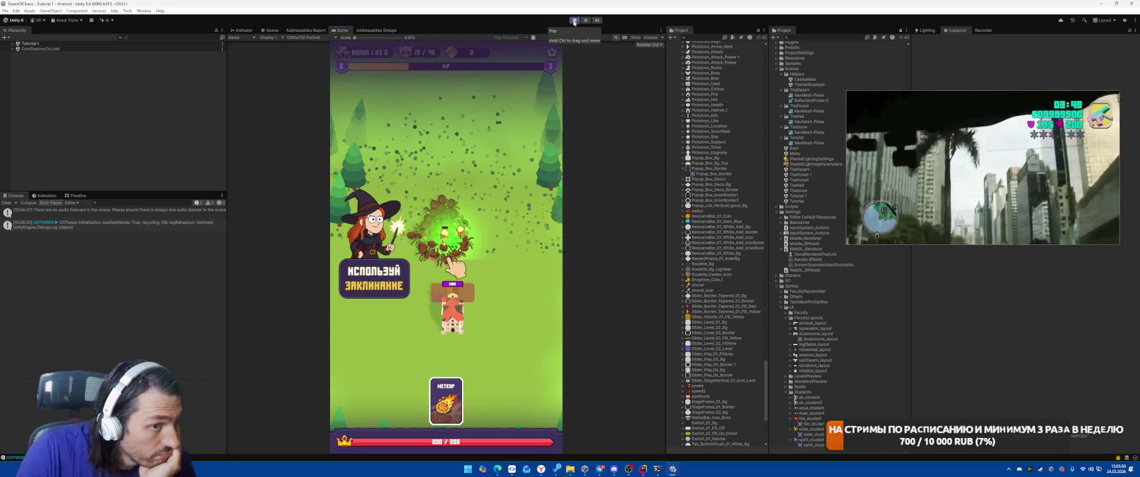
{"action": "left_click", "coordinate": [574, 22]}
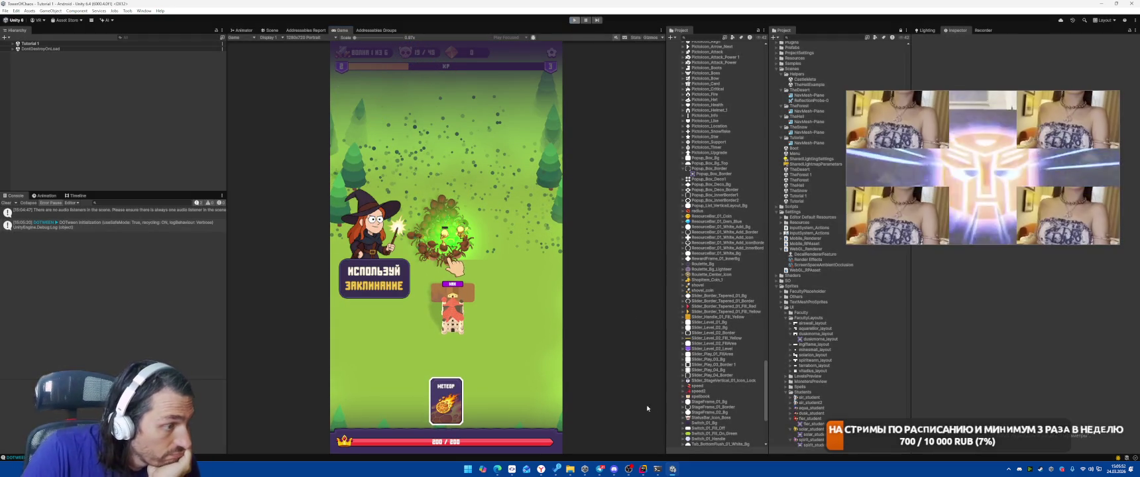
{"action": "left_click", "coordinate": [643, 470]}
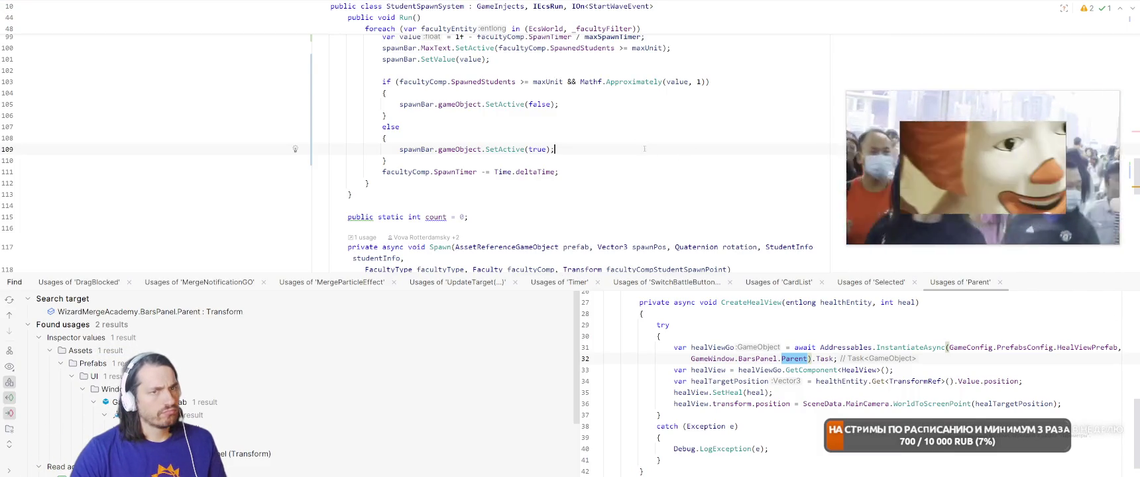
Navigate back to the SetValue call and delete the spawn-bar if/else block on lines 103–110
{"action": "scroll", "coordinate": [636, 172], "scroll_direction": "up", "scroll_amount": 2}
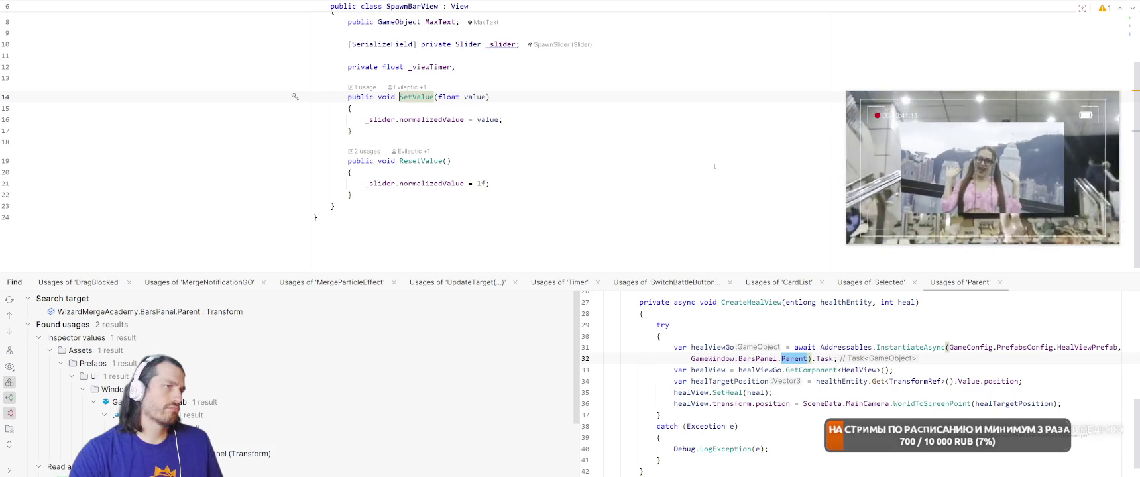
{"action": "key", "text": "ctrl+alt+Left"}
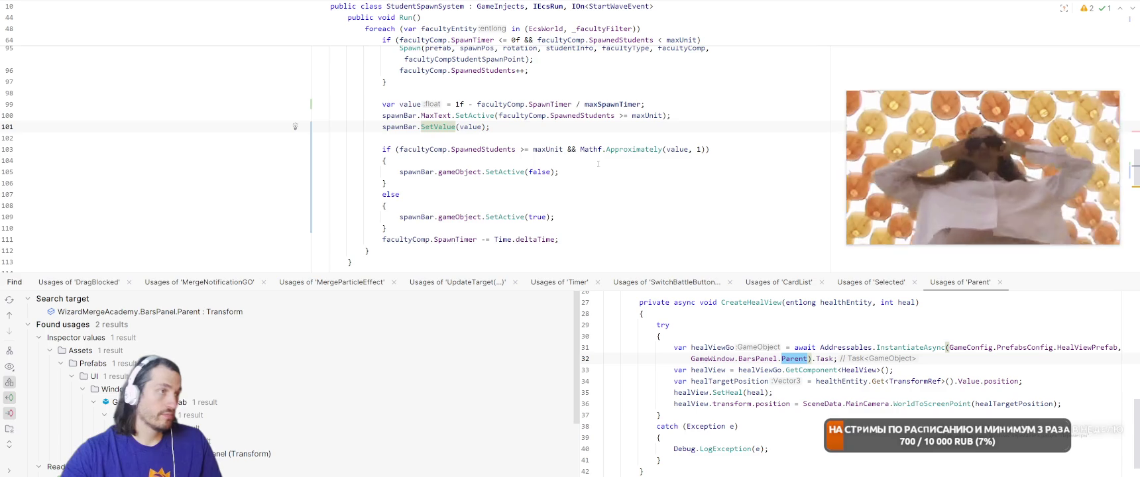
{"action": "scroll", "coordinate": [583, 154], "scroll_direction": "up", "scroll_amount": 2}
{"action": "left_click", "coordinate": [462, 194]}
{"action": "scroll", "coordinate": [515, 196], "scroll_direction": "up", "scroll_amount": 10}
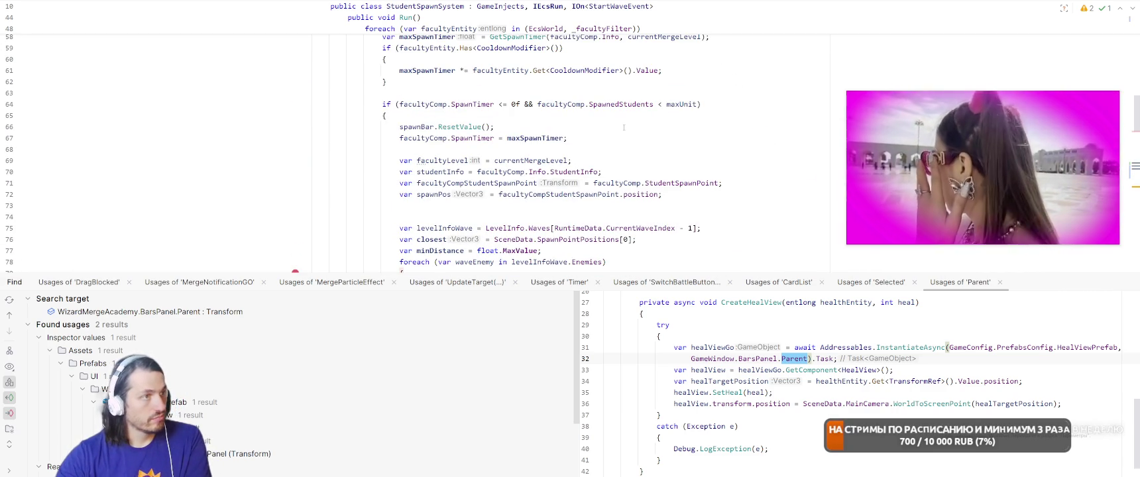
{"action": "scroll", "coordinate": [622, 127], "scroll_direction": "down", "scroll_amount": 8}
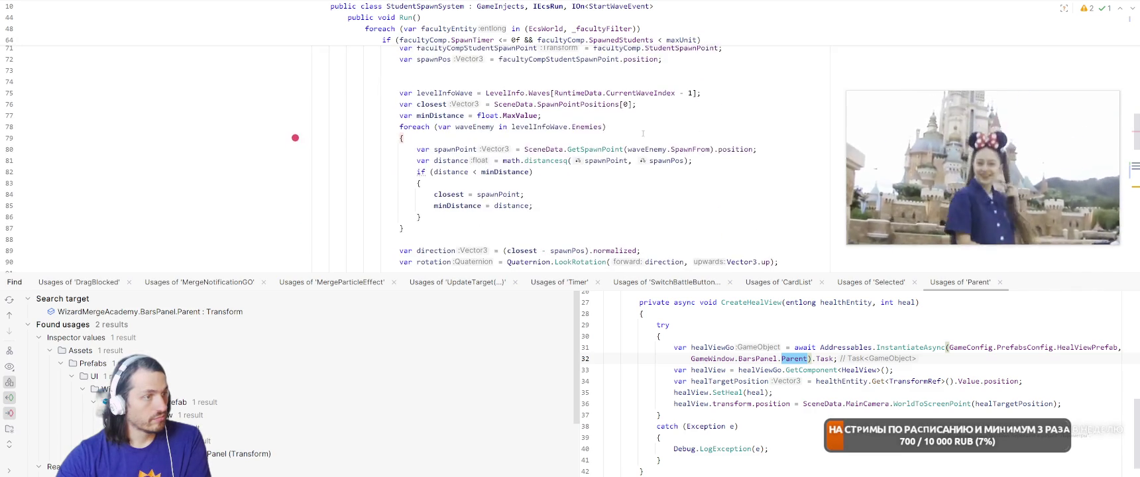
{"action": "scroll", "coordinate": [646, 126], "scroll_direction": "down", "scroll_amount": 2}
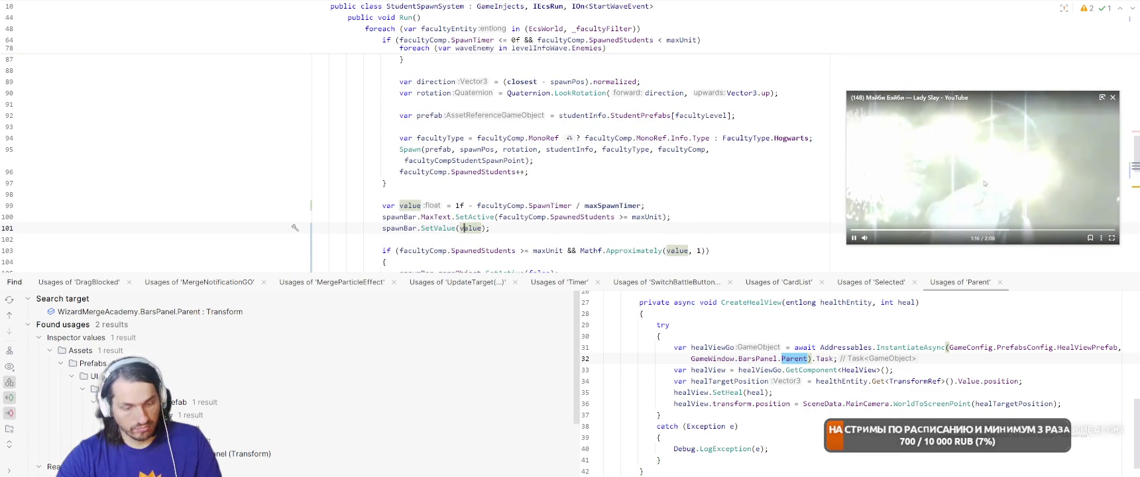
{"action": "scroll", "coordinate": [364, 139], "scroll_direction": "down", "scroll_amount": 4}
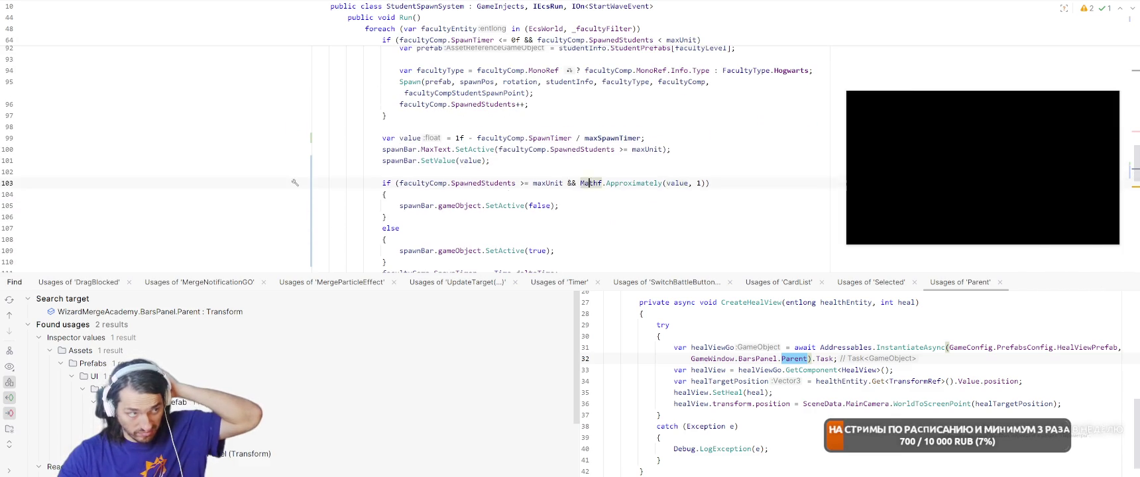
{"action": "left_click_drag", "start_coordinate": [381, 116], "coordinate": [428, 197]}
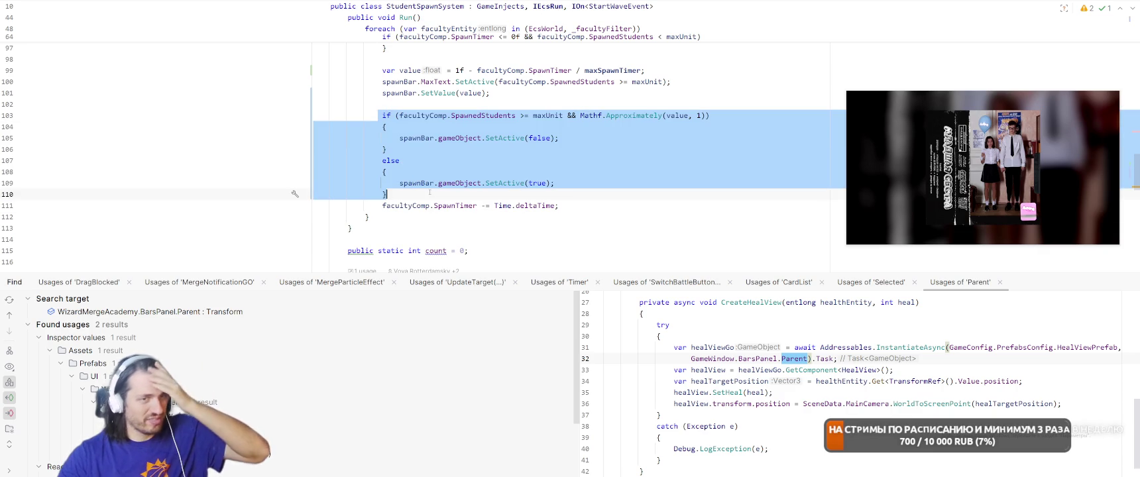
{"action": "key", "text": "Delete"}
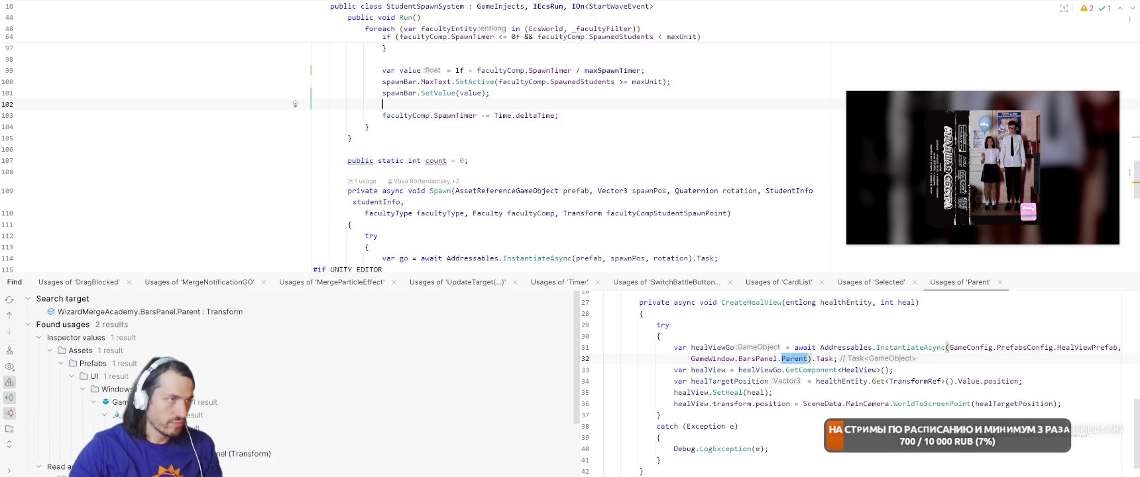
Restore the deleted if/else block and wrap line 99's value in Mathf.Clamp01
{"action": "key", "text": "ctrl+z"}
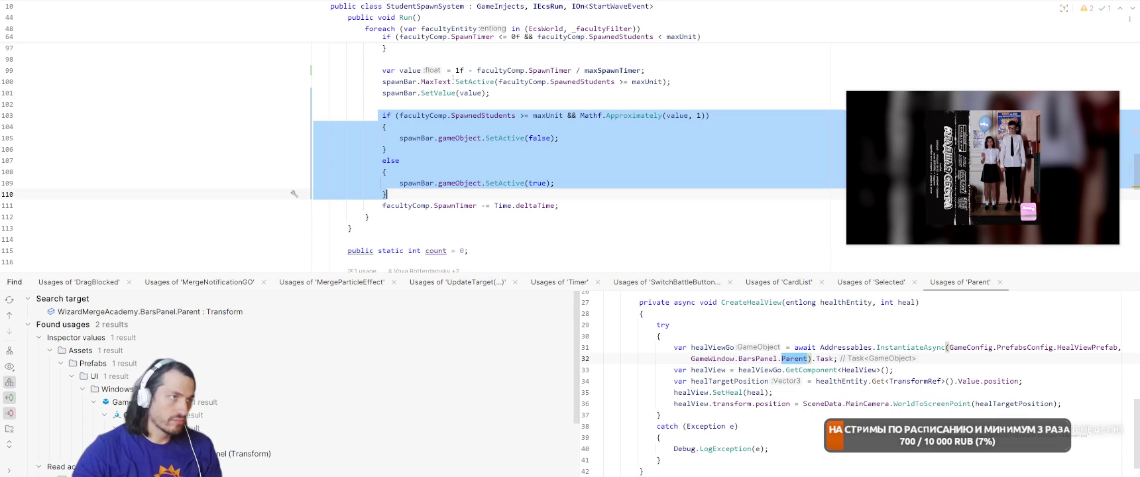
{"action": "left_click", "coordinate": [456, 71]}
{"action": "type", "text": "Mathf.clam"}
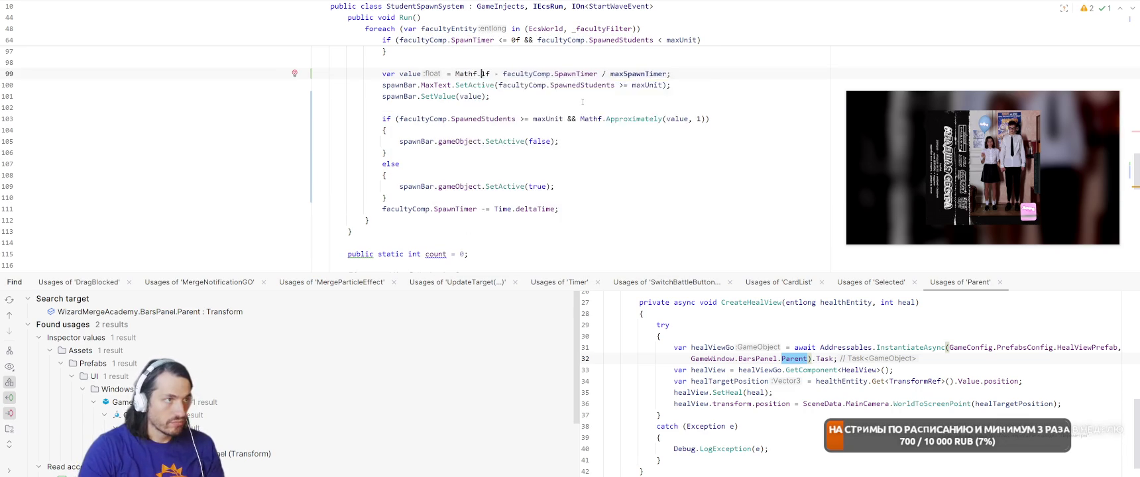
{"action": "left_click", "coordinate": [584, 104]}
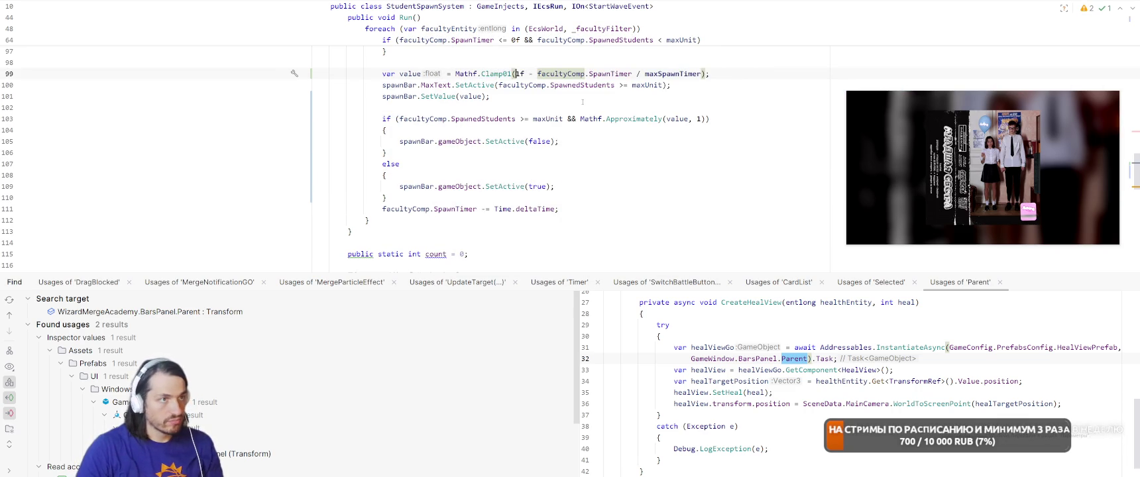
Move the SpawnTimer -= Time.deltaTime line above the value calculation
{"action": "key", "text": "Down"}
{"action": "key", "text": "Down"}
{"action": "key", "text": "Down"}
{"action": "key", "text": "Down"}
{"action": "key", "text": "Down"}
{"action": "key", "text": "Down"}
{"action": "key", "text": "Return"}
{"action": "left_click", "coordinate": [648, 183]}
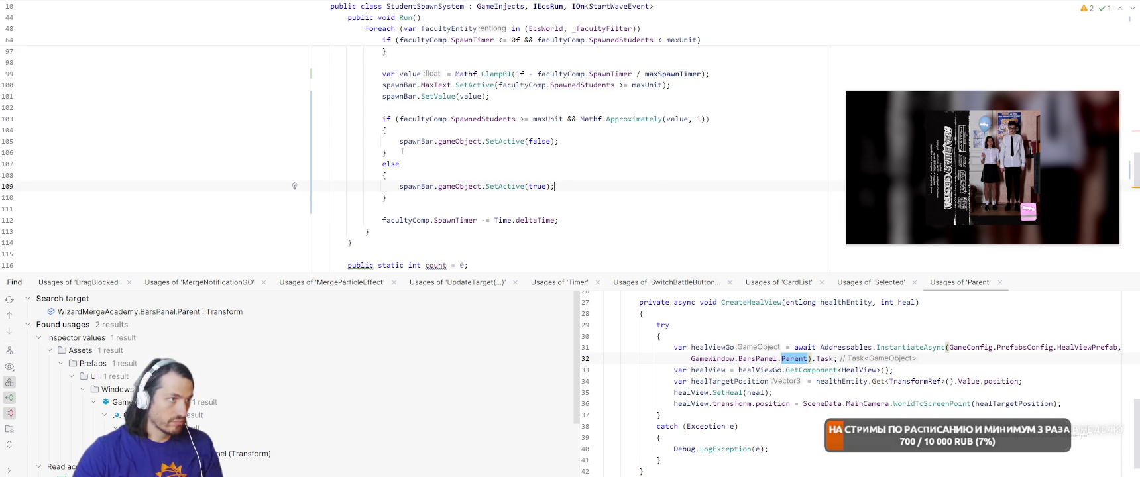
{"action": "left_click", "coordinate": [384, 222]}
{"action": "scroll", "coordinate": [398, 191], "scroll_direction": "up", "scroll_amount": 4}
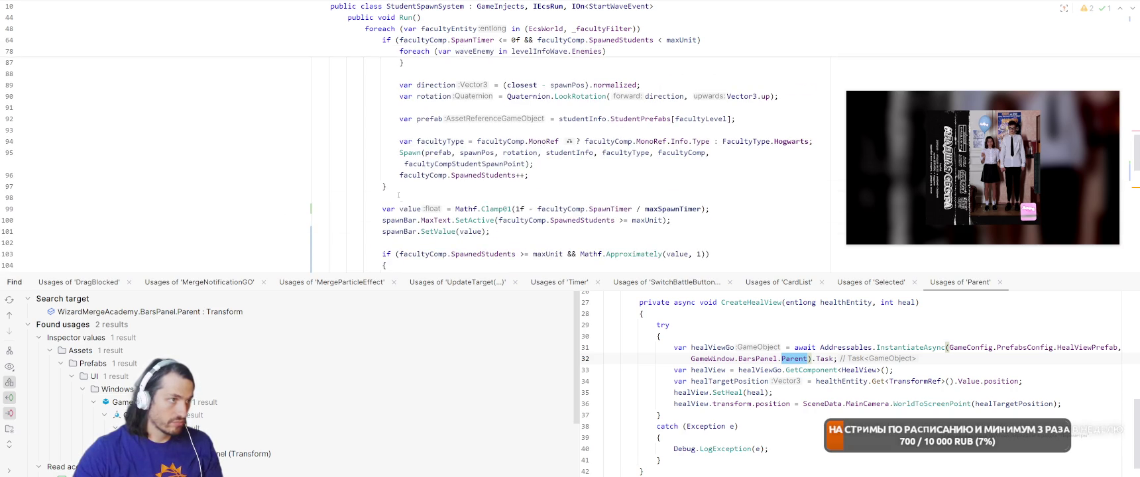
{"action": "key", "text": "Return"}
{"action": "key", "text": "Tab"}
{"action": "scroll", "coordinate": [434, 196], "scroll_direction": "down", "scroll_amount": 2}
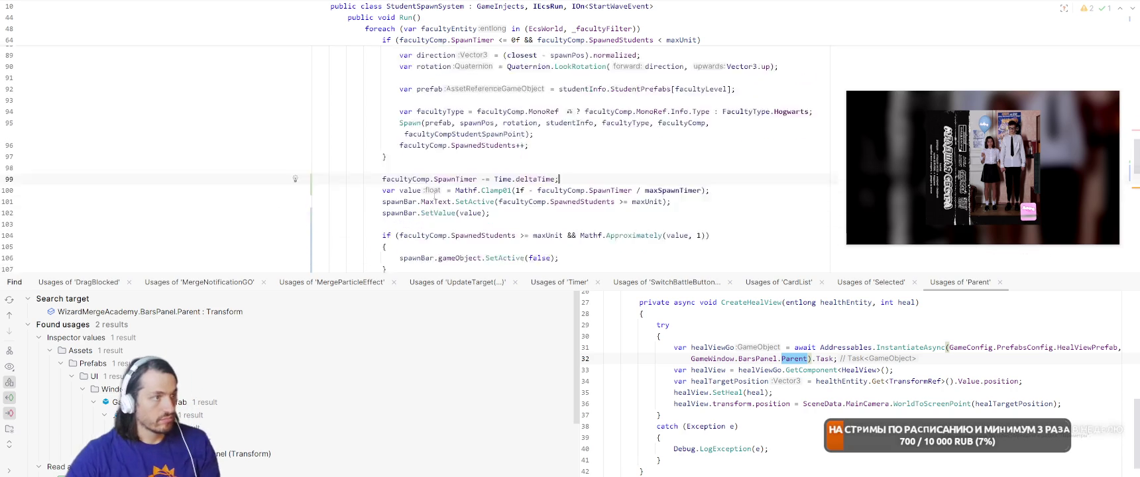
{"action": "scroll", "coordinate": [424, 264], "scroll_direction": "down", "scroll_amount": 2}
{"action": "left_click", "coordinate": [687, 207]}
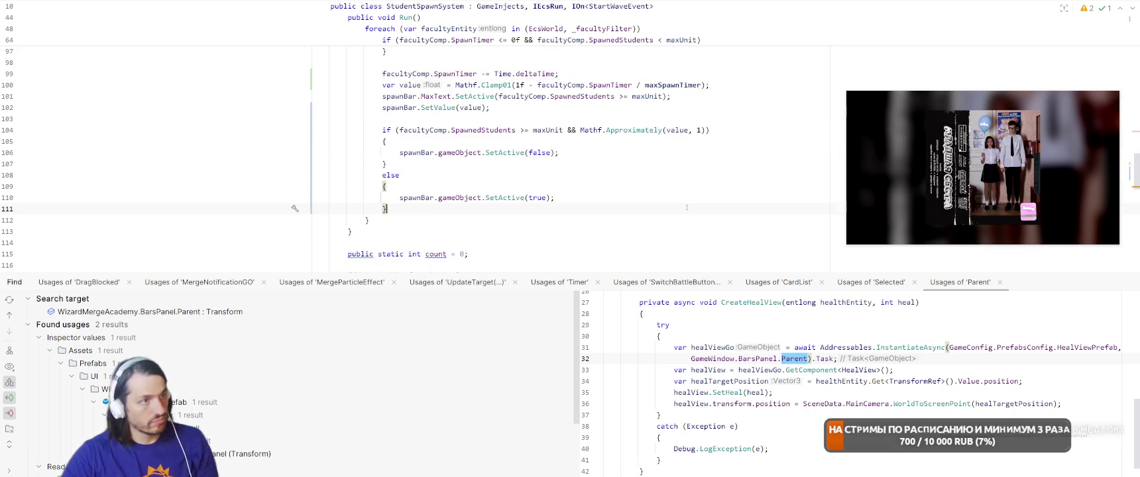
Let Unity recompile, then bring up the YouTube video in the browser
{"action": "key", "text": "alt+Tab"}
{"action": "mouse_move", "coordinate": [974, 183]}
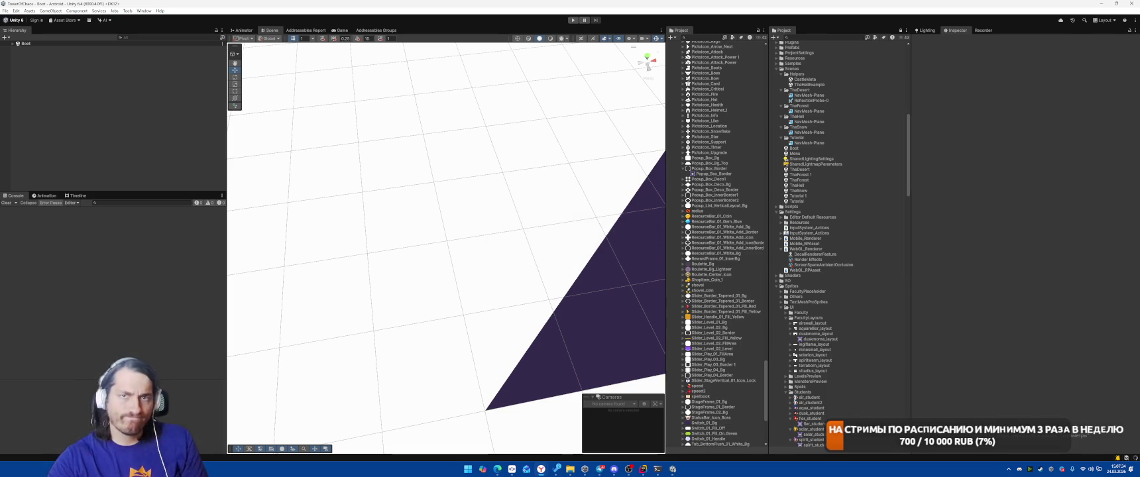
{"action": "left_click", "coordinate": [1102, 97]}
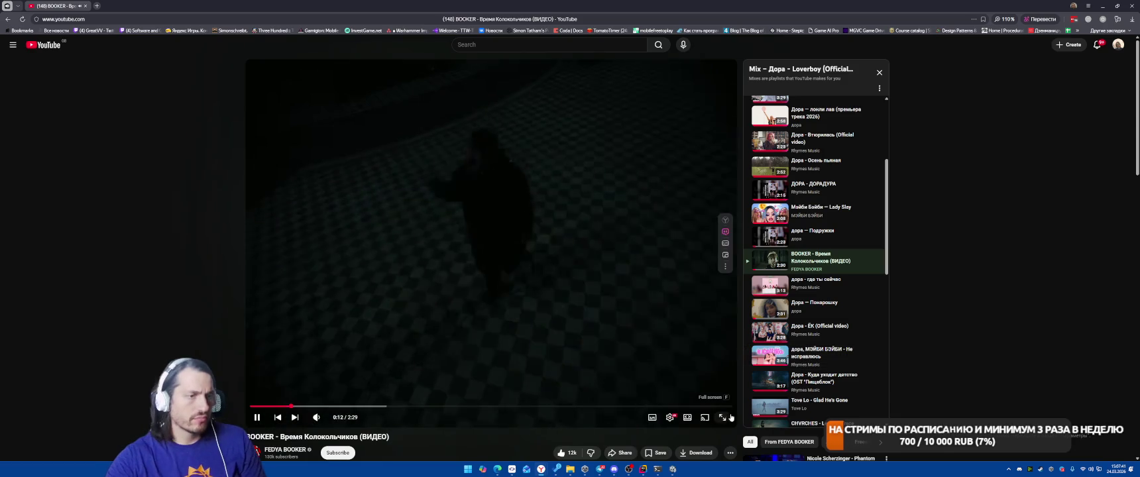
Switch the BOOKER - Время Колокольчиков video to fullscreen
{"action": "left_click", "coordinate": [722, 417]}
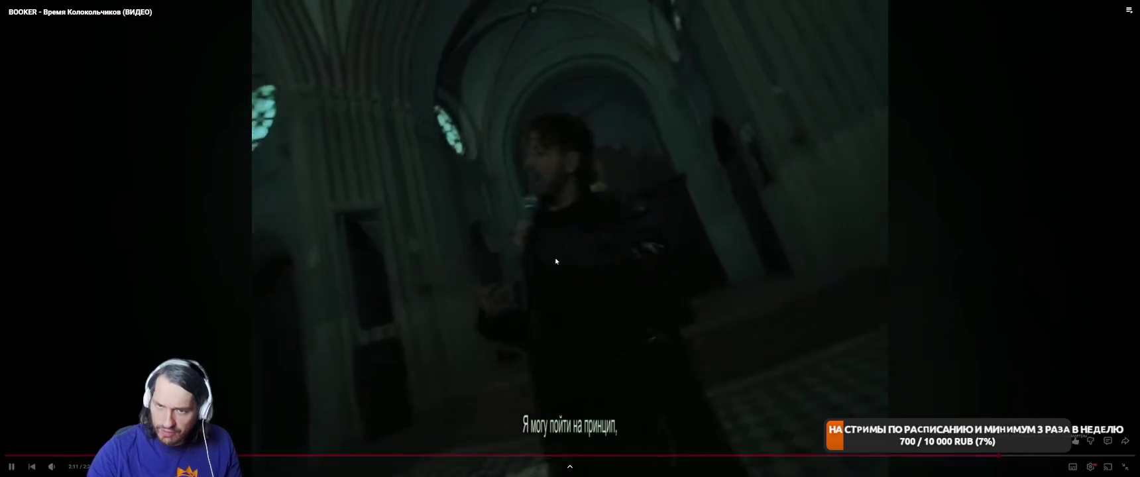
Pause the fullscreen music video, then resume it
{"action": "left_click", "coordinate": [322, 170]}
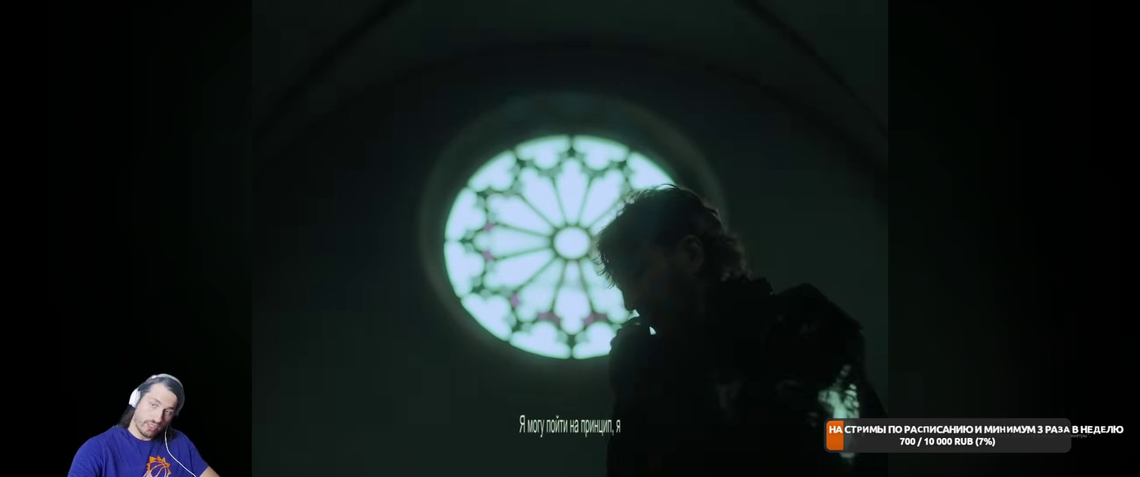
{"action": "left_click", "coordinate": [398, 237]}
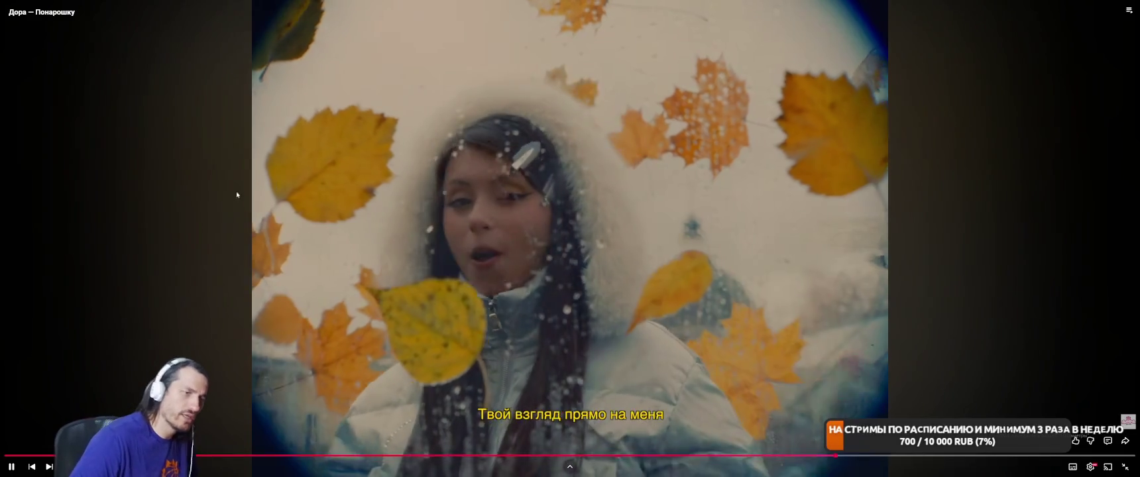
Pause and resume the Дора video, then exit fullscreen to reveal the Mix playlist
{"action": "left_click", "coordinate": [476, 205]}
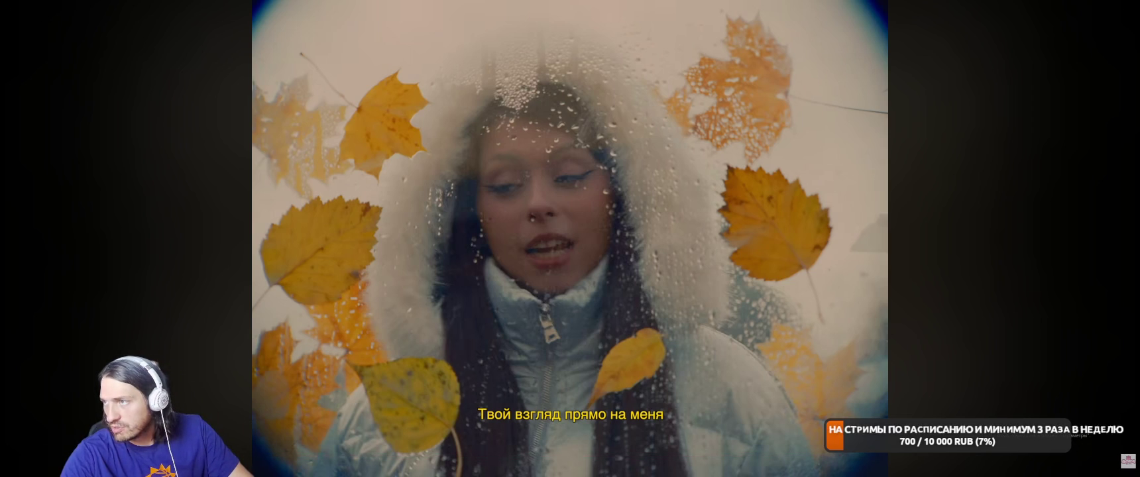
{"action": "left_click", "coordinate": [799, 369]}
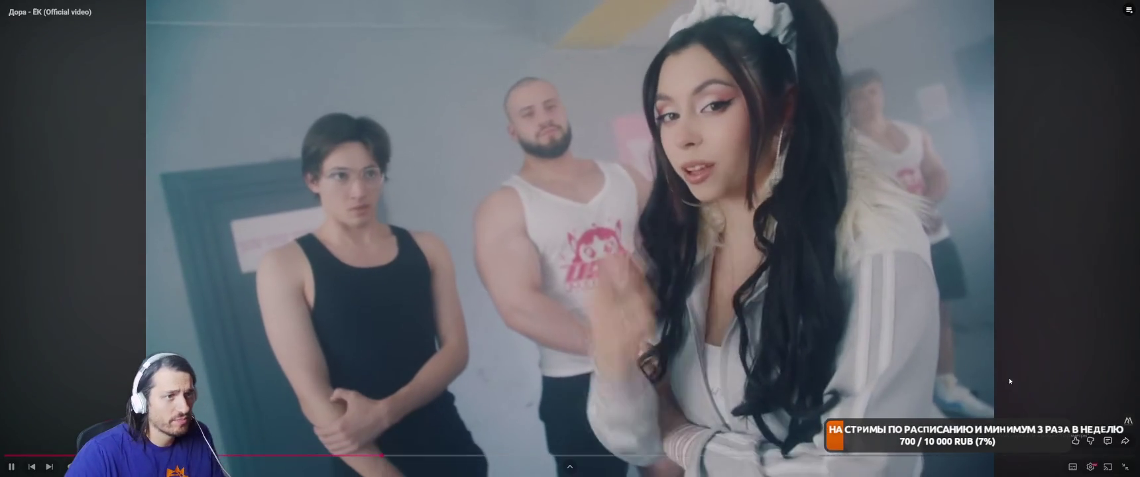
{"action": "left_click", "coordinate": [1126, 467]}
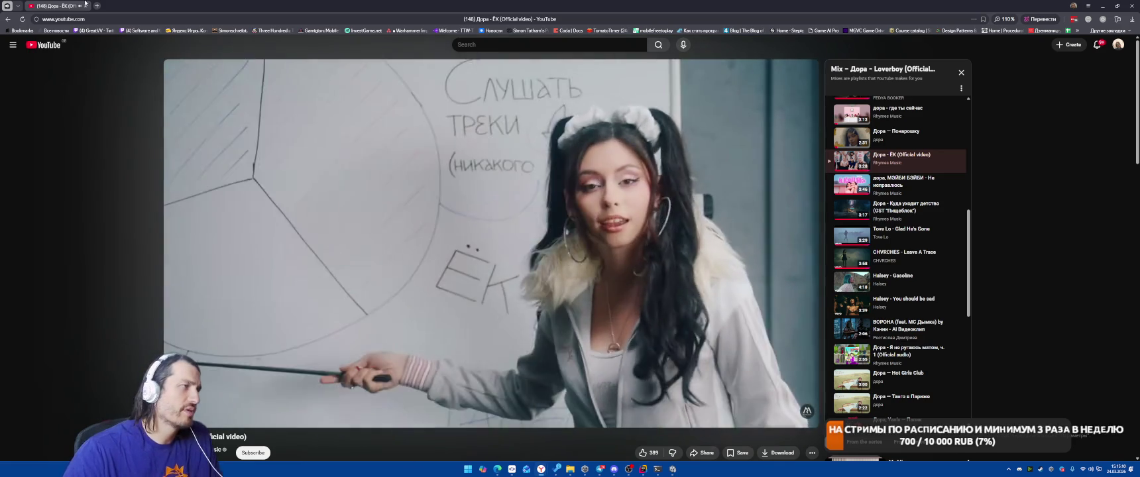
Switch from the browser back to the Unity editor with Alt+Tab
{"action": "key", "text": "alt+Tab"}
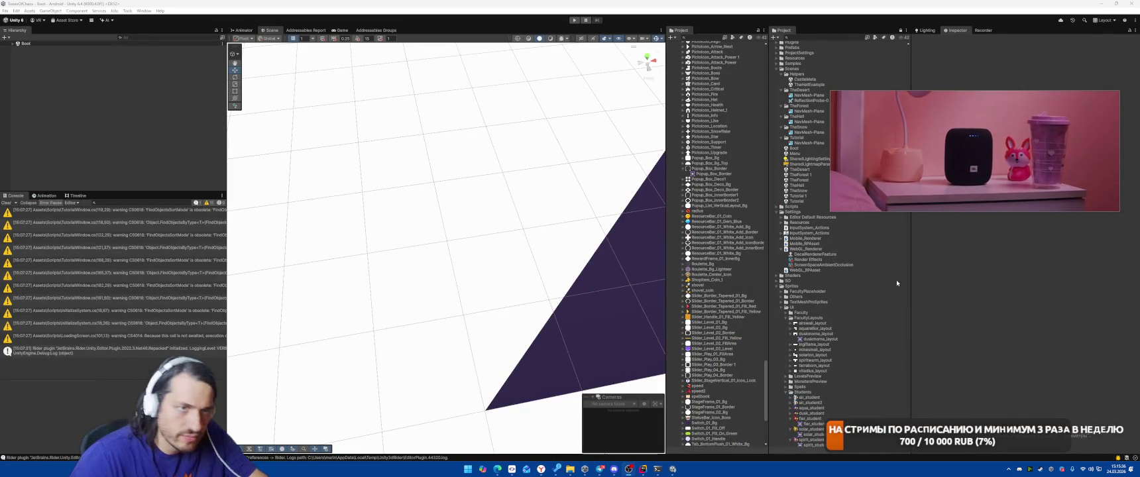
Clear the Unity console and open StartGameSystem.cs in Rider
{"action": "left_click", "coordinate": [7, 202]}
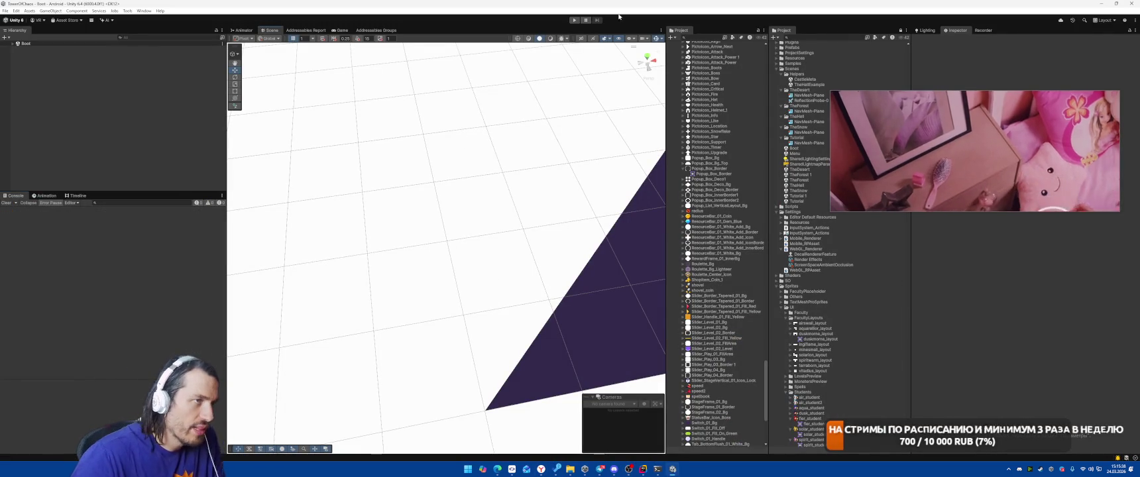
{"action": "left_click", "coordinate": [647, 463]}
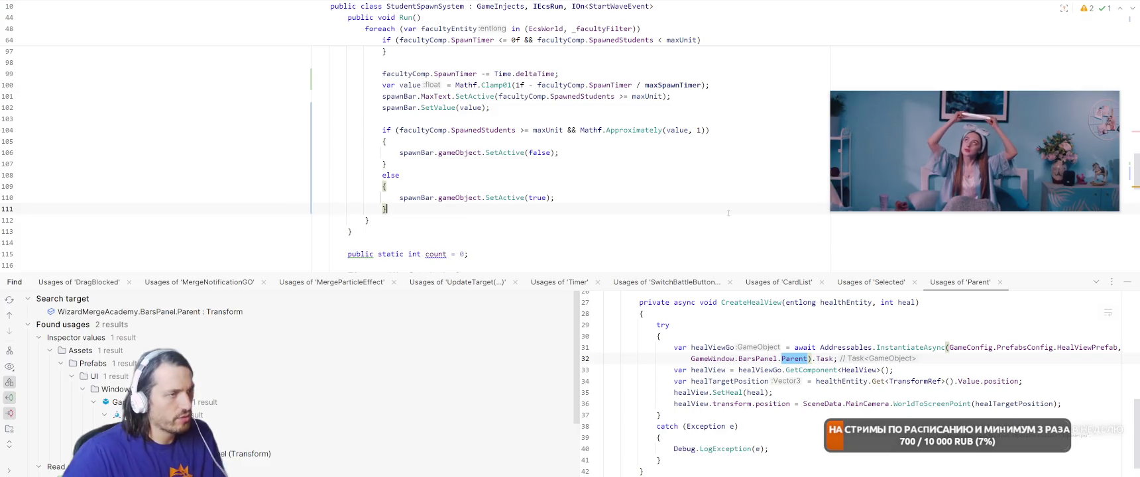
{"action": "key", "text": "shift+Escape"}
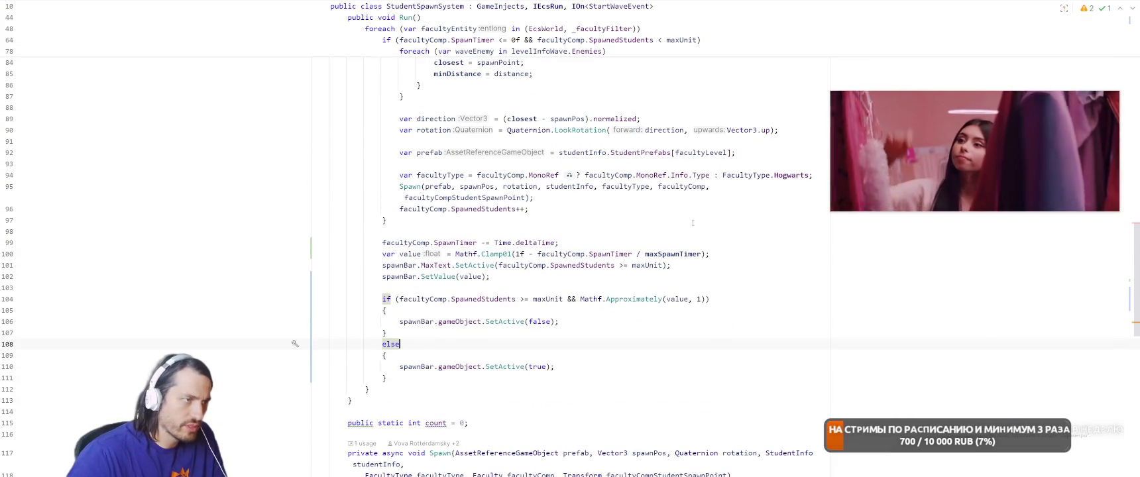
{"action": "key", "text": "ctrl+Tab"}
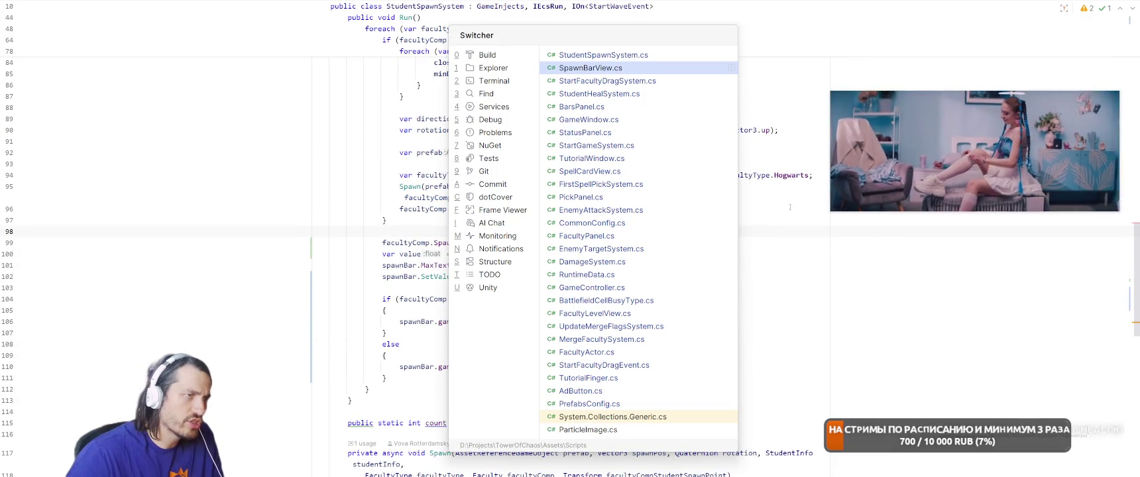
{"action": "left_click", "coordinate": [583, 145]}
Follow ShowUseSpellTutorial's usages to the ShowPickSpellTutorial declaration
{"action": "left_click", "coordinate": [485, 78]}
{"action": "scroll", "coordinate": [633, 210], "scroll_direction": "up", "scroll_amount": 4}
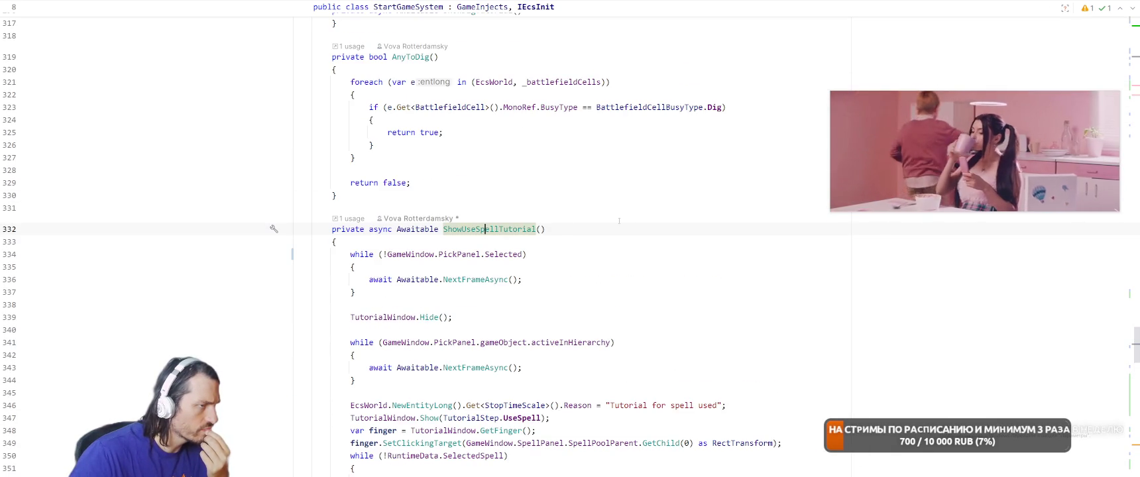
{"action": "right_click", "coordinate": [485, 229]}
{"action": "left_click", "coordinate": [512, 179]}
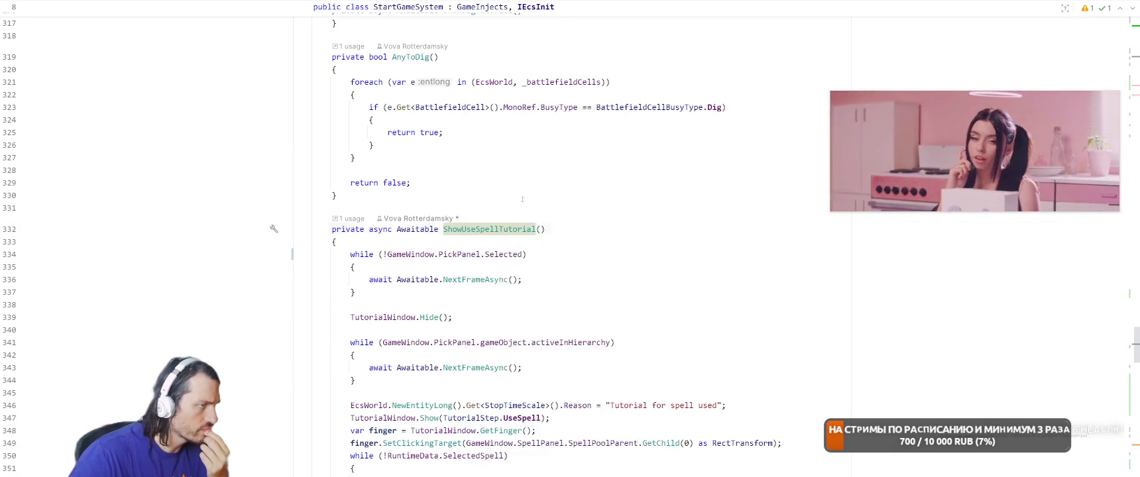
{"action": "left_click", "coordinate": [434, 164], "text": "ctrl"}
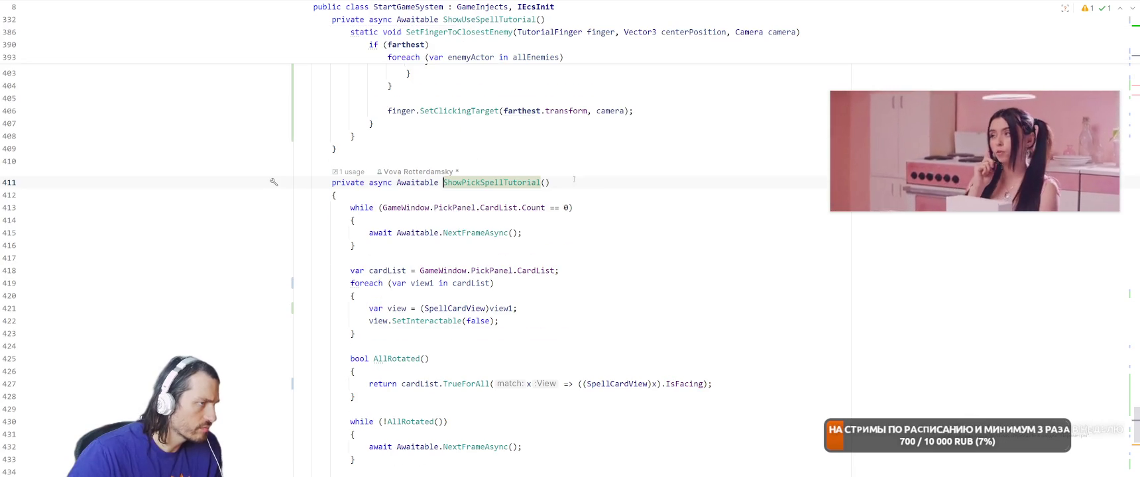
{"action": "scroll", "coordinate": [450, 203], "scroll_direction": "down", "scroll_amount": 4}
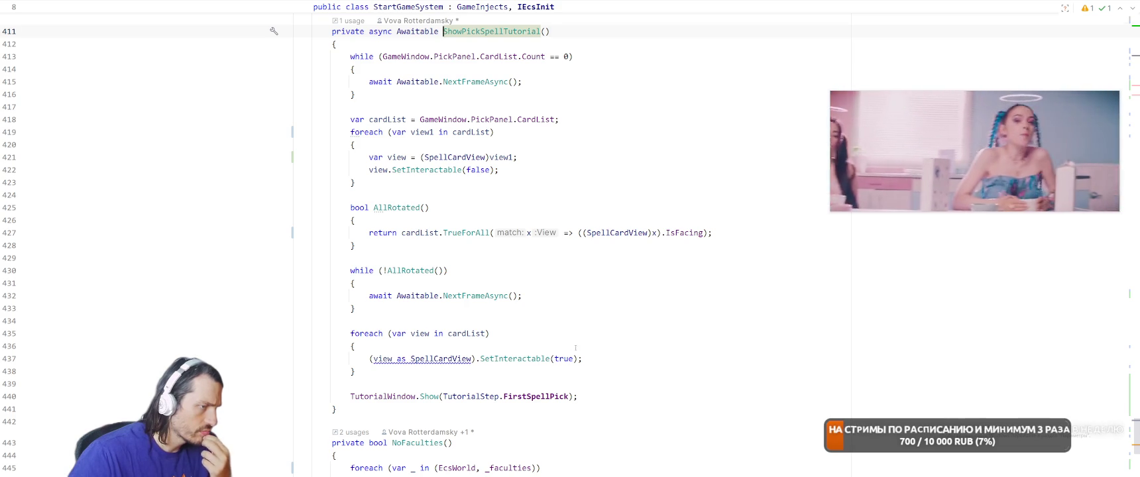
{"action": "scroll", "coordinate": [504, 279], "scroll_direction": "down", "scroll_amount": 2}
{"action": "key", "text": "ctrl+Tab"}
{"action": "key", "text": "ctrl+Tab"}
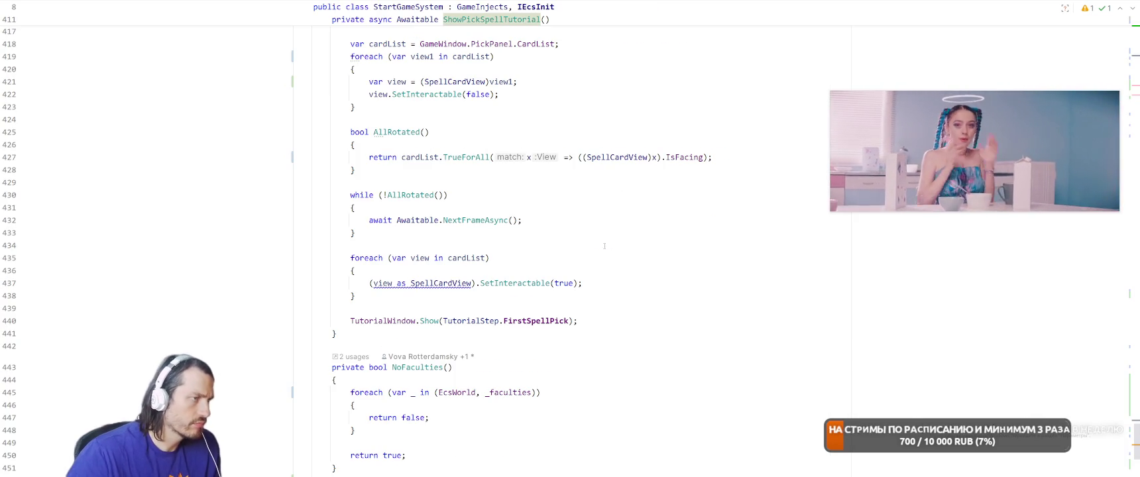
Copy the await NextFrameAsync line from line 432 onto new line 441, then return to Unity
{"action": "left_click_drag", "start_coordinate": [363, 220], "coordinate": [524, 221]}
{"action": "key", "text": "ctrl+c"}
{"action": "left_click", "coordinate": [602, 324]}
{"action": "key", "text": "Return"}
{"action": "key", "text": "ctrl+v"}
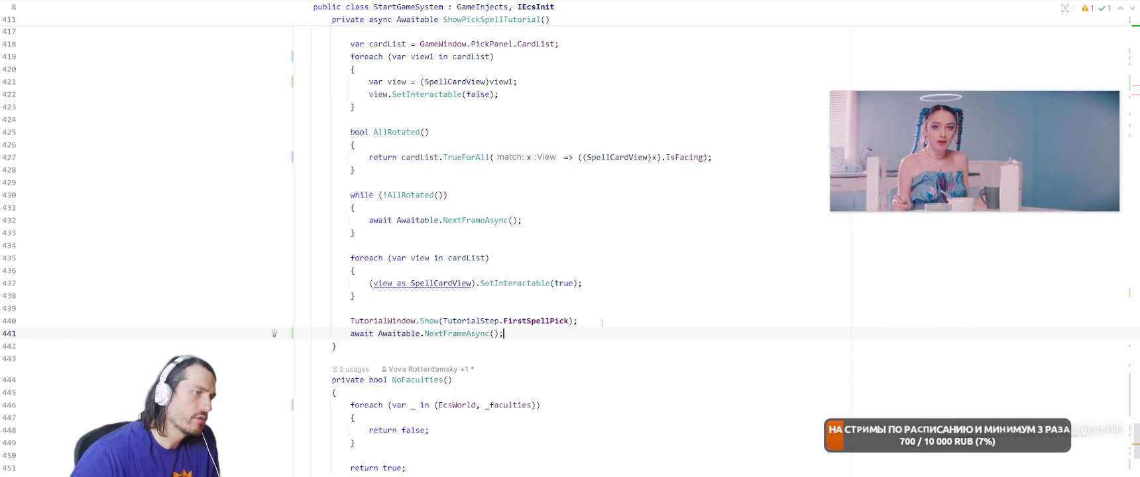
{"action": "key", "text": "alt+Tab"}
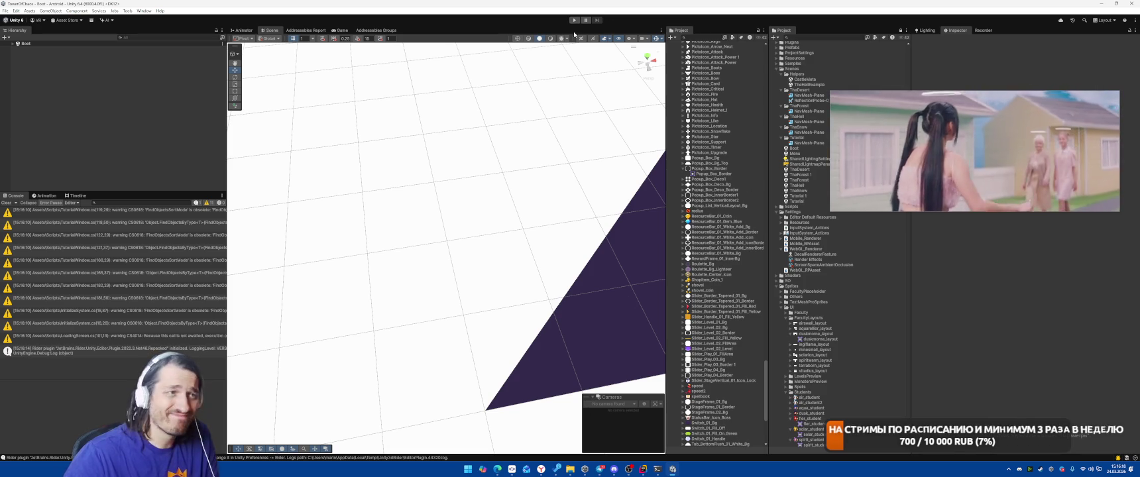
Play-test by building the faculty into the slot above the tower, then stop and return to Rider
{"action": "key", "text": "ctrl+p"}
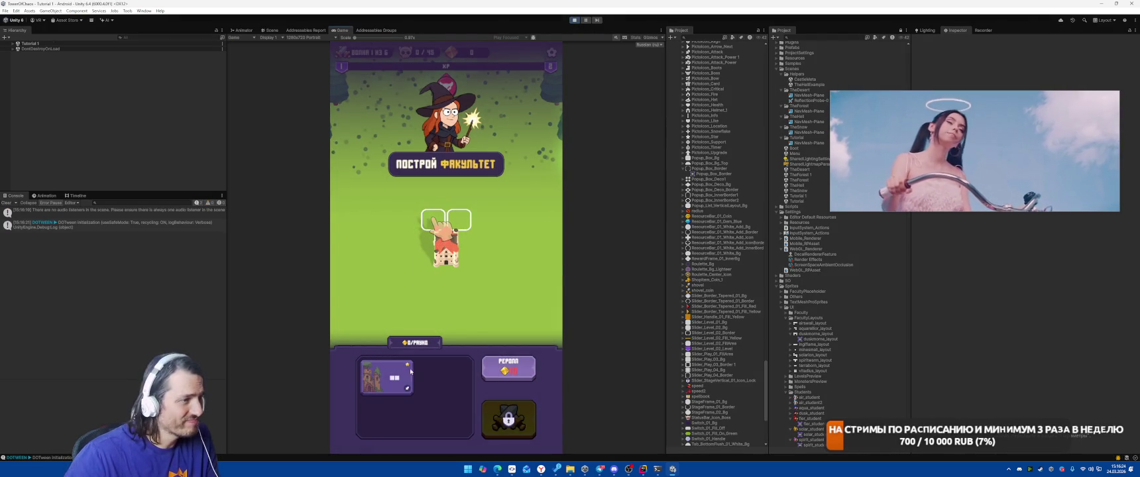
{"action": "left_click_drag", "start_coordinate": [386, 378], "coordinate": [446, 222]}
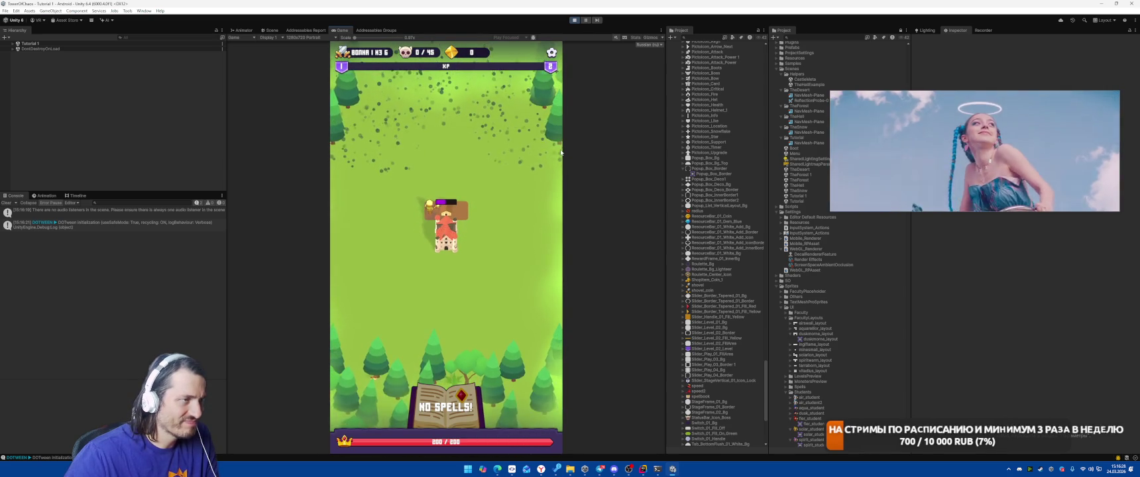
{"action": "left_click", "coordinate": [576, 22]}
{"action": "key", "text": "alt+Tab"}
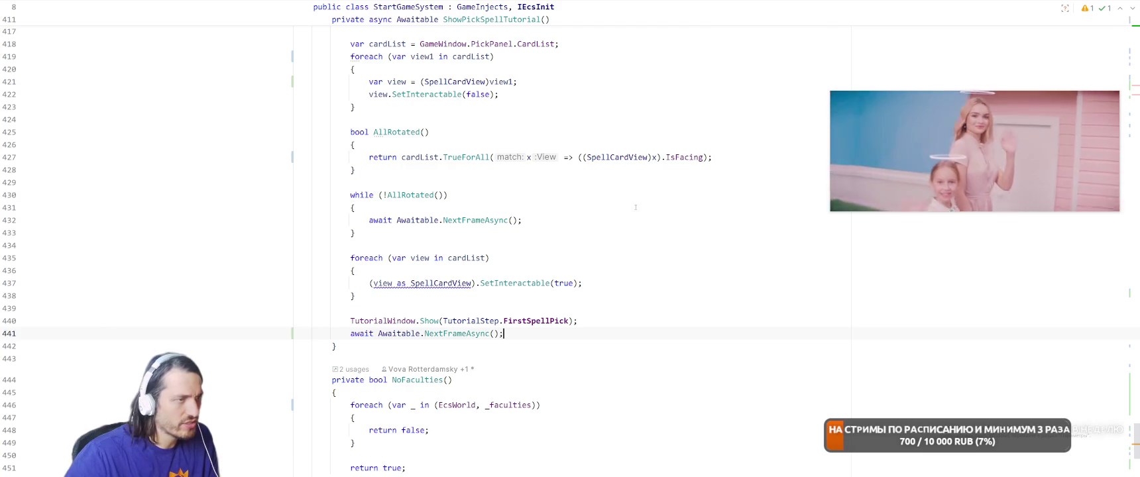
Find GameWindow via Search Everywhere and jump to the FacultyPanel class definition
{"action": "key", "text": "shift"}
{"action": "key", "text": "shift"}
{"action": "type", "text": "S"}
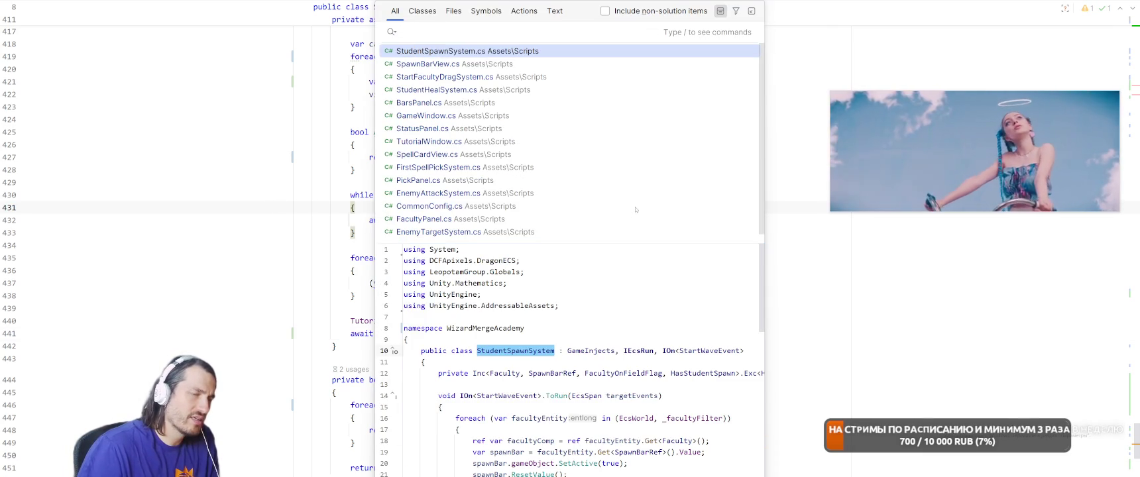
{"action": "type", "text": "GameWi"}
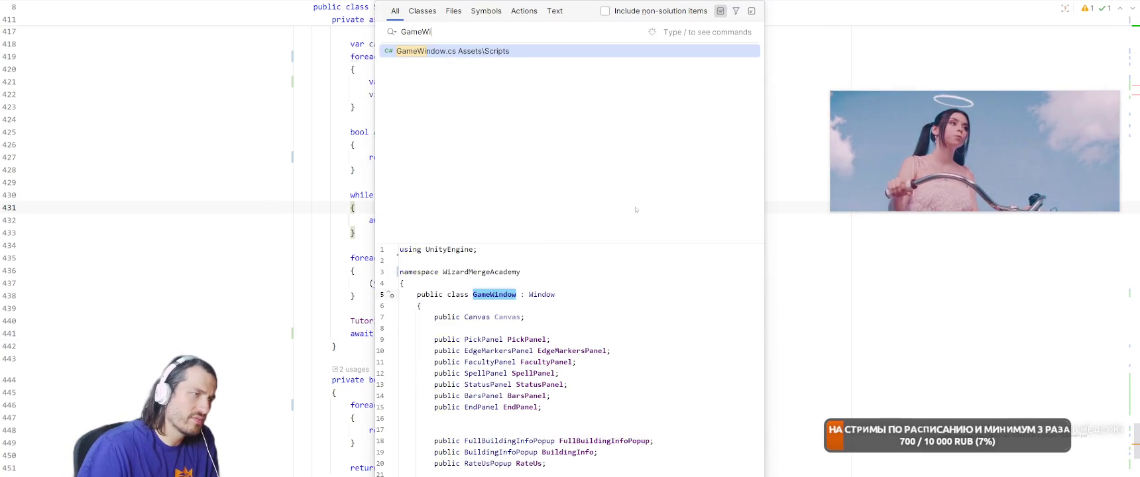
{"action": "key", "text": "Return"}
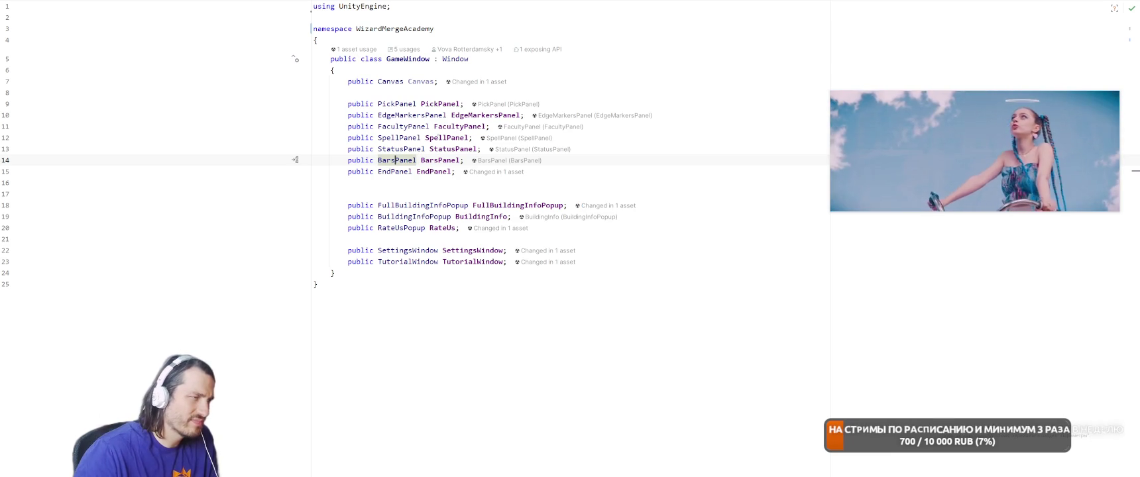
{"action": "left_click", "coordinate": [392, 152], "text": "ctrl"}
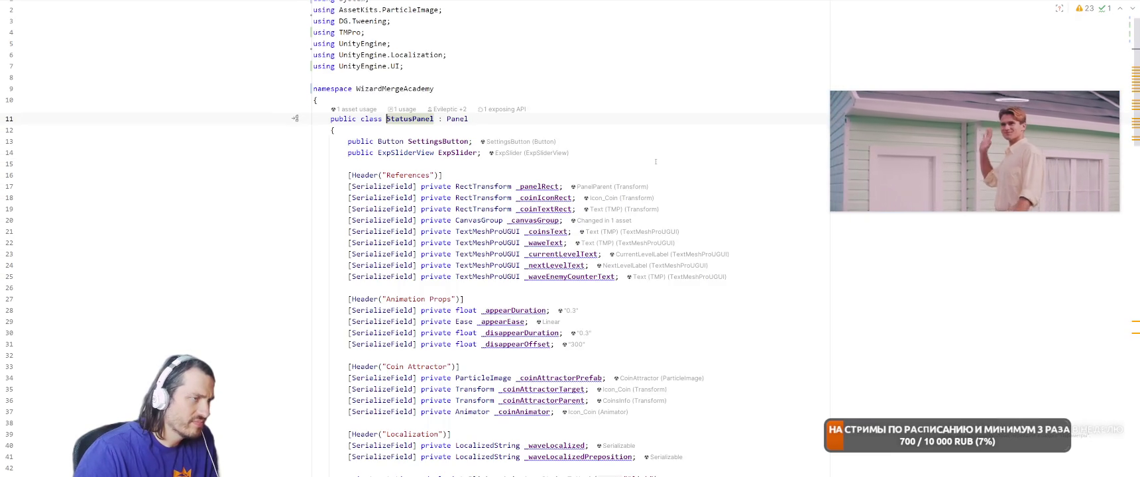
{"action": "scroll", "coordinate": [706, 235], "scroll_direction": "down", "scroll_amount": 5}
{"action": "scroll", "coordinate": [706, 235], "scroll_direction": "down", "scroll_amount": 15}
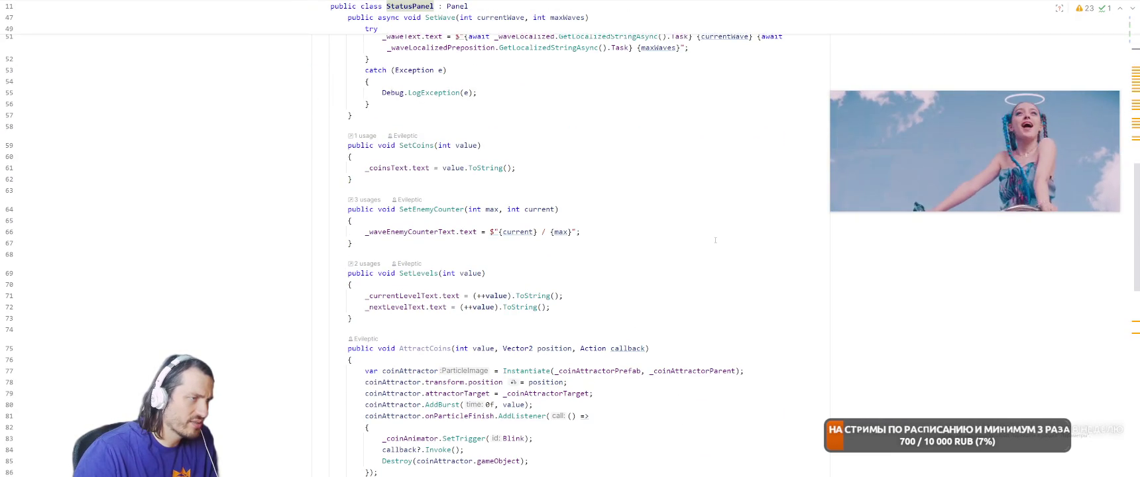
{"action": "scroll", "coordinate": [686, 189], "scroll_direction": "down", "scroll_amount": 14}
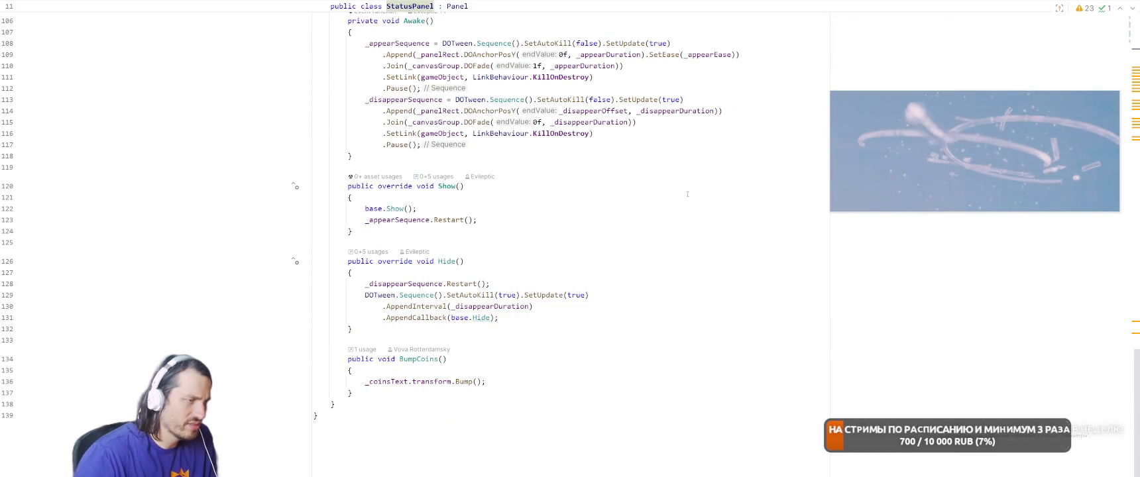
{"action": "key", "text": "ctrl+minus"}
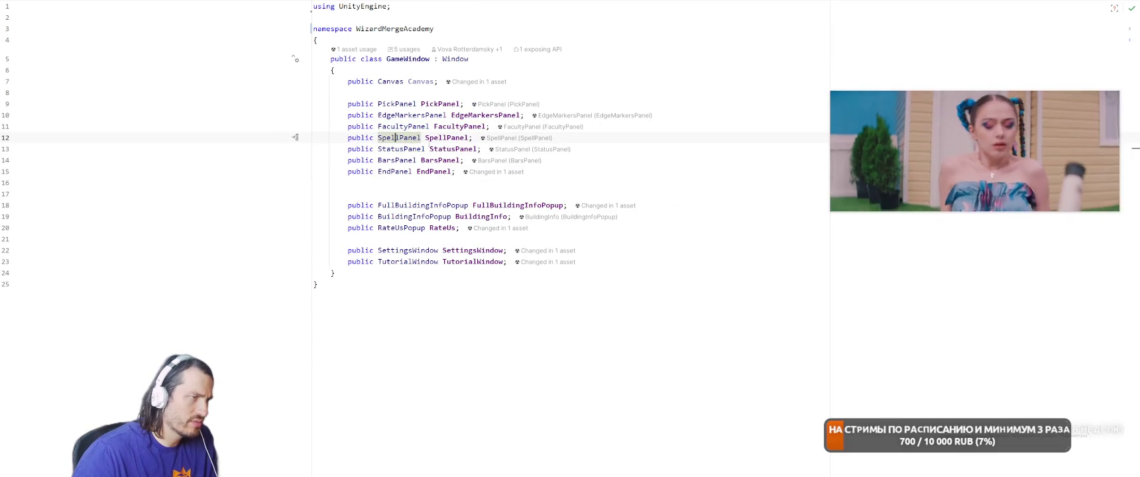
{"action": "key", "text": "Up"}
{"action": "key", "text": "F12"}
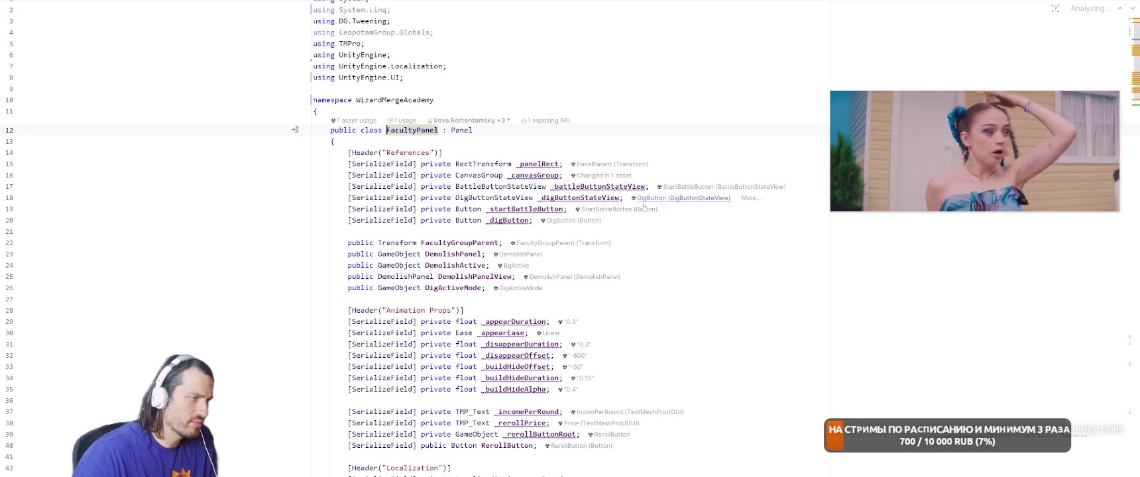
Start an if (income == 0) check after the income text assignment in SetIncomePerRound
{"action": "scroll", "coordinate": [652, 212], "scroll_direction": "down", "scroll_amount": 14}
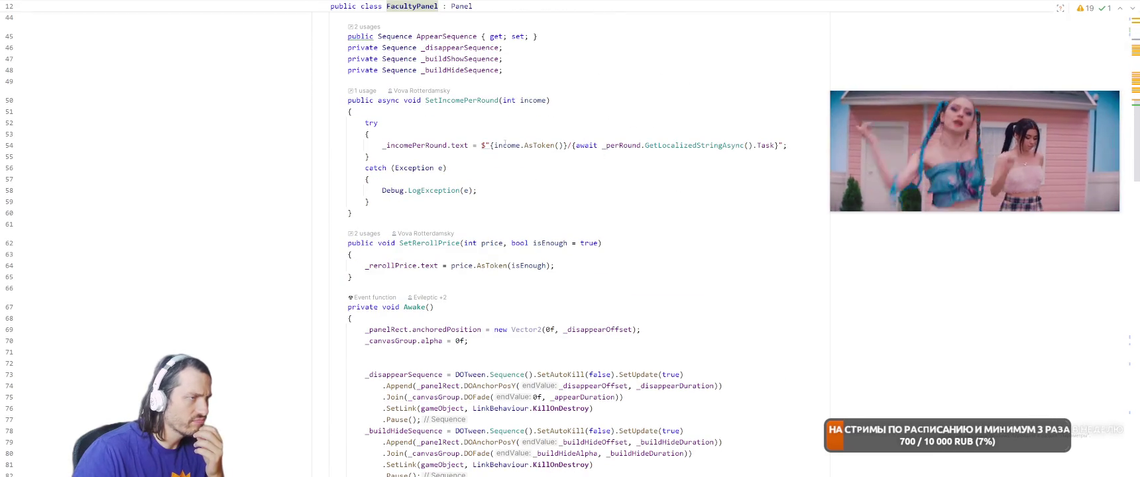
{"action": "left_click", "coordinate": [493, 145]}
{"action": "scroll", "coordinate": [805, 232], "scroll_direction": "up", "scroll_amount": 2}
{"action": "key", "text": "Return"}
{"action": "key", "text": "Return"}
{"action": "type", "text": "if (income == 0){"}
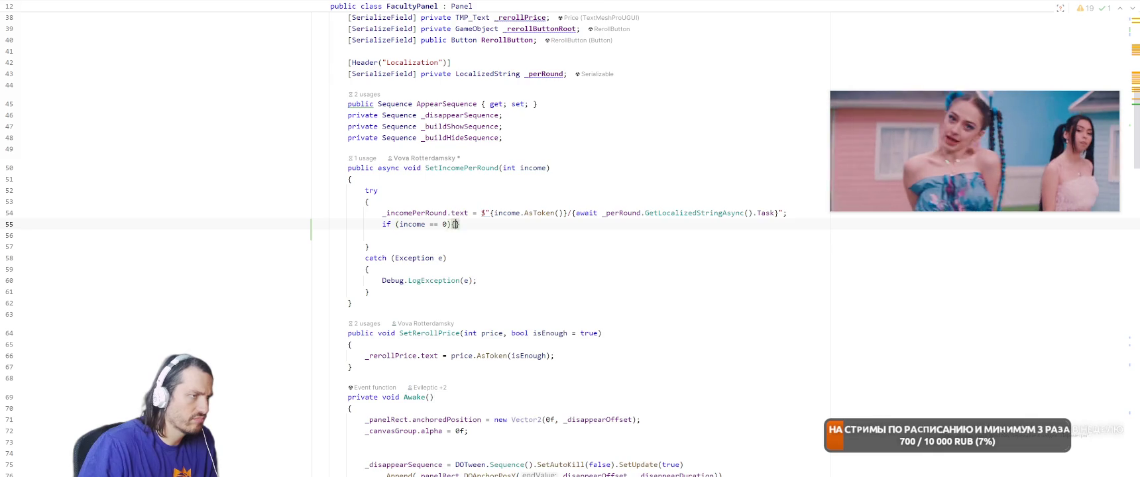
{"action": "key", "text": "Return"}
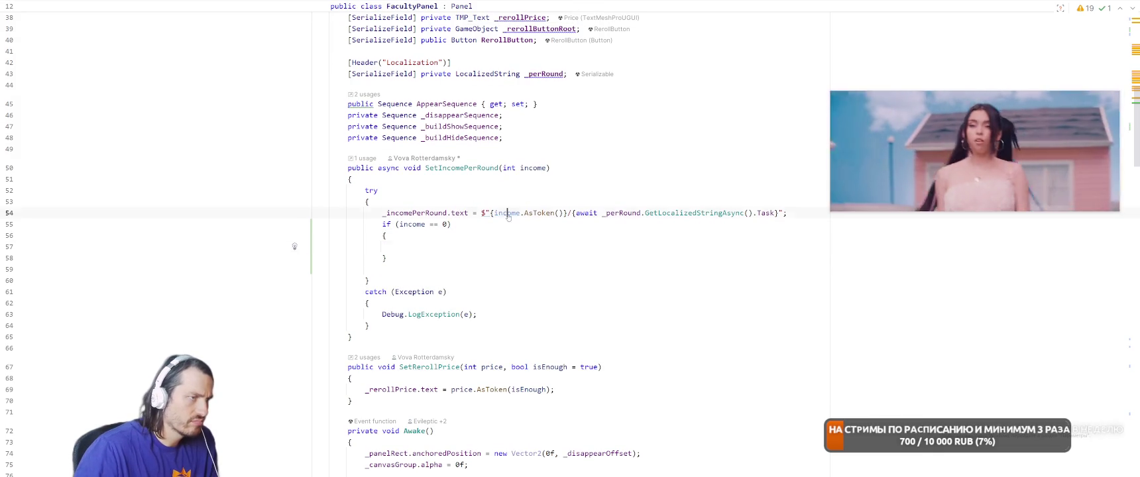
{"action": "scroll", "coordinate": [596, 199], "scroll_direction": "up", "scroll_amount": 2}
{"action": "left_click", "coordinate": [654, 229]}
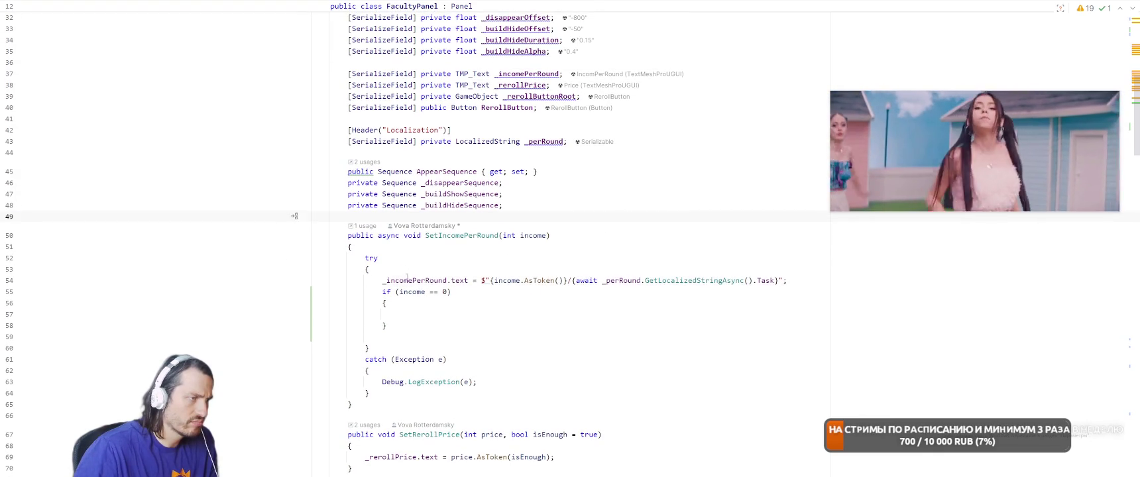
Add a [SerializeField] GameObject _incomePerRoundRoot field below _incomePerRound
{"action": "left_click", "coordinate": [406, 277]}
{"action": "scroll", "coordinate": [407, 277], "scroll_direction": "up", "scroll_amount": 3}
{"action": "left_click", "coordinate": [788, 175]}
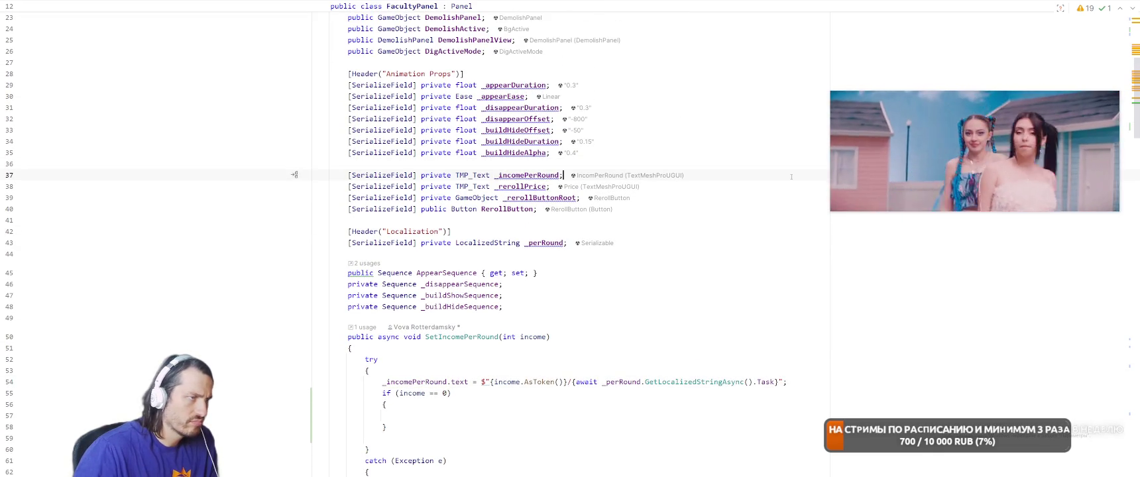
{"action": "key", "text": "Return"}
{"action": "type", "text": "[Seri"}
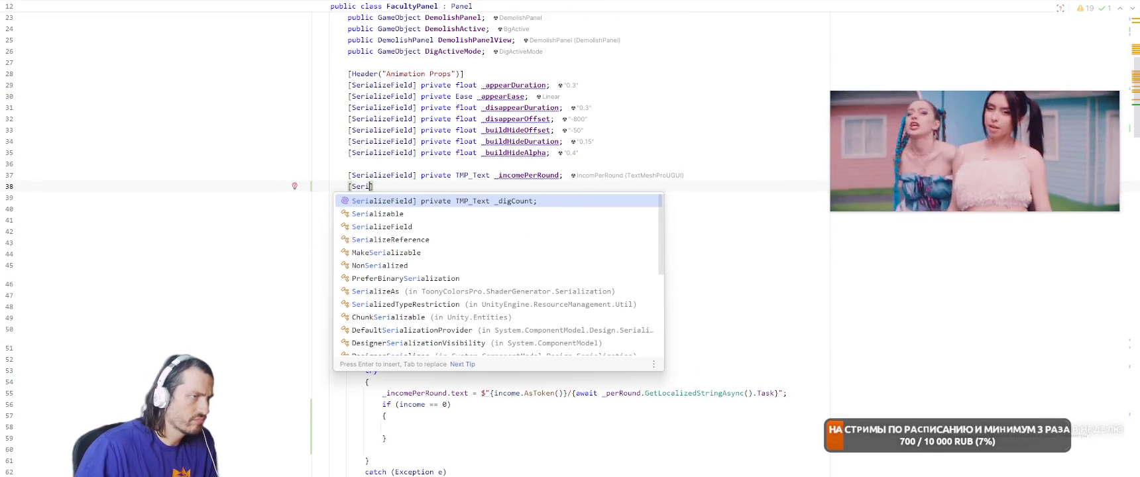
{"action": "key", "text": "Escape"}
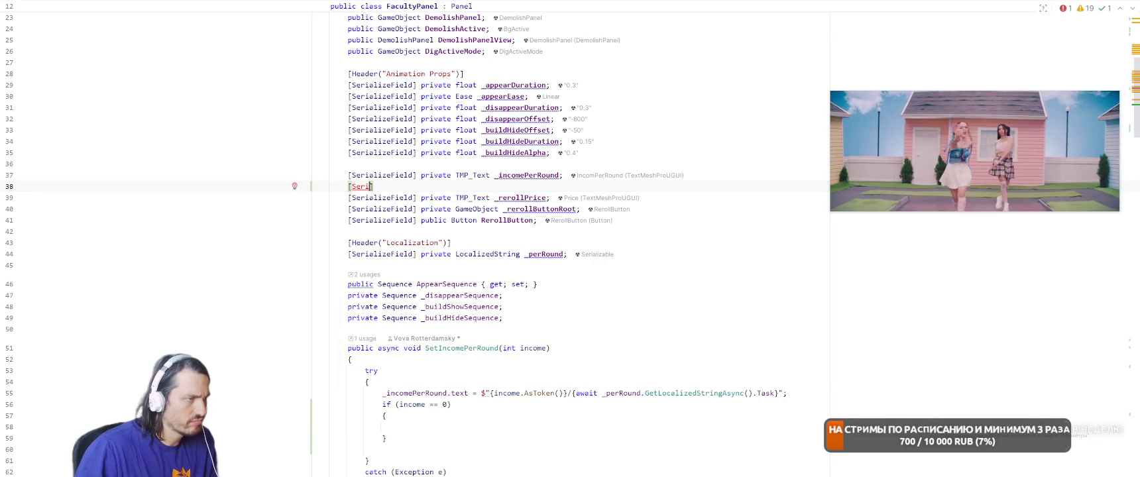
{"action": "type", "text": "a"}
{"action": "key", "text": "Tab"}
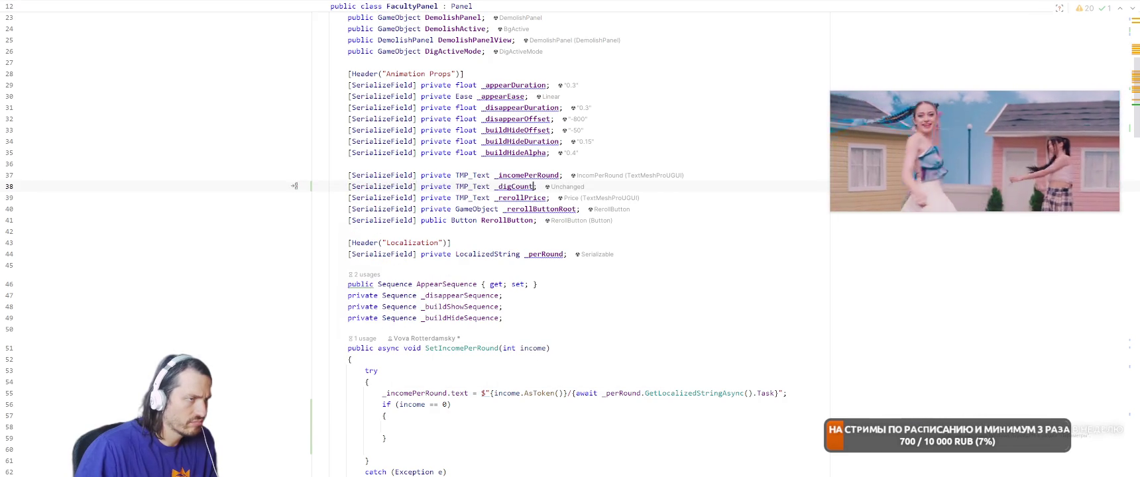
{"action": "type", "text": "ameob"}
{"action": "key", "text": "Return"}
{"action": "key", "text": "ctrl+shift+Left"}
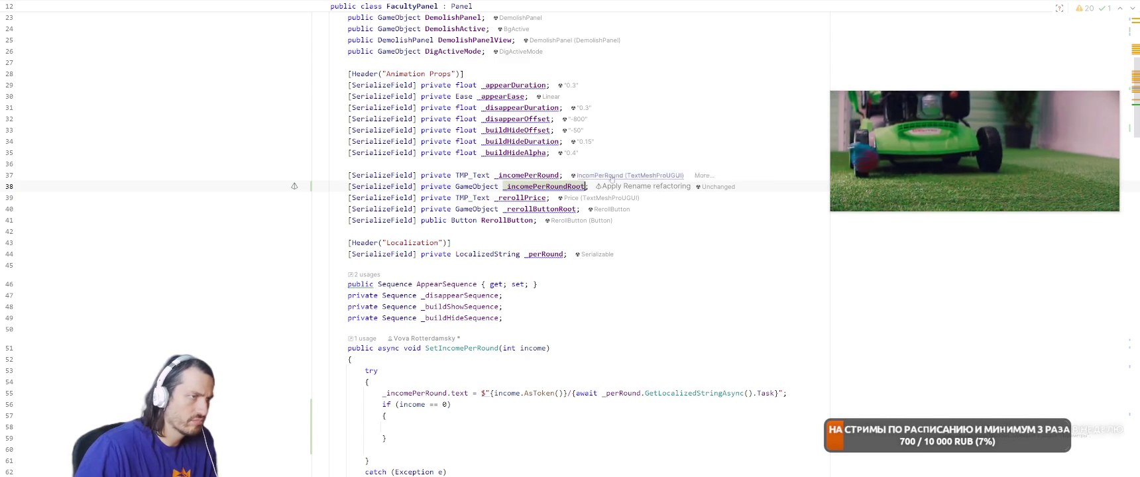
{"action": "scroll", "coordinate": [588, 244], "scroll_direction": "down", "scroll_amount": 4}
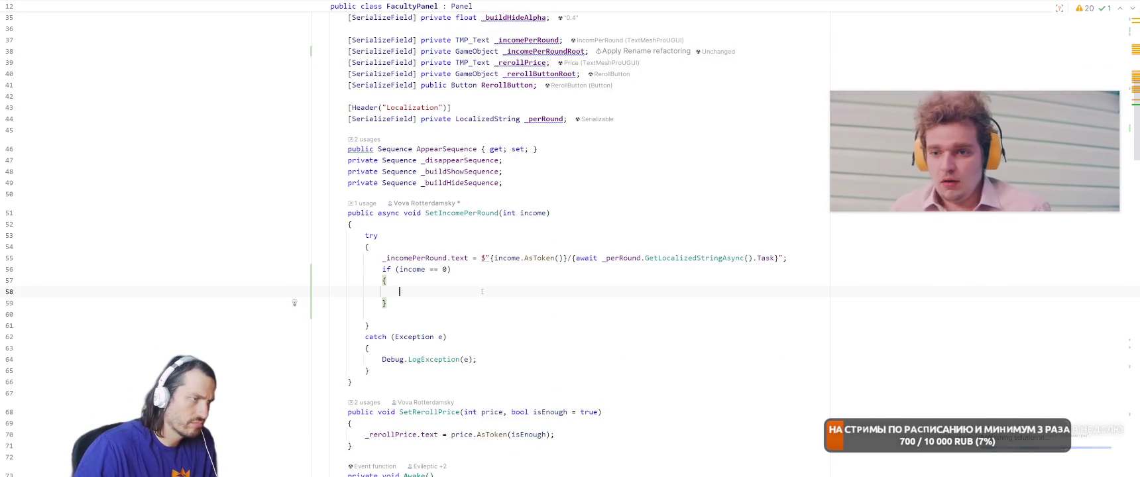
Toggle _incomePerRoundRoot by income, simplified to _incomePerRoundRoot.SetActive(income != 0)
{"action": "type", "text": ".SetActive(false);"}
{"action": "key", "text": "Down"}
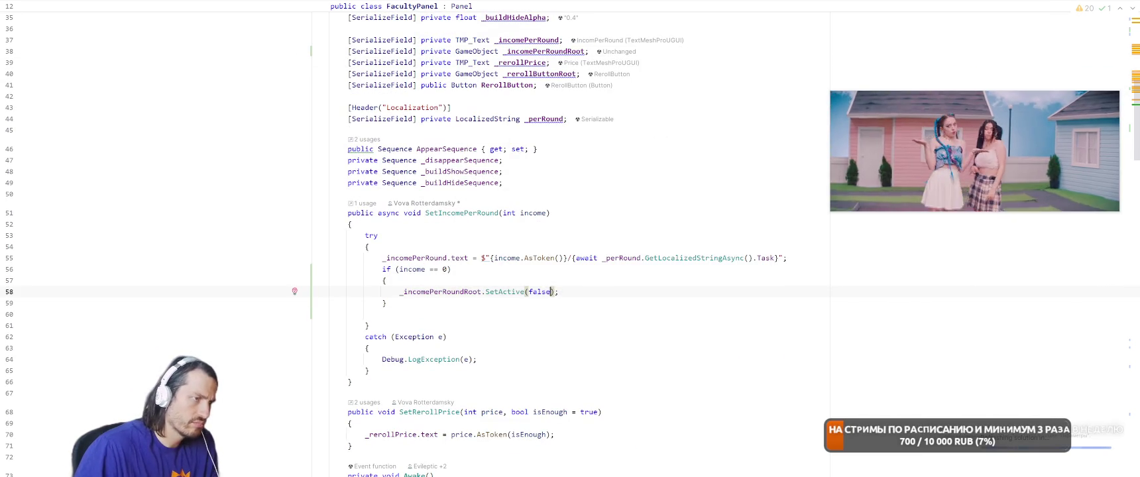
{"action": "type", "text": "else"}
{"action": "key", "text": "Return"}
{"action": "type", "text": "{"}
{"action": "key", "text": "Return"}
{"action": "type", "text": "_incomePerRoundRoot.S"}
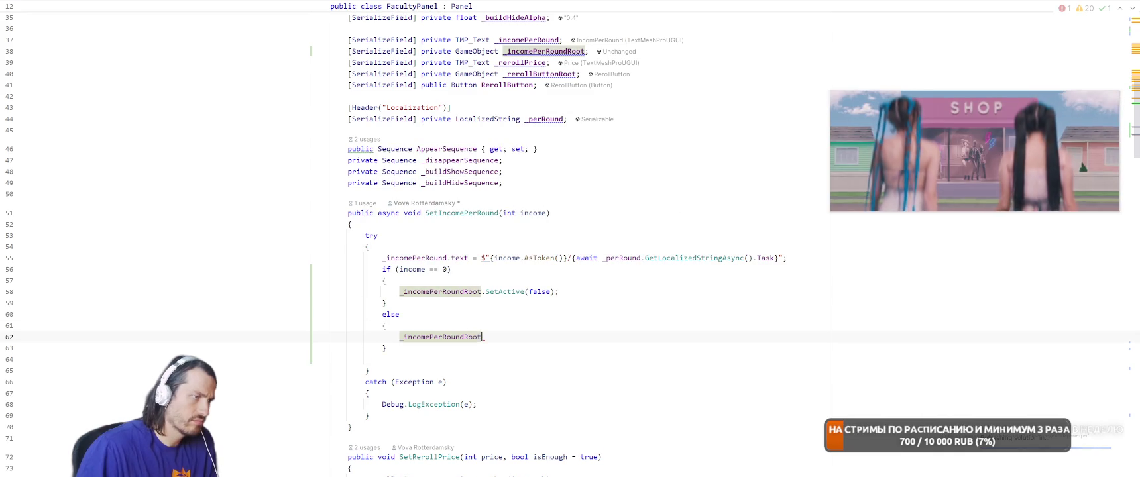
{"action": "key", "text": "Return"}
{"action": "type", "text": "true);"}
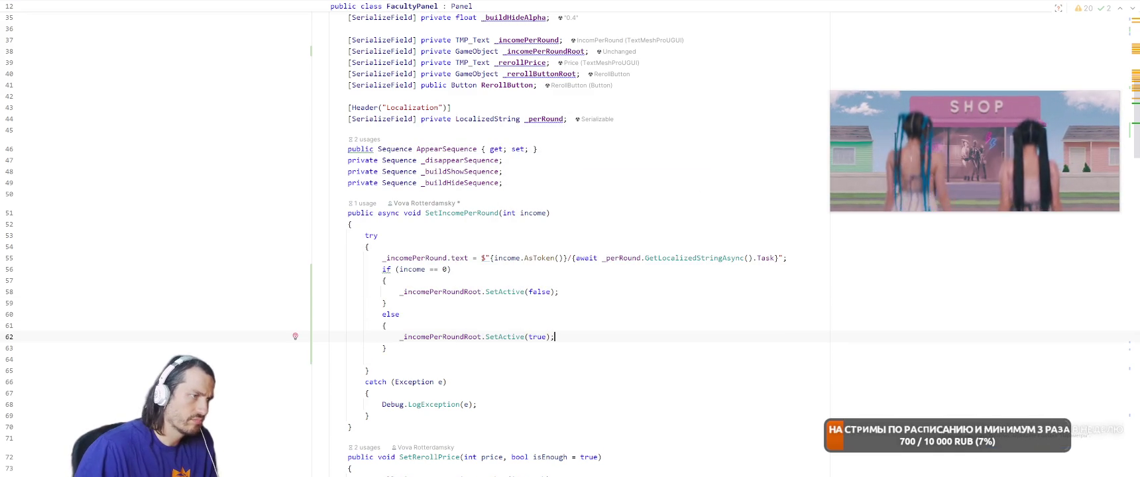
{"action": "key", "text": "alt+Return"}
{"action": "key", "text": "Return"}
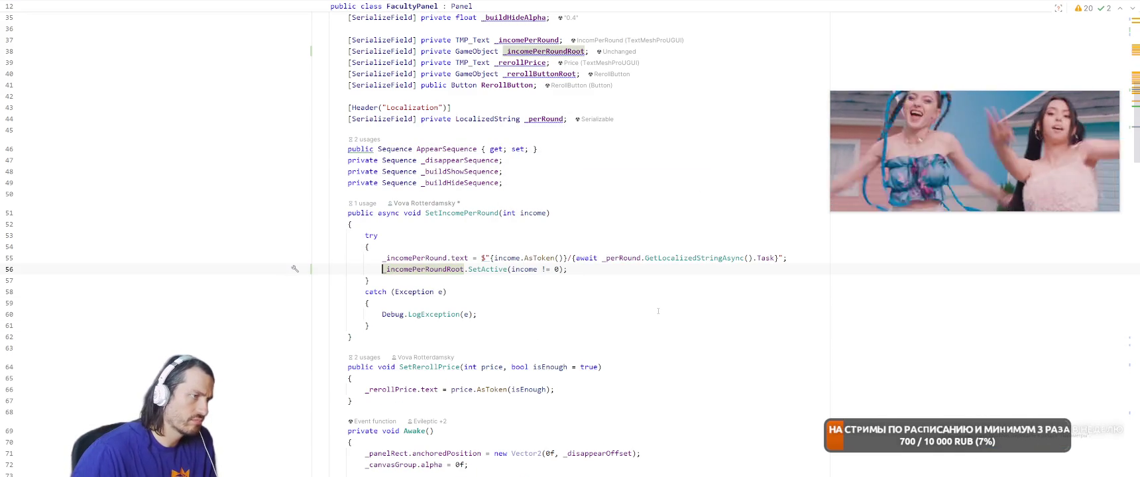
{"action": "key", "text": "alt+Tab"}
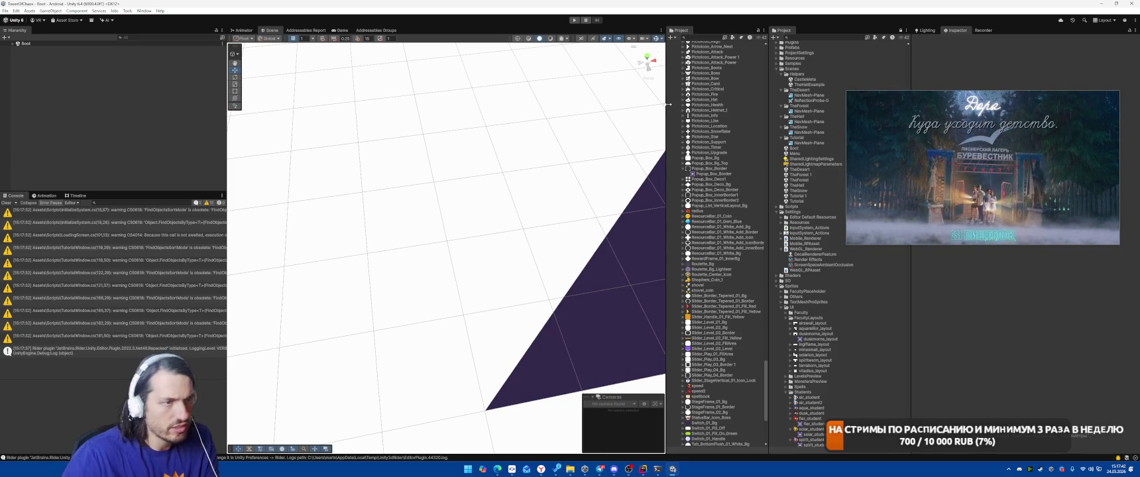
Open the GameWindow prefab and select FacultyPanel to inspect its children
{"action": "type", "text": "t:"}
{"action": "type", "text": "i"}
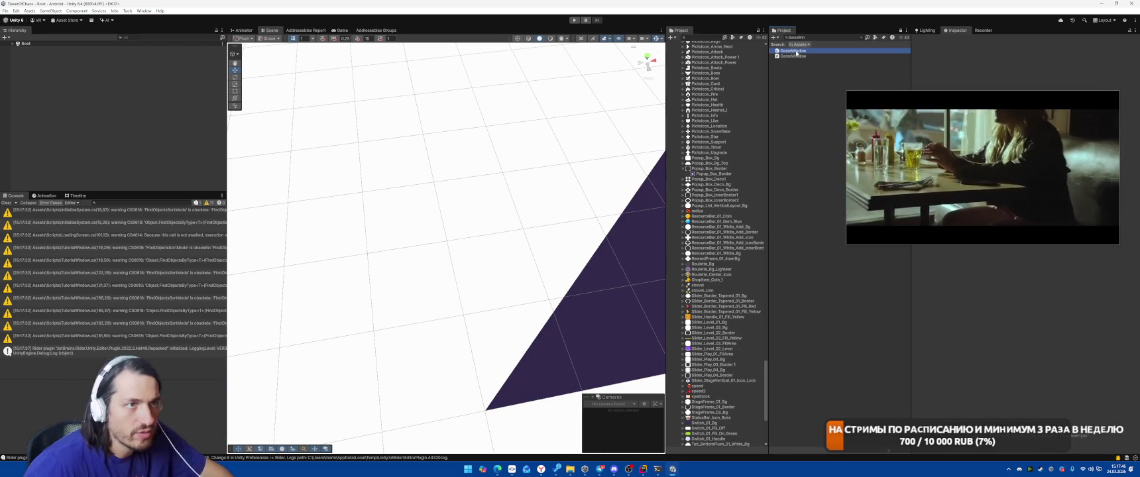
{"action": "double_click", "coordinate": [795, 56]}
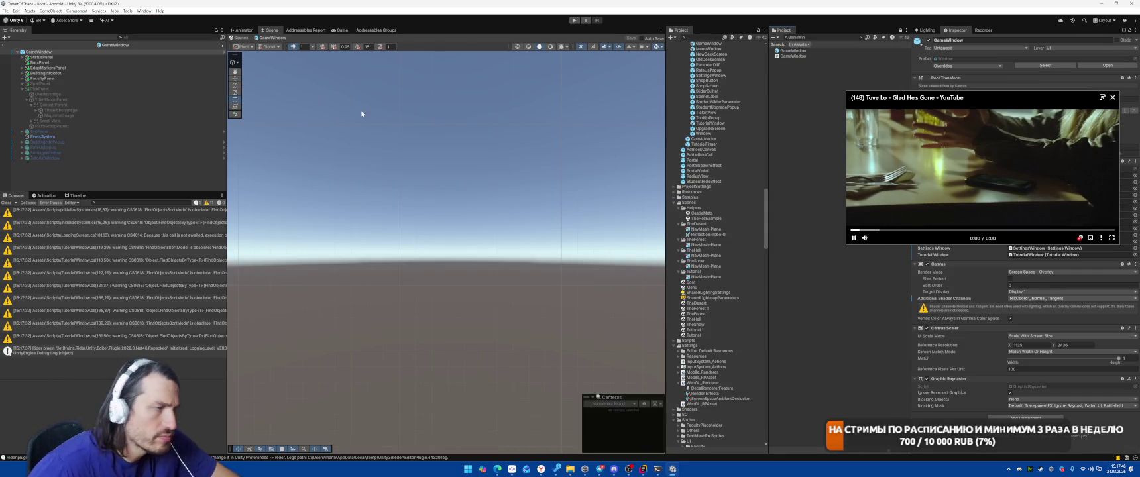
{"action": "left_click", "coordinate": [66, 79]}
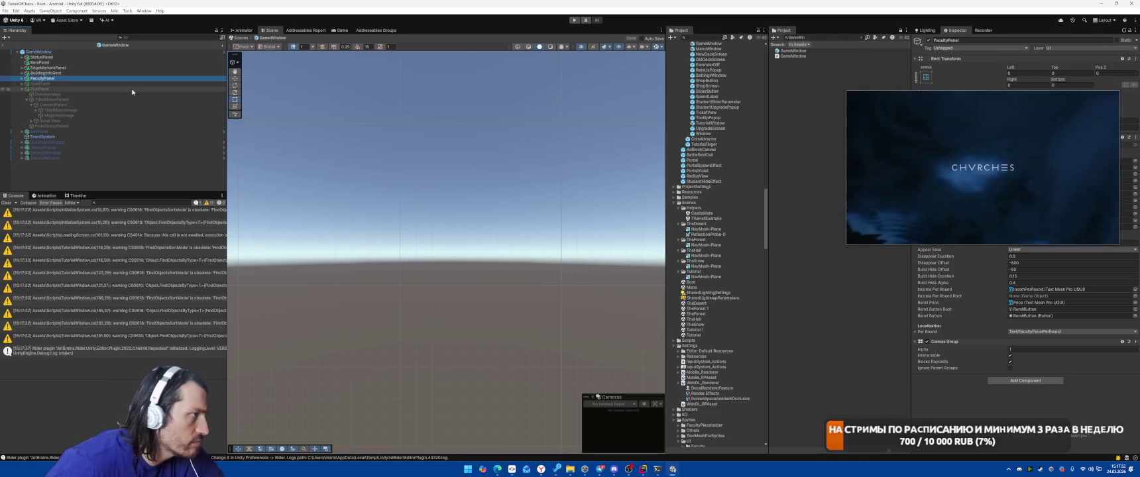
{"action": "key", "text": "Right"}
{"action": "key", "text": "Down"}
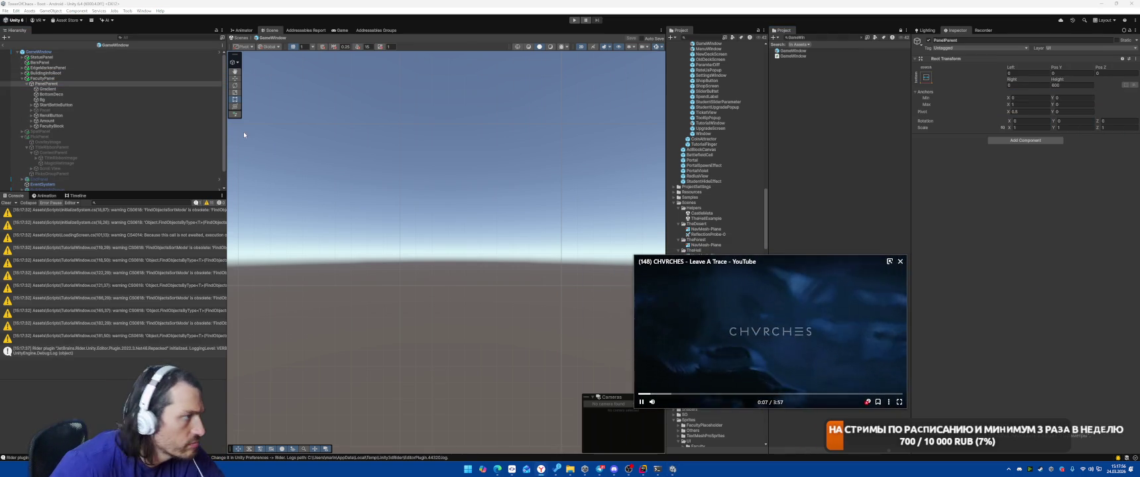
{"action": "key", "text": "Up"}
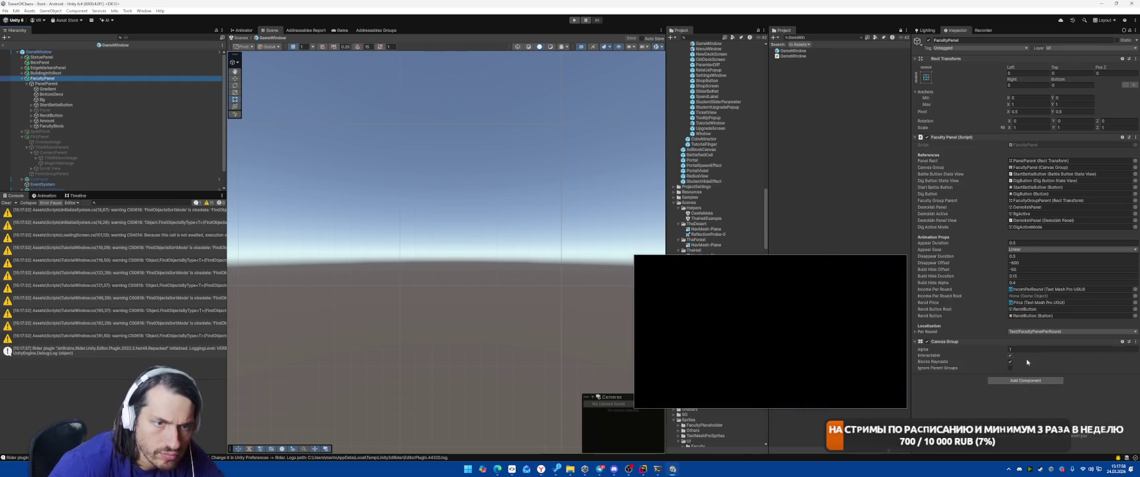
Assign Amount as FacultyPanel's Income Per Round Root, then enter Play mode
{"action": "left_click", "coordinate": [1070, 289]}
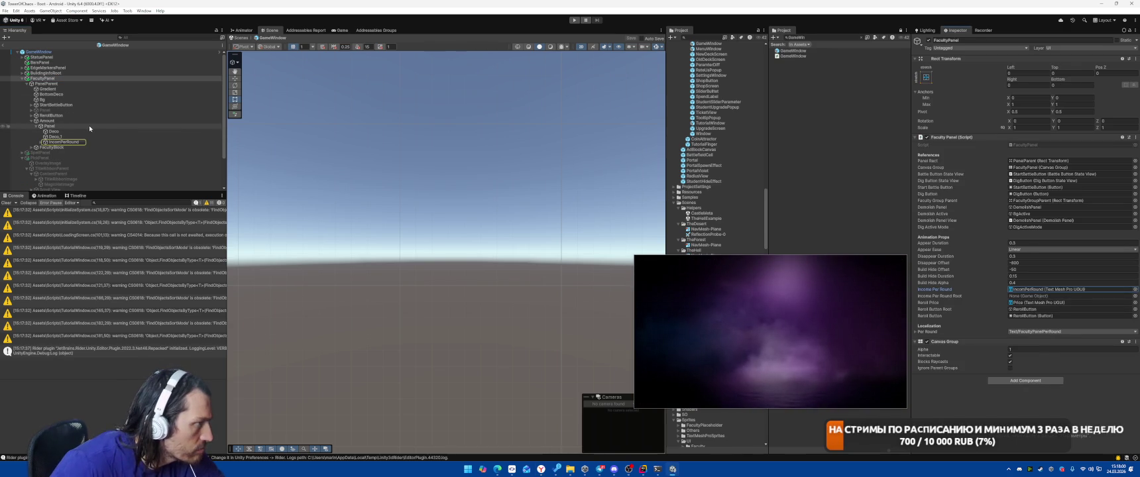
{"action": "left_click_drag", "start_coordinate": [57, 123], "coordinate": [845, 212]}
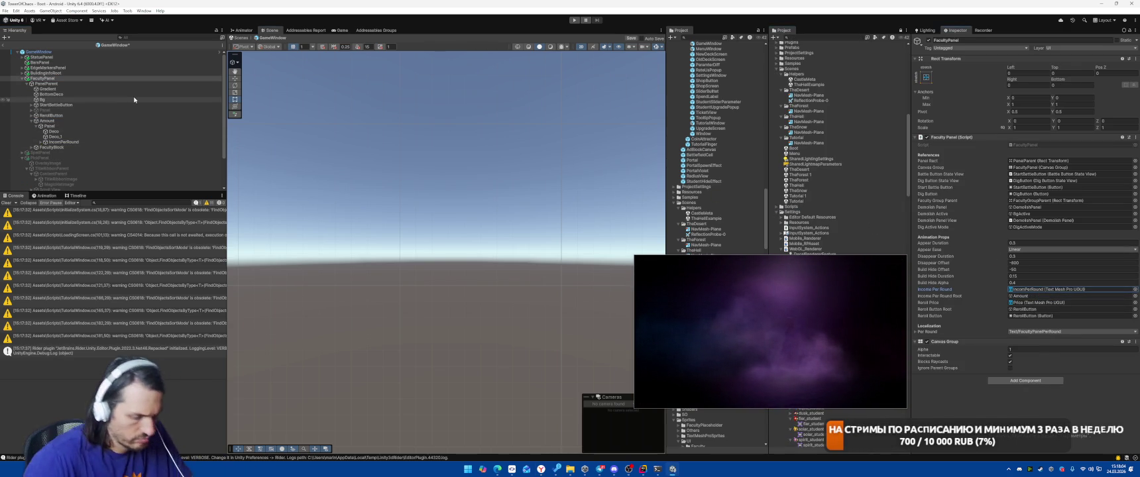
{"action": "mouse_move", "coordinate": [732, 333]}
{"action": "left_mouse_down"}
{"action": "mouse_move", "coordinate": [788, 291]}
{"action": "mouse_move", "coordinate": [873, 121]}
{"action": "left_mouse_up"}
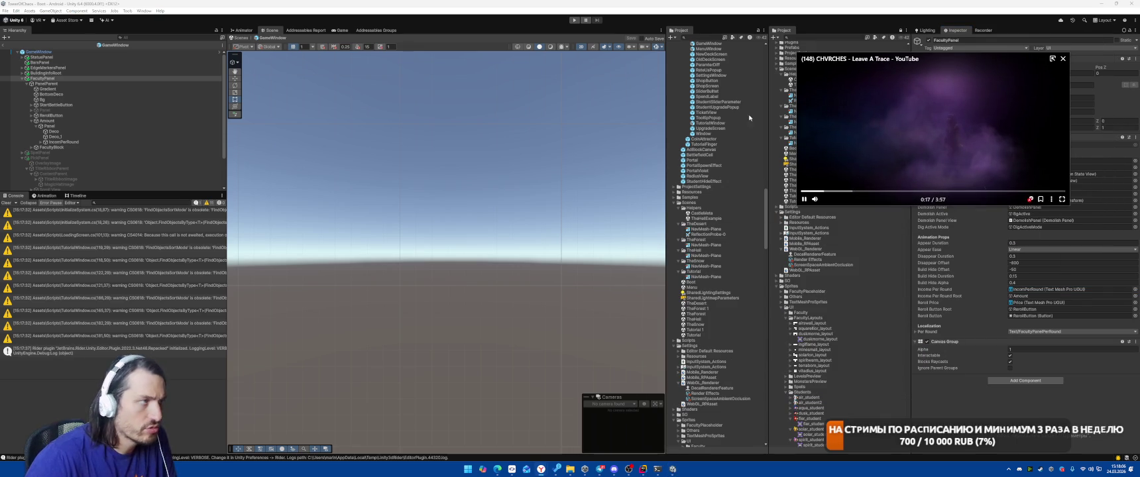
{"action": "key", "text": "ctrl+p"}
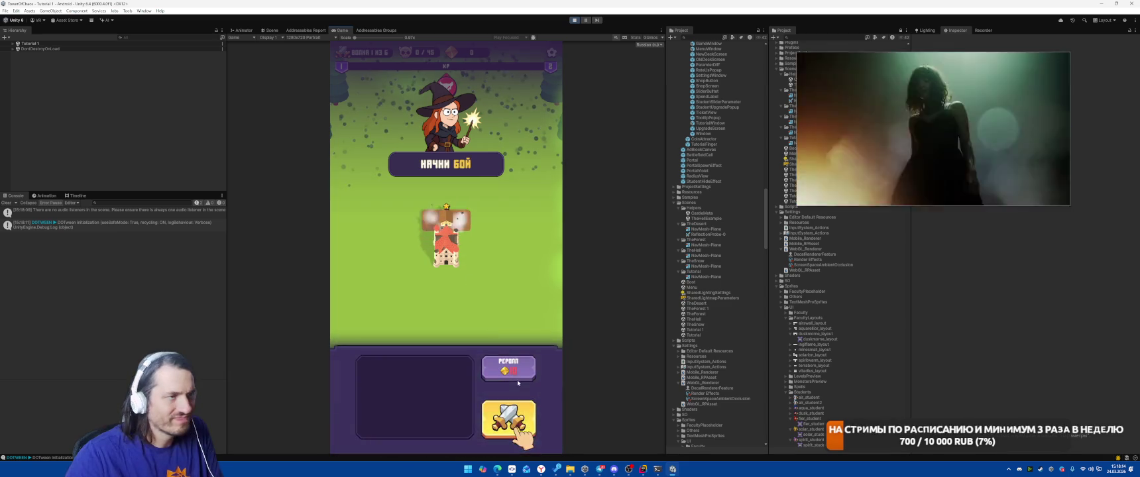
Start the tutorial battle, pick the Meteor card and cast meteors on the spiders
{"action": "left_click", "coordinate": [508, 418]}
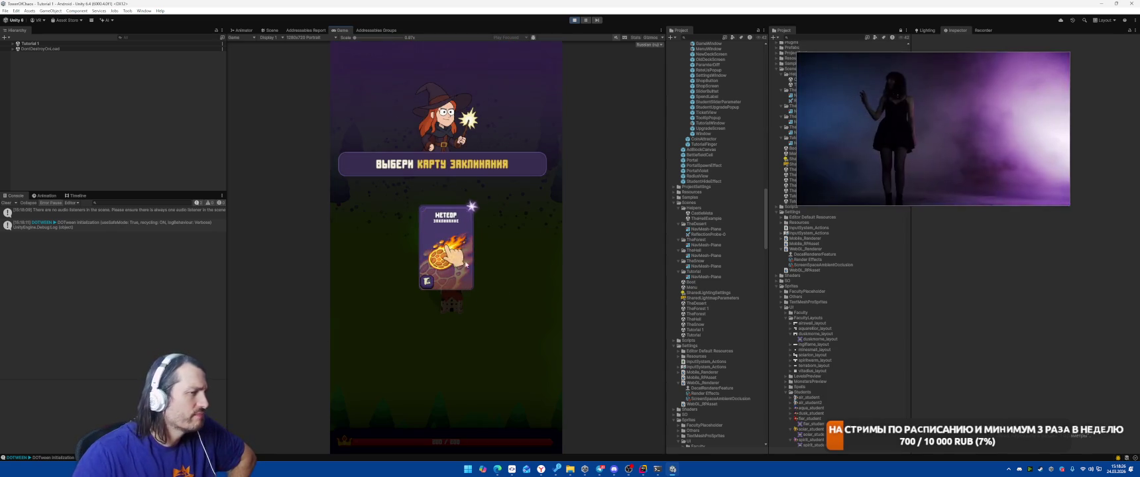
{"action": "left_click", "coordinate": [471, 267]}
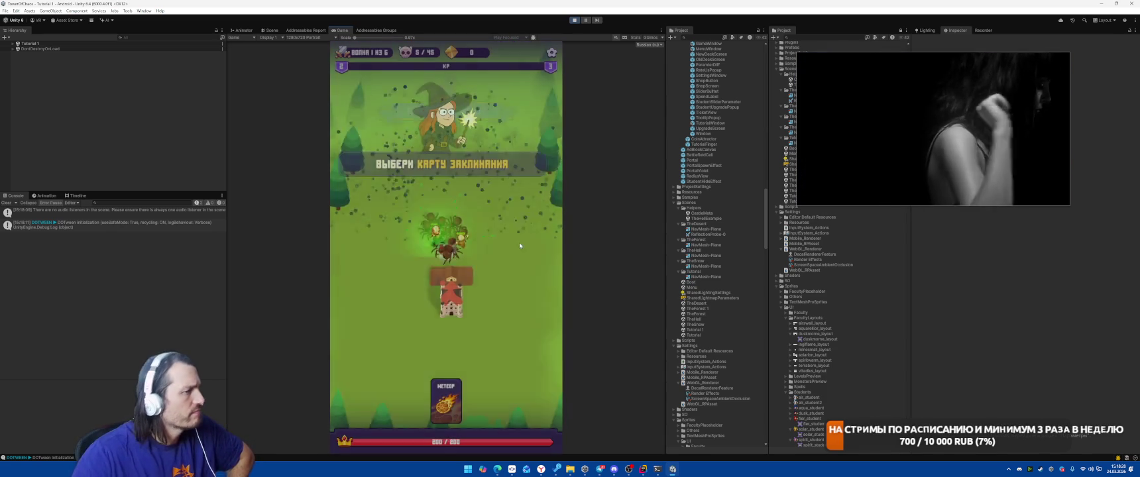
{"action": "left_click", "coordinate": [447, 259]}
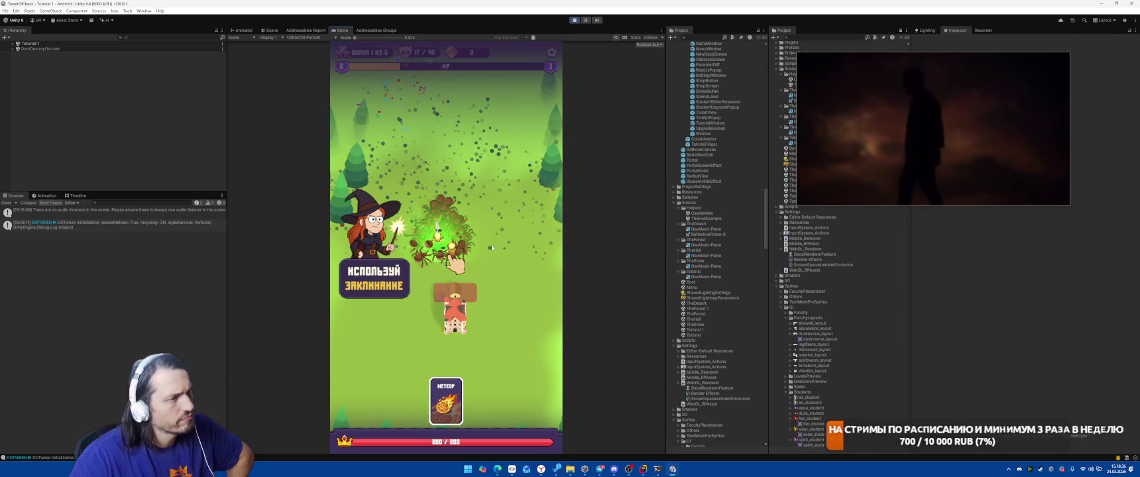
{"action": "left_click", "coordinate": [504, 252]}
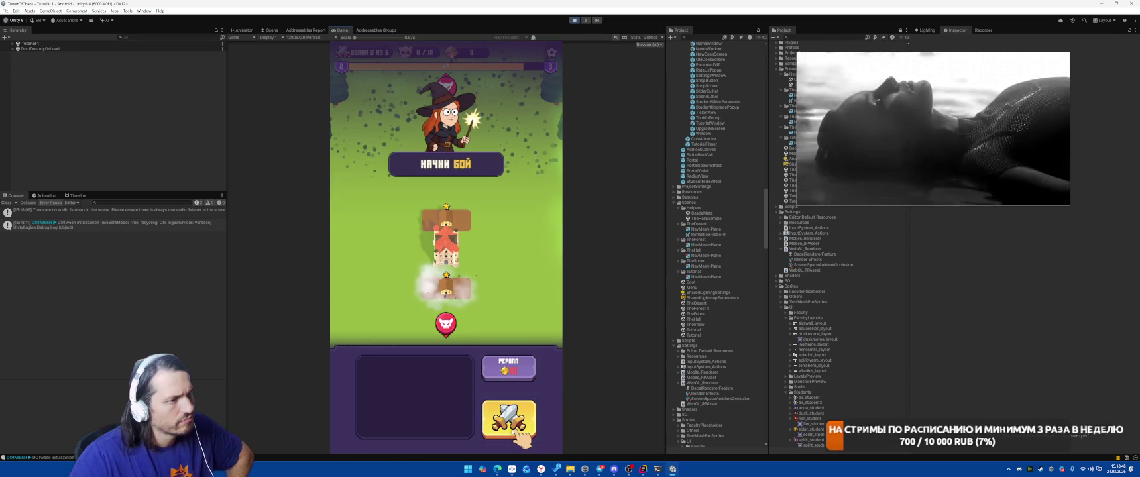
Play the next wave with the Meteor power upgrade, then stop the game
{"action": "left_click", "coordinate": [508, 419]}
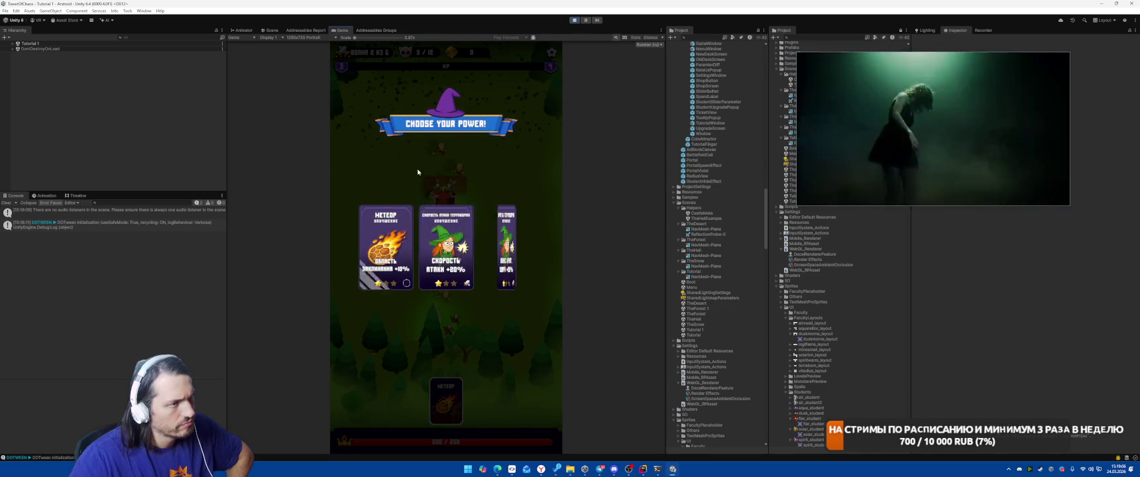
{"action": "left_click", "coordinate": [381, 257]}
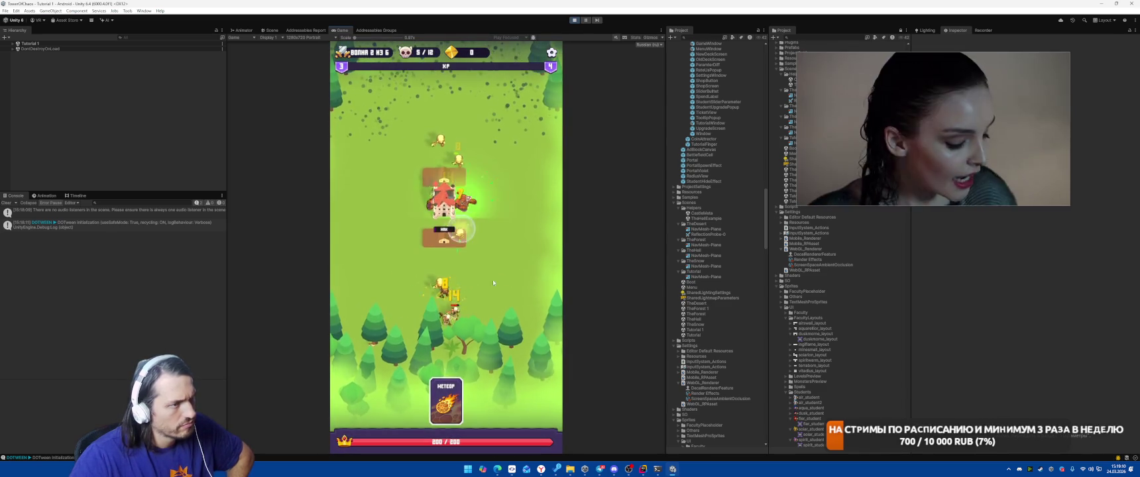
{"action": "left_click_drag", "start_coordinate": [446, 400], "coordinate": [456, 285]}
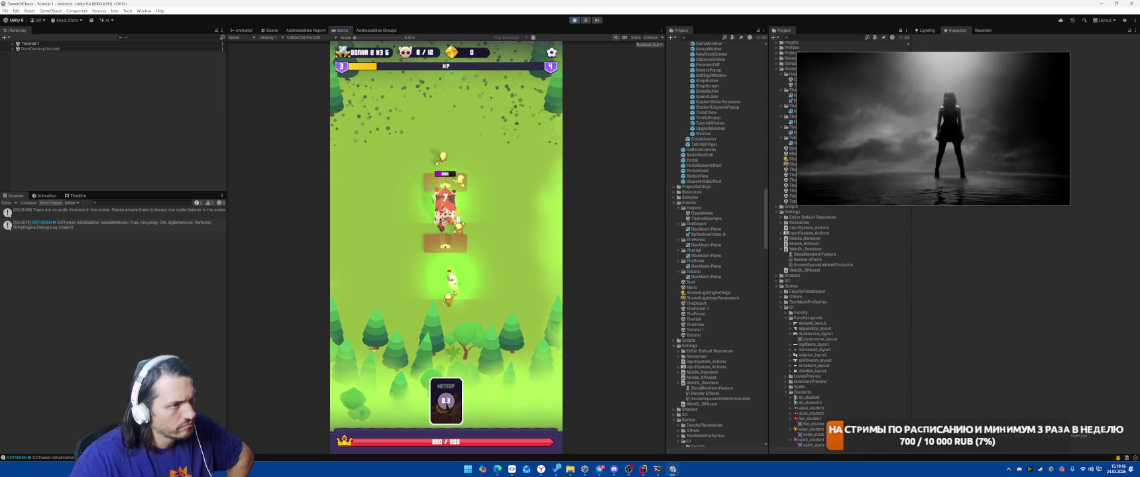
{"action": "left_click_drag", "start_coordinate": [446, 401], "coordinate": [460, 242]}
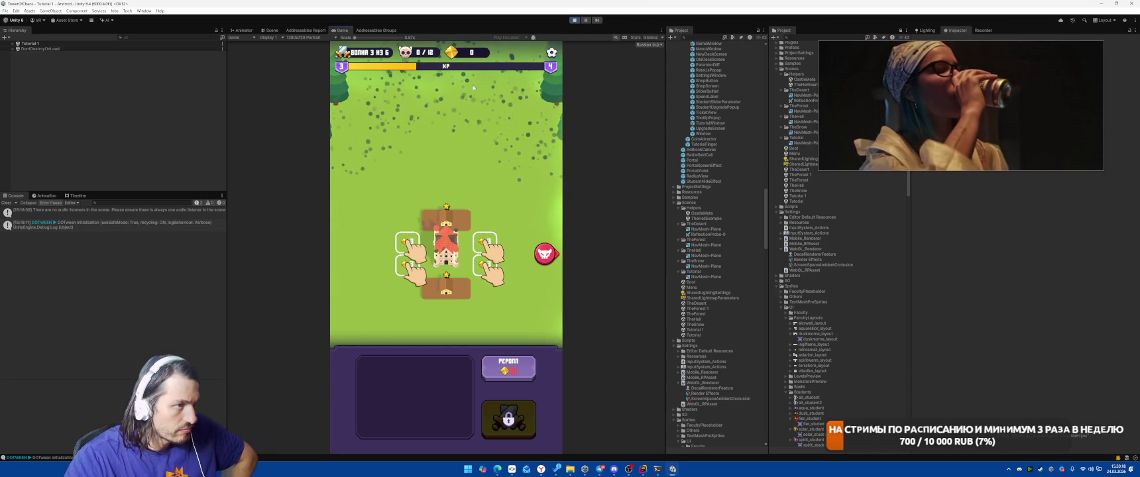
{"action": "mouse_move", "coordinate": [870, 119]}
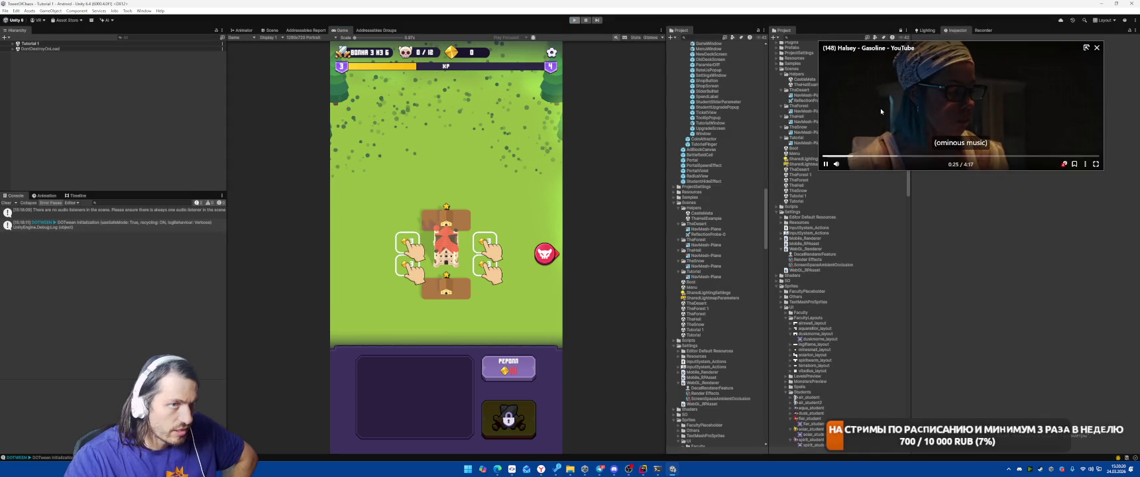
{"action": "key", "text": "ctrl+p"}
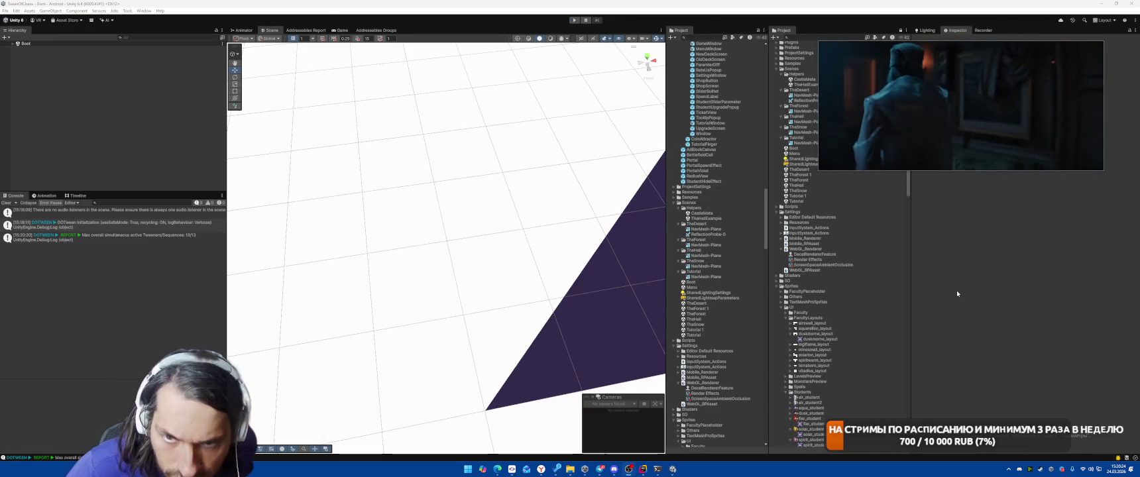
Switch to Rider and scroll through FacultyPanel's Awake method
{"action": "mouse_move", "coordinate": [1033, 114]}
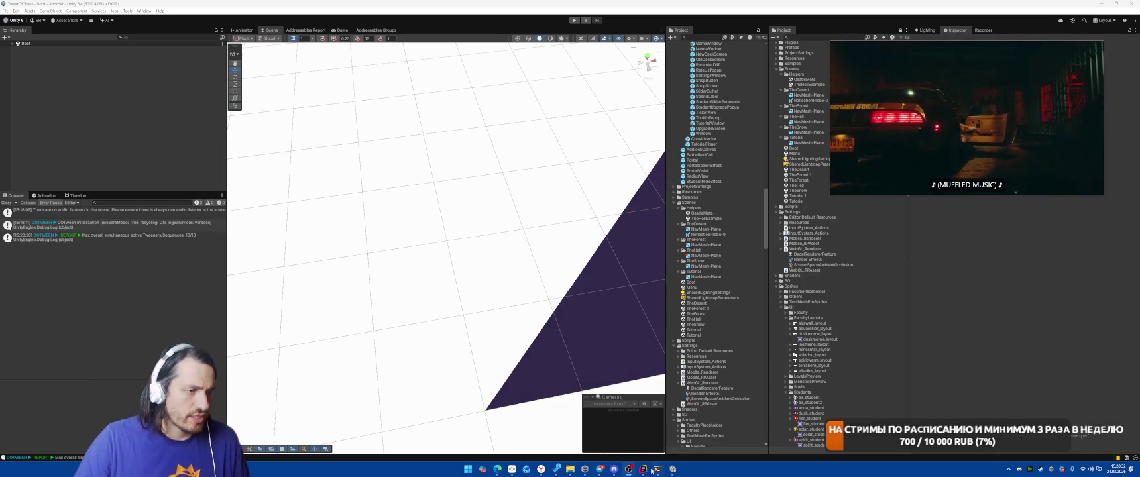
{"action": "key", "text": "alt+Tab"}
{"action": "scroll", "coordinate": [675, 275], "scroll_direction": "down", "scroll_amount": 6}
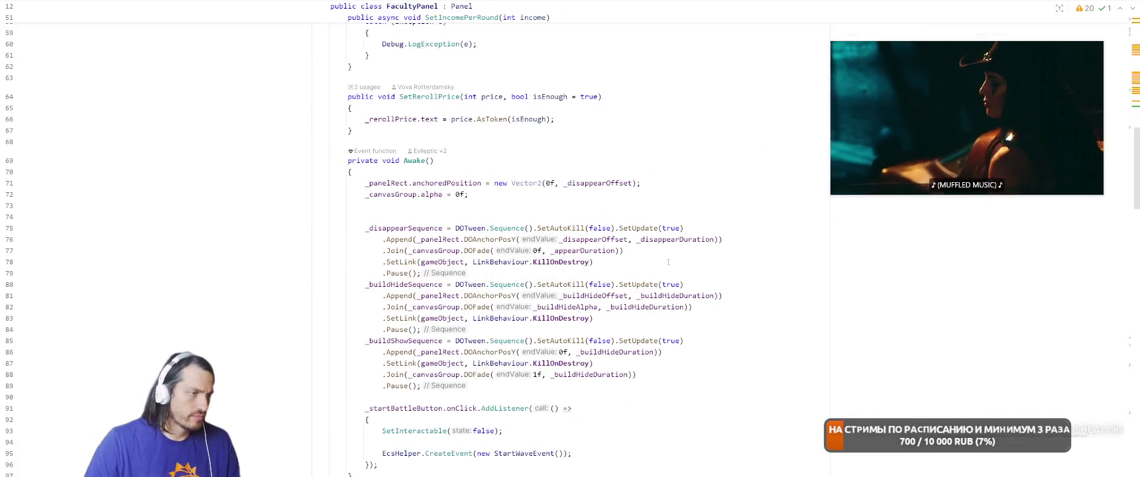
Switch to StartGameSystem.cs and delete the empty first line of ShowDigTutorial's body
{"action": "scroll", "coordinate": [671, 310], "scroll_direction": "down", "scroll_amount": 3}
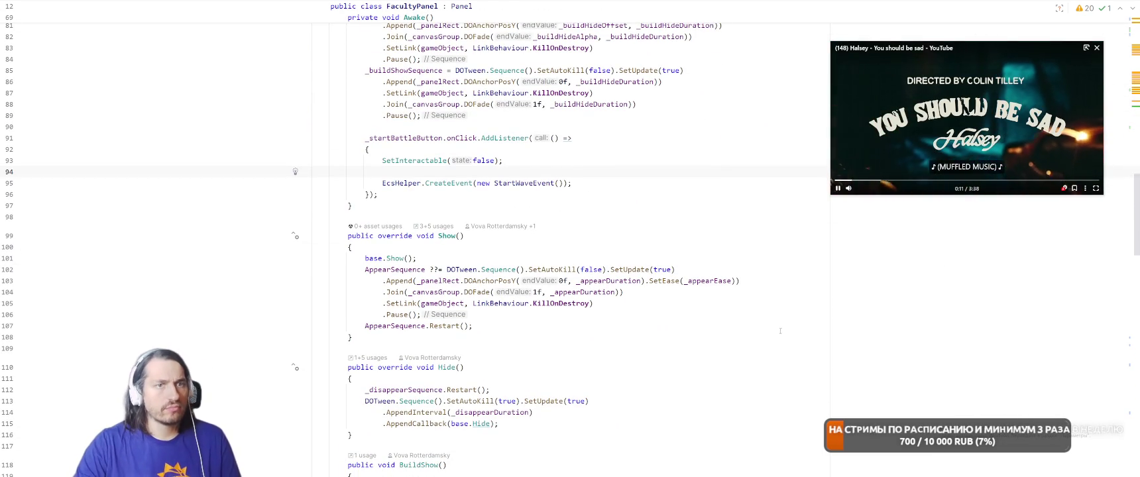
{"action": "scroll", "coordinate": [635, 290], "scroll_direction": "up", "scroll_amount": 10}
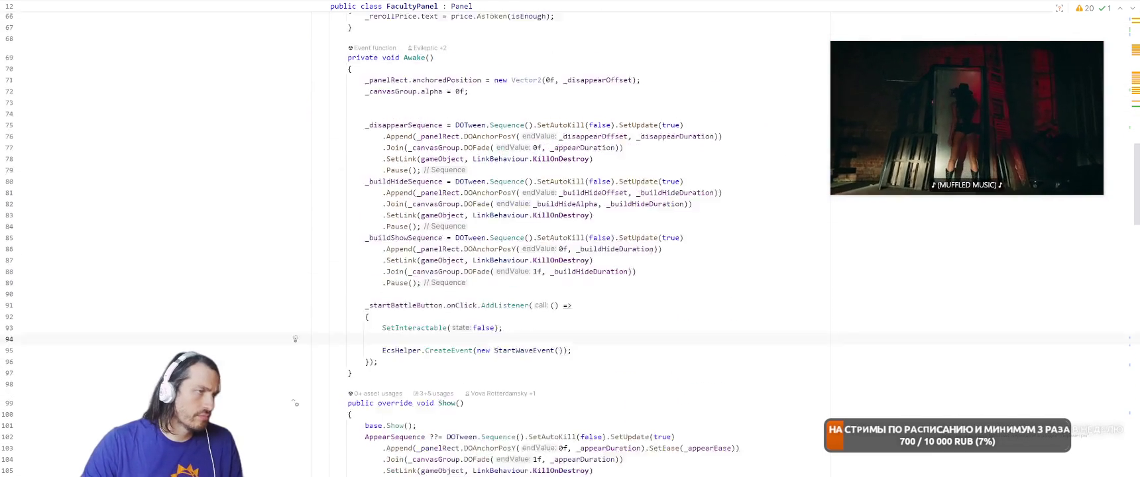
{"action": "key", "text": "ctrl+Tab"}
{"action": "key", "text": "ctrl+Tab"}
{"action": "key", "text": "ctrl+Tab"}
{"action": "scroll", "coordinate": [618, 253], "scroll_direction": "up", "scroll_amount": 10}
{"action": "scroll", "coordinate": [618, 253], "scroll_direction": "up", "scroll_amount": 20}
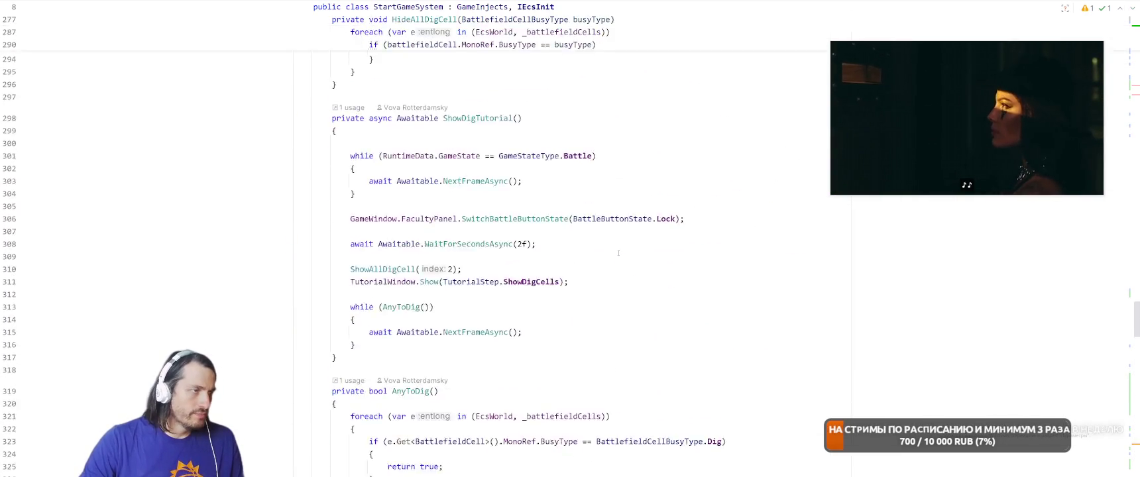
{"action": "scroll", "coordinate": [610, 263], "scroll_direction": "up", "scroll_amount": 20}
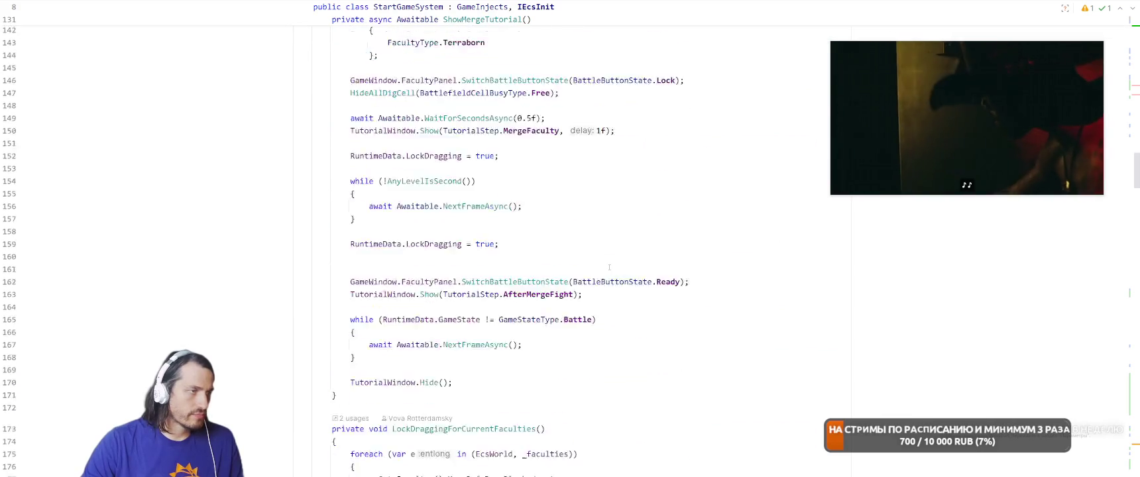
{"action": "scroll", "coordinate": [610, 268], "scroll_direction": "up", "scroll_amount": 20}
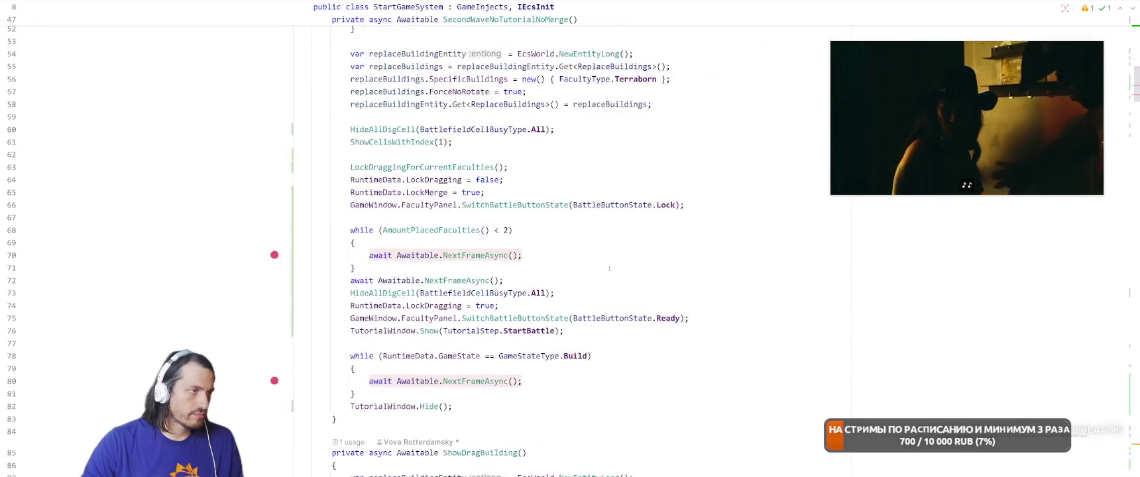
{"action": "scroll", "coordinate": [648, 276], "scroll_direction": "down", "scroll_amount": 7}
{"action": "scroll", "coordinate": [566, 266], "scroll_direction": "down", "scroll_amount": 3}
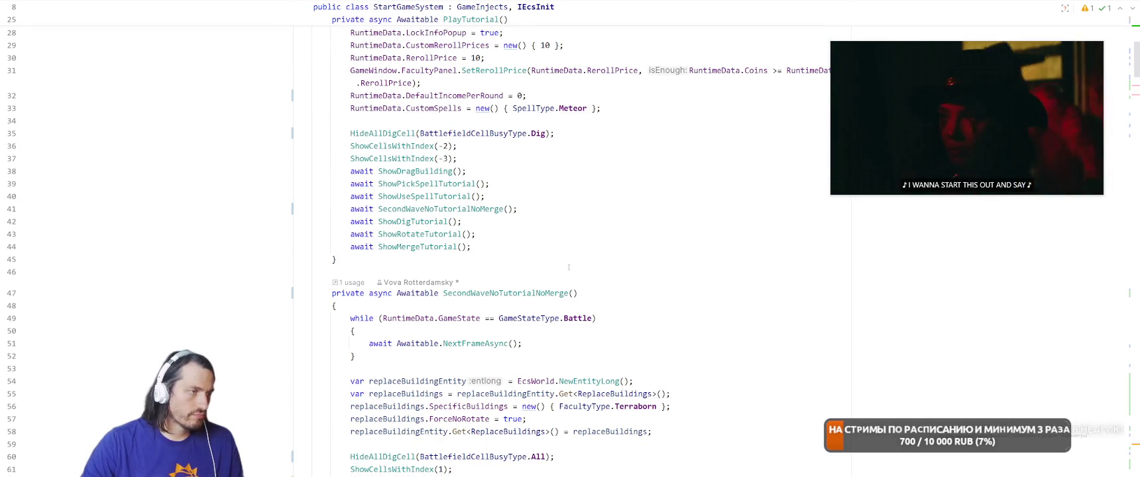
{"action": "left_click", "coordinate": [414, 223], "text": "ctrl"}
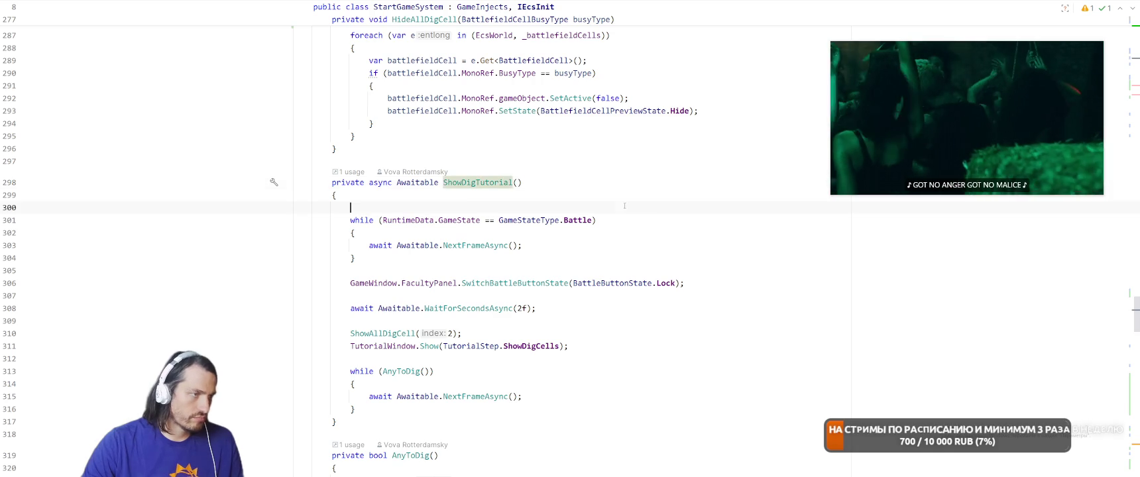
{"action": "key", "text": "BackSpace"}
{"action": "key", "text": "Down"}
{"action": "key", "text": "Down"}
{"action": "key", "text": "Down"}
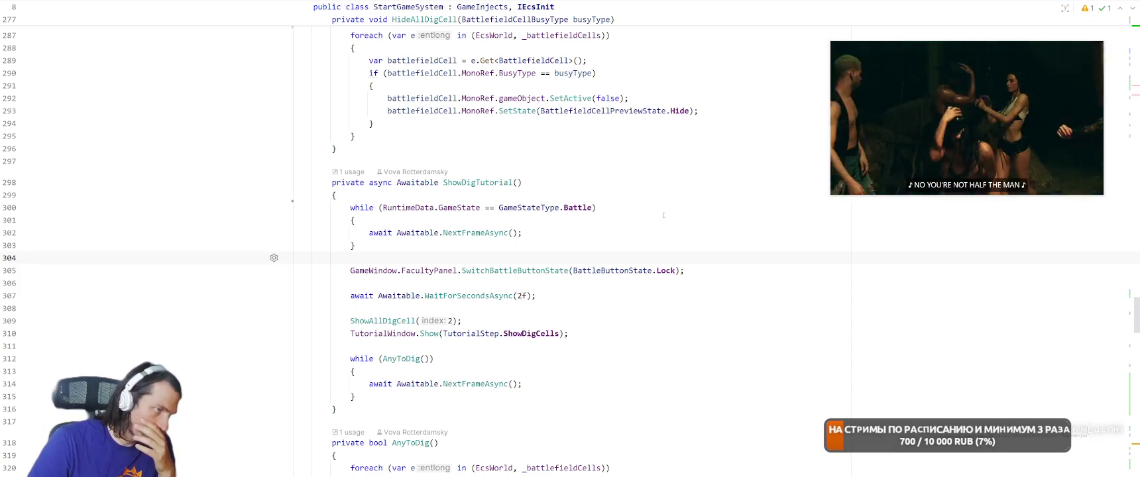
Go from ShowDigTutorial's call site to the ShowDragBuilding method definition
{"action": "scroll", "coordinate": [663, 216], "scroll_direction": "up", "scroll_amount": 14}
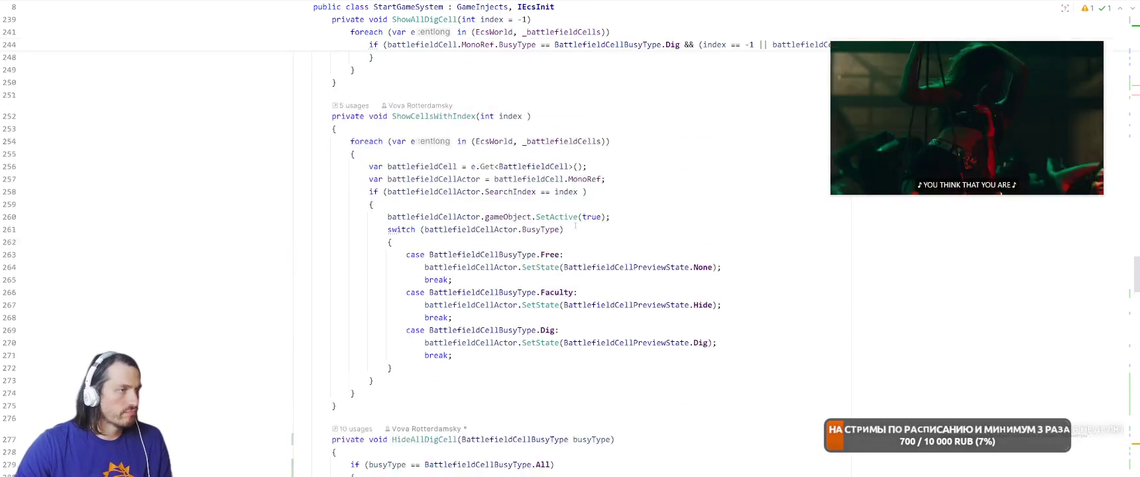
{"action": "scroll", "coordinate": [574, 223], "scroll_direction": "up", "scroll_amount": 8}
{"action": "scroll", "coordinate": [574, 224], "scroll_direction": "up", "scroll_amount": 10}
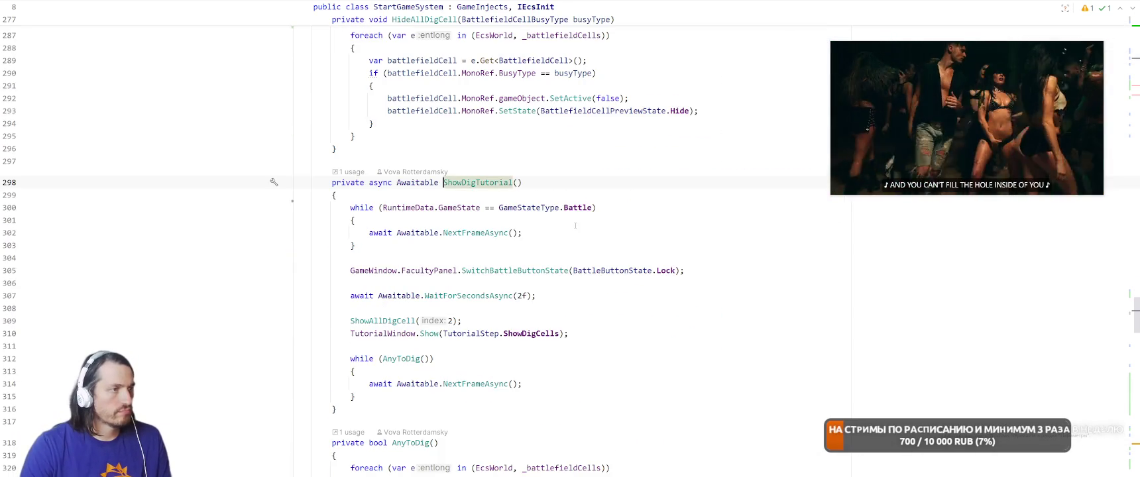
{"action": "key", "text": "ctrl+b"}
{"action": "left_click", "coordinate": [419, 174], "text": "ctrl"}
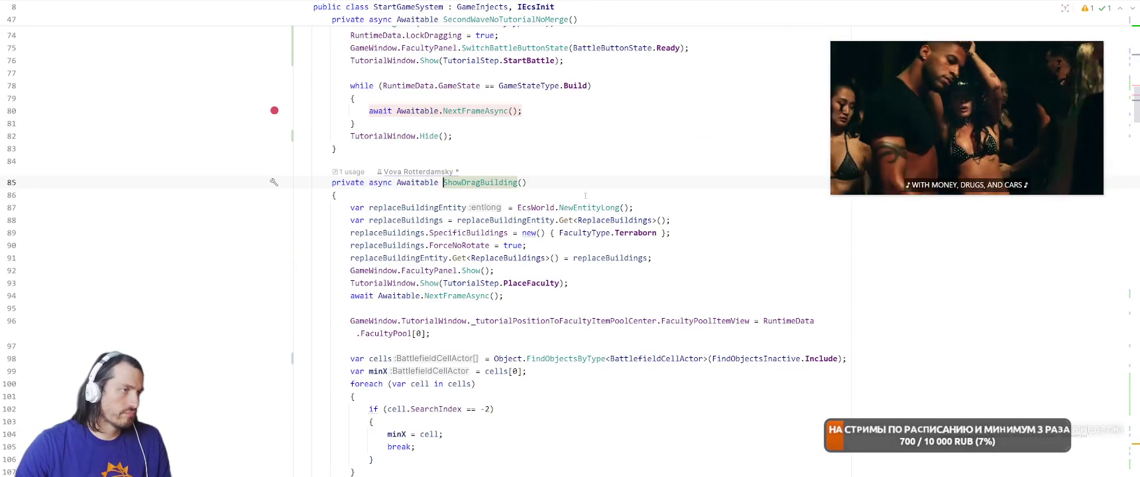
Paste the five replaceBuildings setup lines into ShowDigTutorial after the ShowDigCells line
{"action": "mouse_move", "coordinate": [345, 209]}
{"action": "left_mouse_down"}
{"action": "mouse_move", "coordinate": [663, 233]}
{"action": "mouse_move", "coordinate": [729, 256]}
{"action": "mouse_move", "coordinate": [695, 232]}
{"action": "mouse_move", "coordinate": [751, 257]}
{"action": "left_mouse_up"}
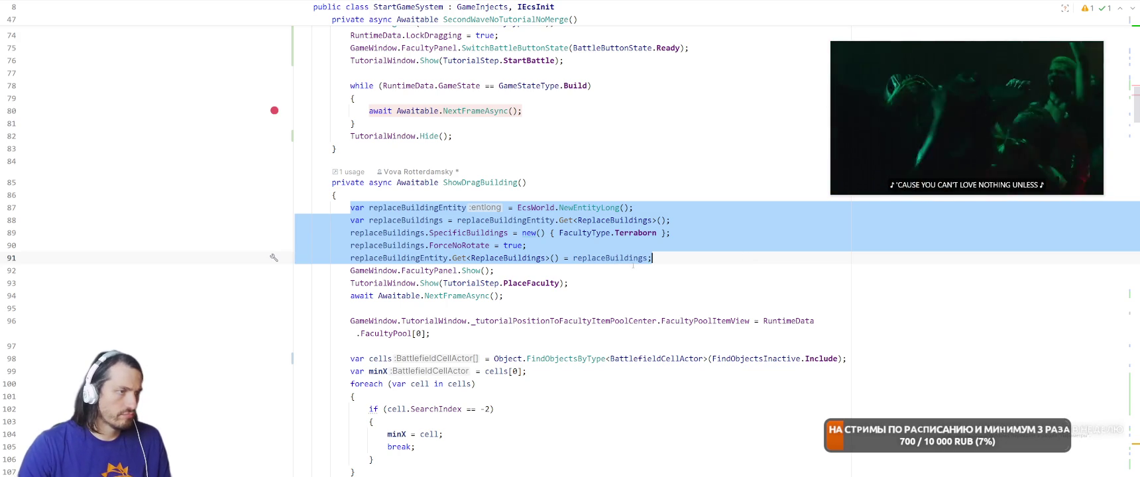
{"action": "key", "text": "ctrl+alt+Left"}
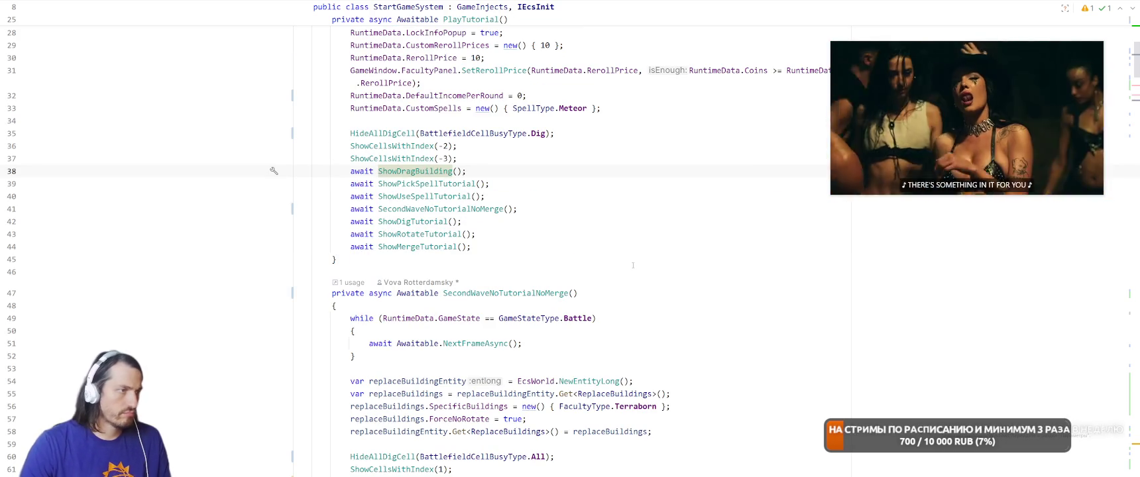
{"action": "left_click", "coordinate": [416, 222], "text": "ctrl"}
{"action": "scroll", "coordinate": [679, 219], "scroll_direction": "down", "scroll_amount": 1}
{"action": "left_click", "coordinate": [679, 219]}
{"action": "key", "text": "Return"}
{"action": "key", "text": "Return"}
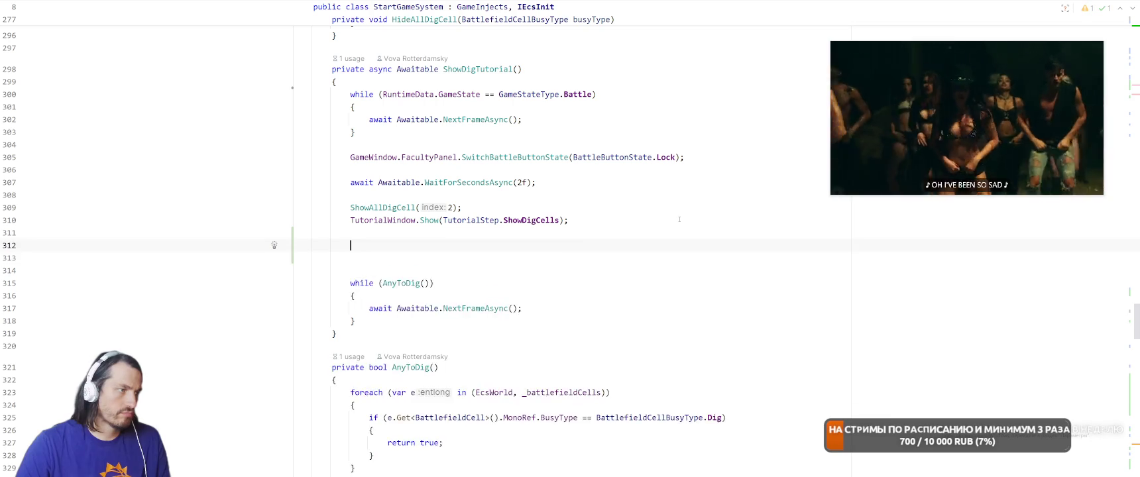
{"action": "type", "text": "var replaceBuildingEntity = EcsWorld.NewEntityLong(); var replaceBuildings = replaceBuildingEntity.Get<ReplaceBuildings>(); replaceBuildings.SpecificBuildings = new() { FacultyType.Terraborn }; replaceBuildings.ForceNoRotate = true; replaceBuildingEntity.Get<ReplaceBuildings>() = replaceBuildings;"}
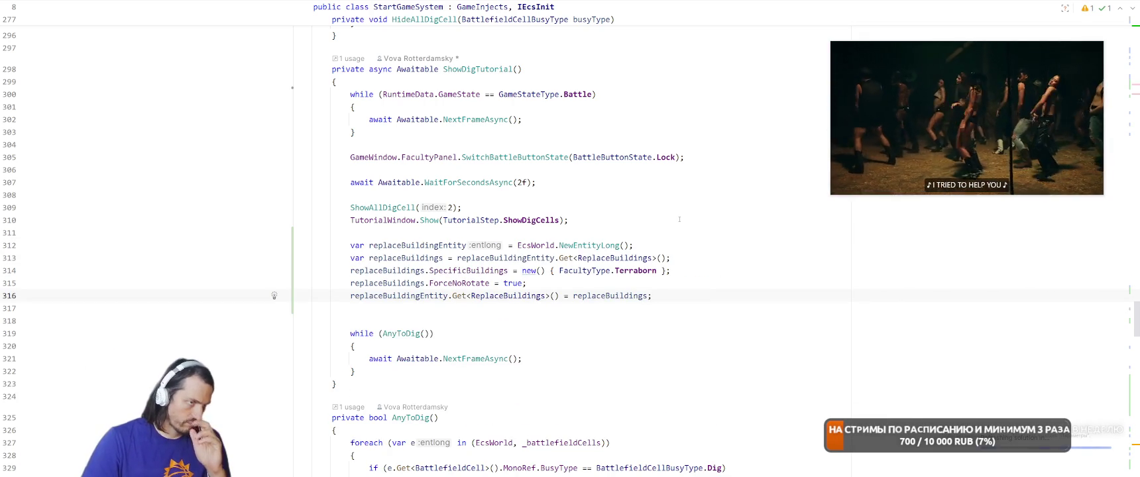
{"action": "key", "text": "Delete"}
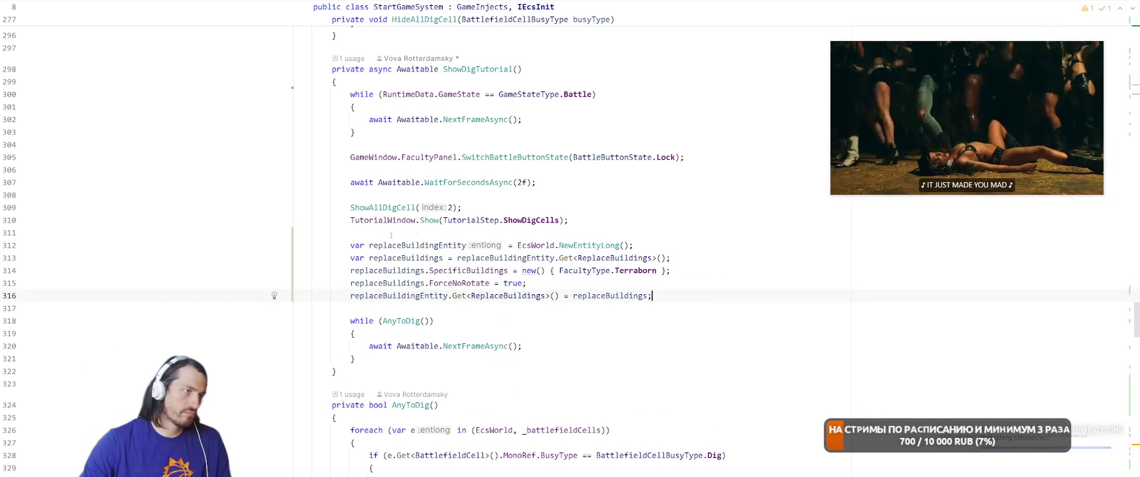
Move the replaceBuildings block below the while (AnyToDig()) loop and clear leftover blank lines
{"action": "left_click_drag", "start_coordinate": [349, 245], "coordinate": [711, 296]}
{"action": "key", "text": "ctrl+c"}
{"action": "key", "text": "BackSpace"}
{"action": "key", "text": "Delete"}
{"action": "key", "text": "Delete"}
{"action": "key", "text": "End"}
{"action": "key", "text": "Down"}
{"action": "key", "text": "Down"}
{"action": "key", "text": "Down"}
{"action": "key", "text": "Return"}
{"action": "key", "text": "ctrl+v"}
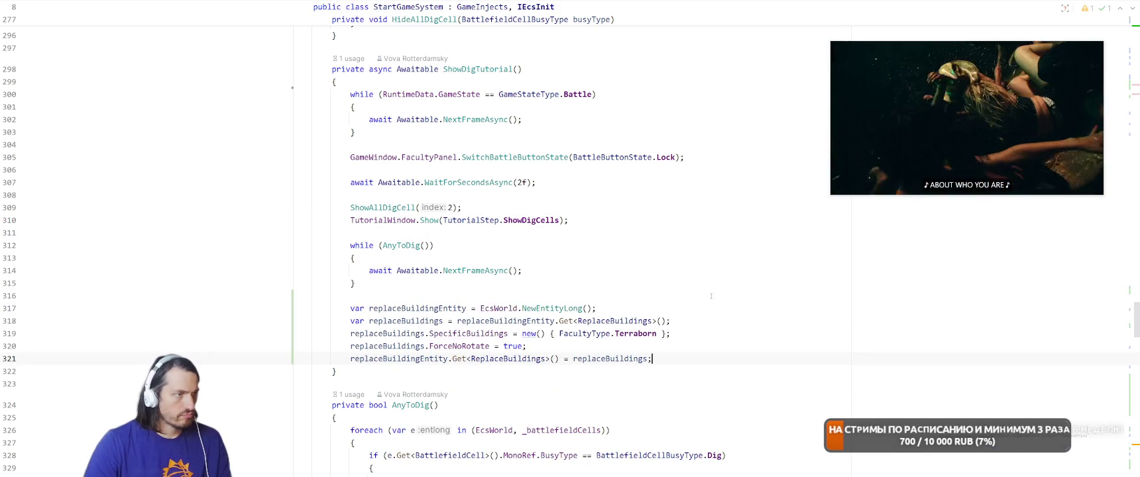
{"action": "left_click", "coordinate": [404, 245], "text": "ctrl"}
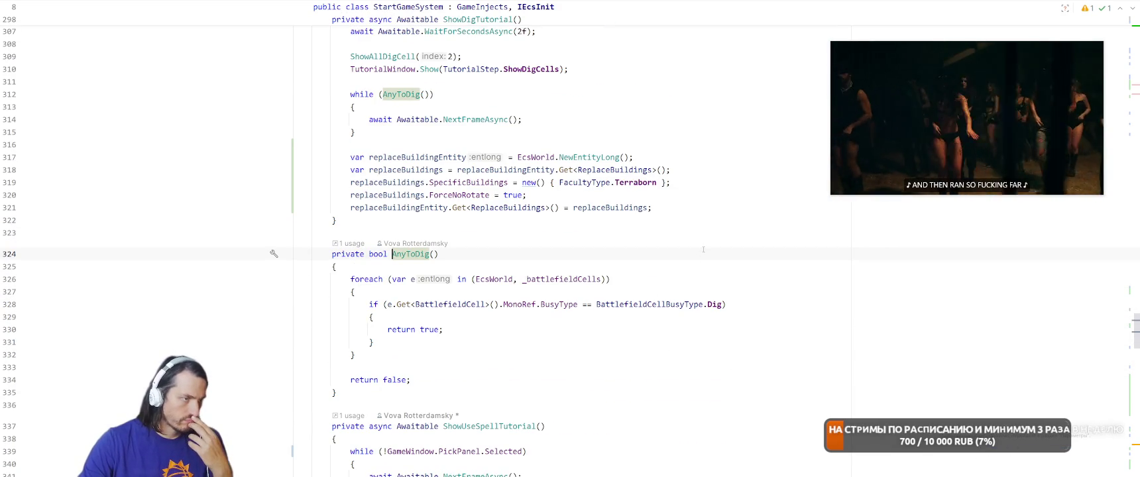
Extract e.Get<BattlefieldCell>().MonoRef in AnyToDig into a battlefieldCellActor variable
{"action": "scroll", "coordinate": [721, 299], "scroll_direction": "up", "scroll_amount": 1}
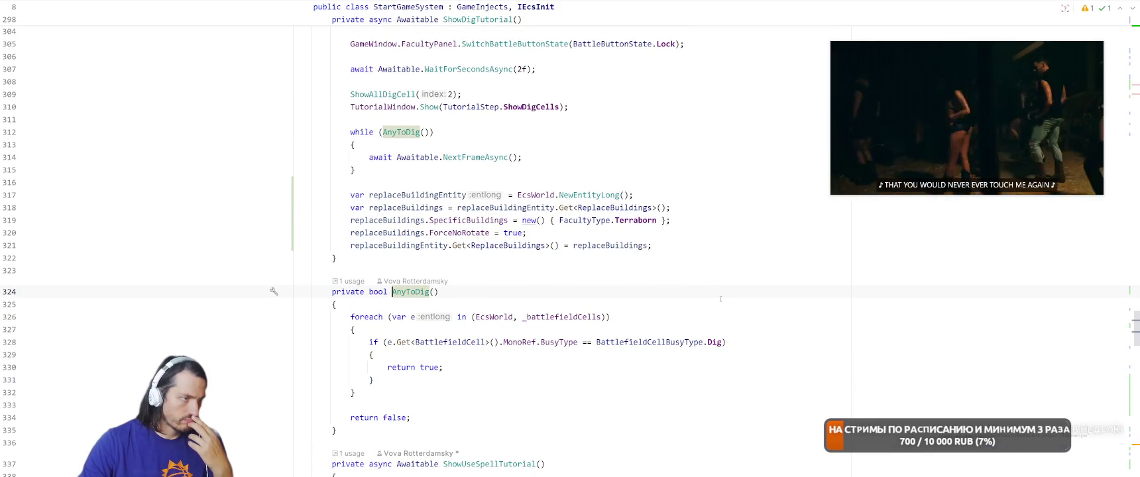
{"action": "left_click", "coordinate": [387, 342]}
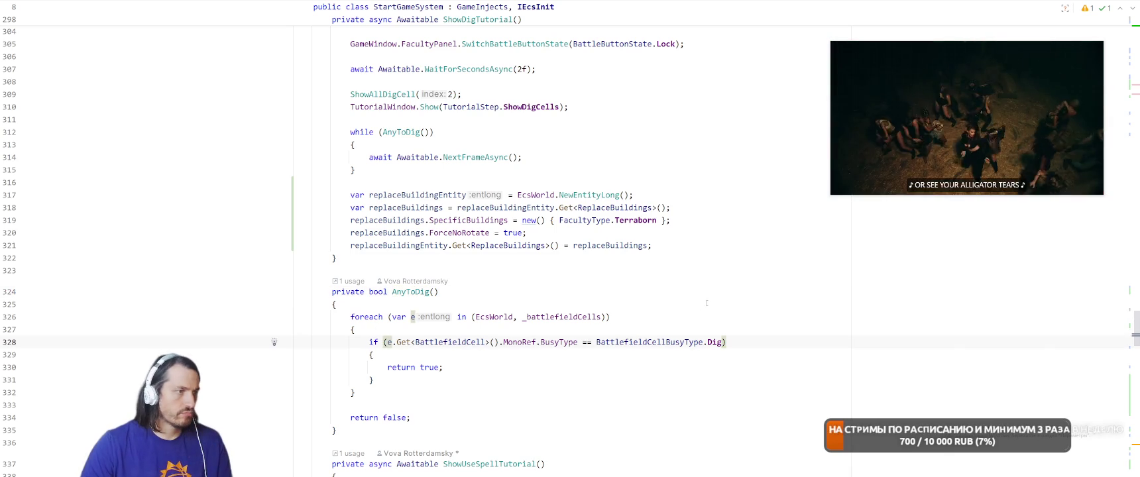
{"action": "key", "text": "ctrl+shift+Right"}
{"action": "key", "text": "ctrl+shift+Right"}
{"action": "key", "text": "ctrl+shift+Right"}
{"action": "key", "text": "ctrl+shift+Right"}
{"action": "key", "text": "ctrl+alt+v"}
{"action": "key", "text": "Return"}
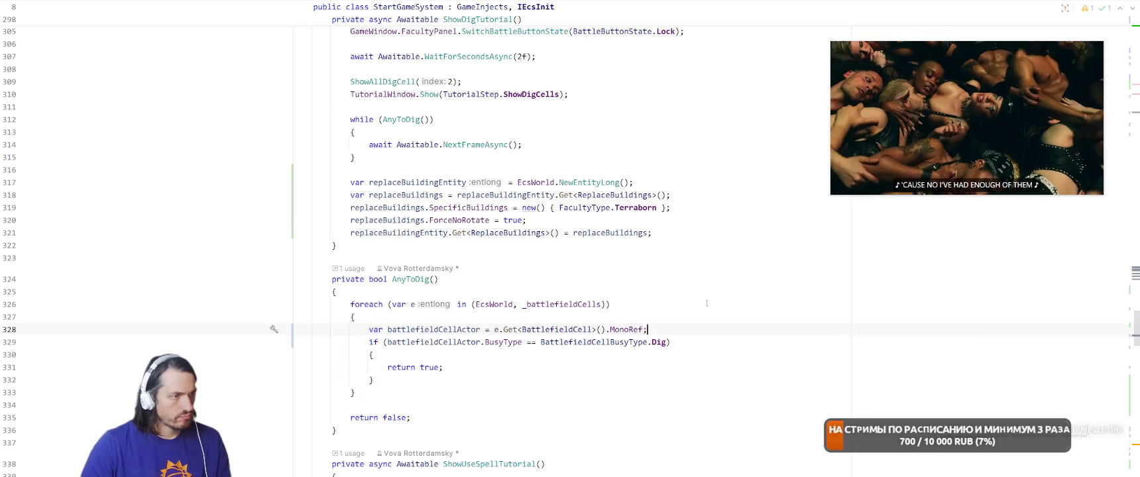
Prefix the if condition with battlefieldCellActor.gameObject.activeSelf &&
{"action": "type", "text": "bat"}
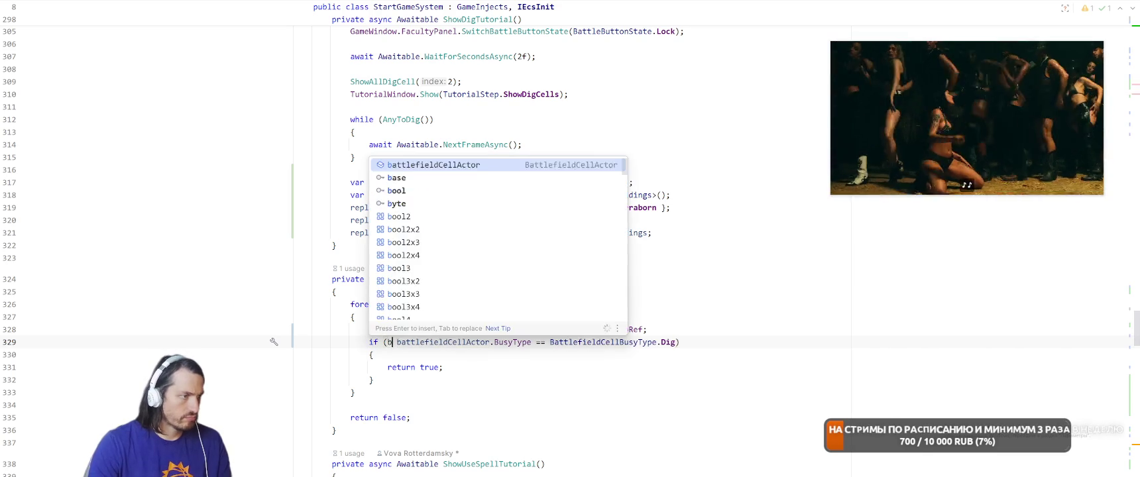
{"action": "key", "text": "Return"}
{"action": "type", "text": ".g"}
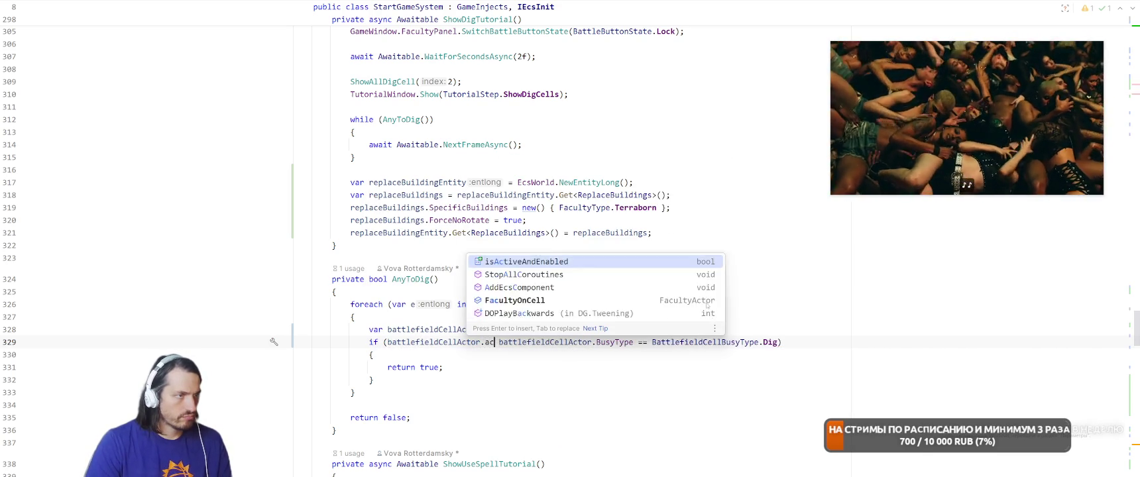
{"action": "key", "text": "Return"}
{"action": "type", "text": ".acti"}
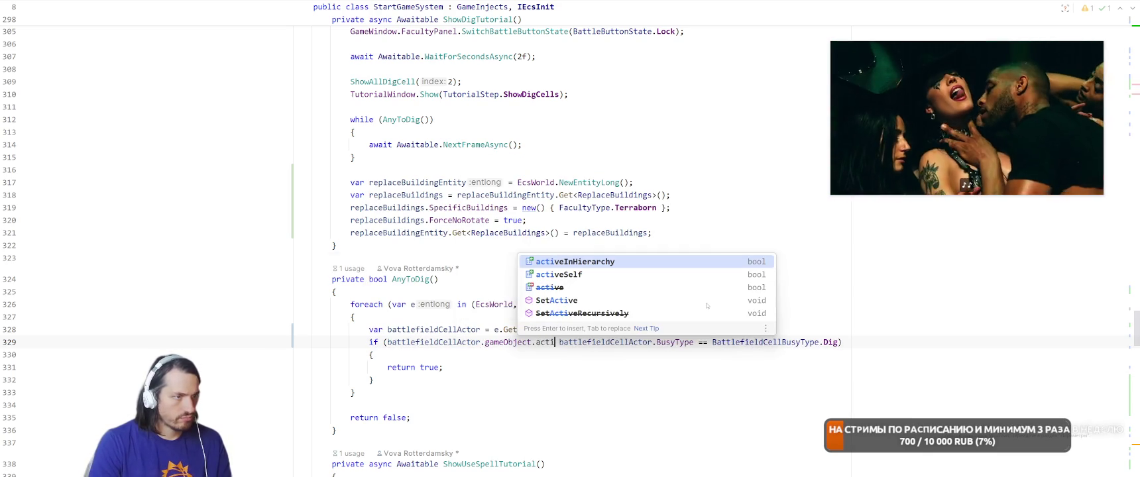
{"action": "key", "text": "Down"}
{"action": "key", "text": "Return"}
{"action": "type", "text": "&&"}
{"action": "key", "text": "Left"}
{"action": "key", "text": "Left"}
{"action": "key", "text": "Left"}
Replace activeSelf with activeInHierarchy in the AnyToDig condition
{"action": "key", "text": "ctrl+shift+Left"}
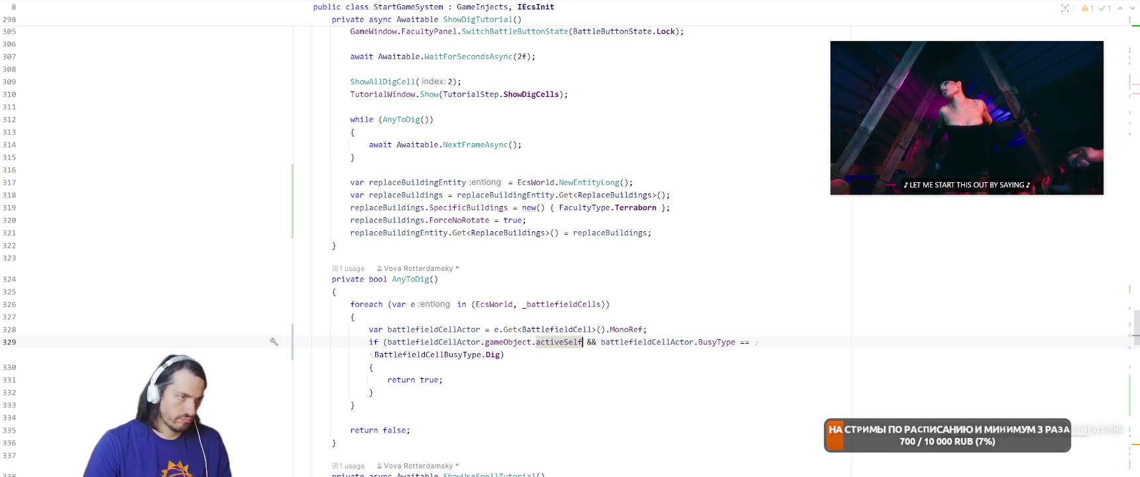
{"action": "type", "text": "act"}
{"action": "key", "text": "Down"}
{"action": "key", "text": "Return"}
{"action": "key", "text": "Down"}
{"action": "key", "text": "Down"}
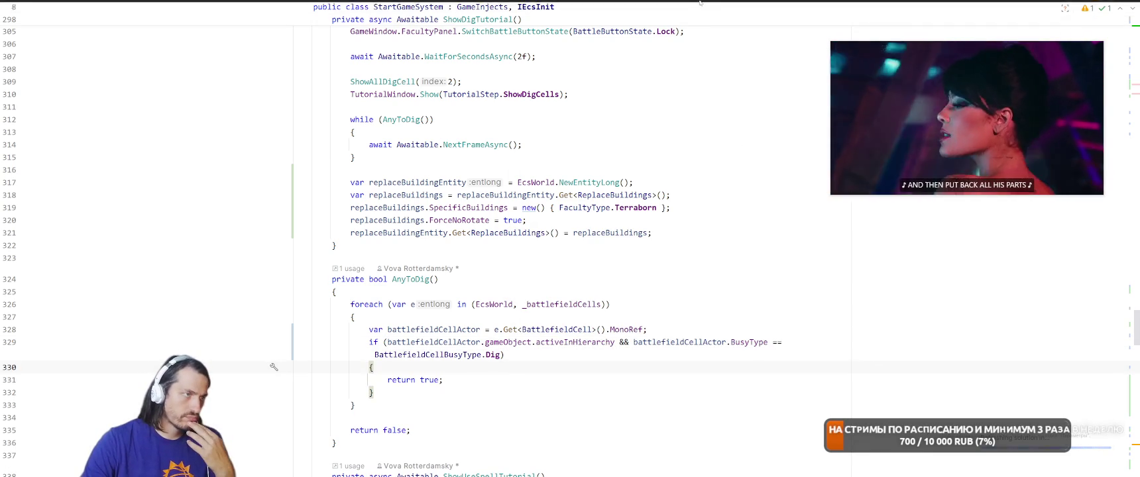
Return to the ForceNoRotate assignment and open the ReplaceBuildings struct definition
{"action": "left_click", "coordinate": [558, 123]}
{"action": "scroll", "coordinate": [623, 134], "scroll_direction": "up", "scroll_amount": 1}
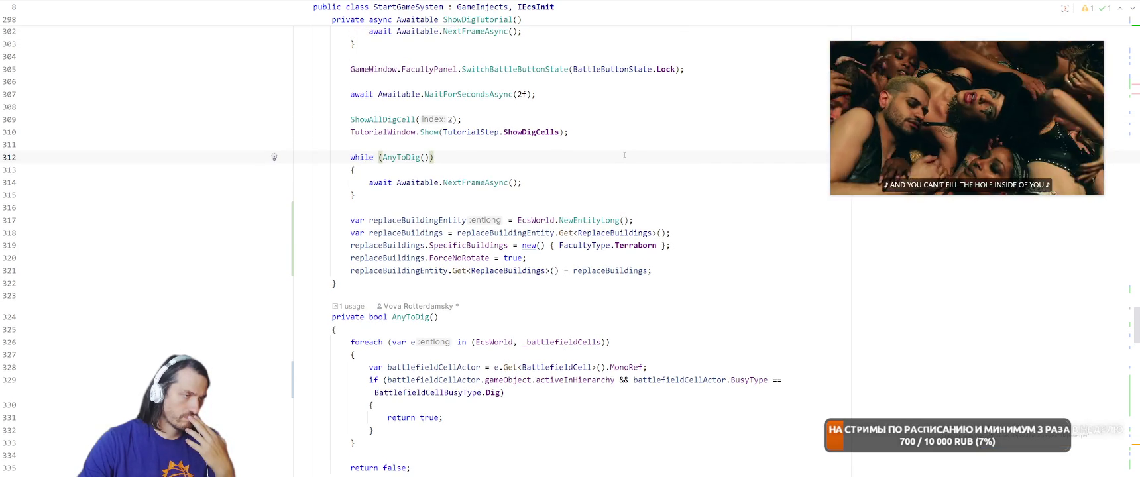
{"action": "left_click", "coordinate": [514, 257]}
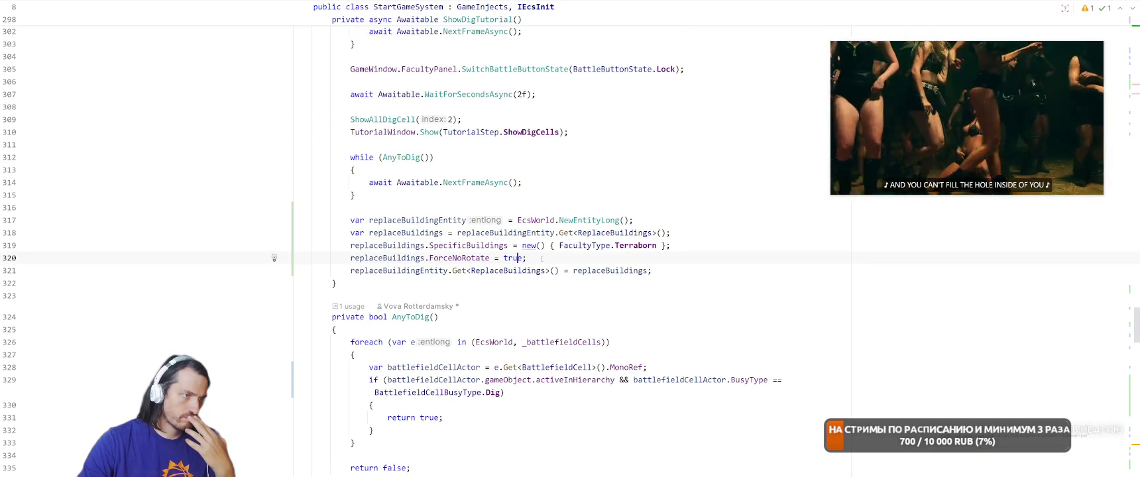
{"action": "mouse_move", "coordinate": [574, 249]}
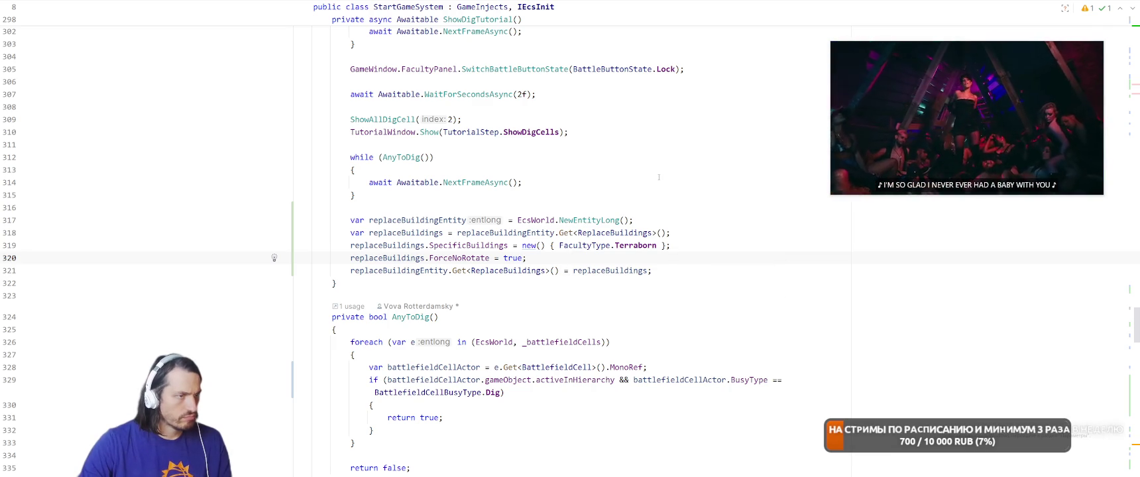
{"action": "left_click", "coordinate": [519, 272], "text": "ctrl"}
{"action": "left_click", "coordinate": [577, 96]}
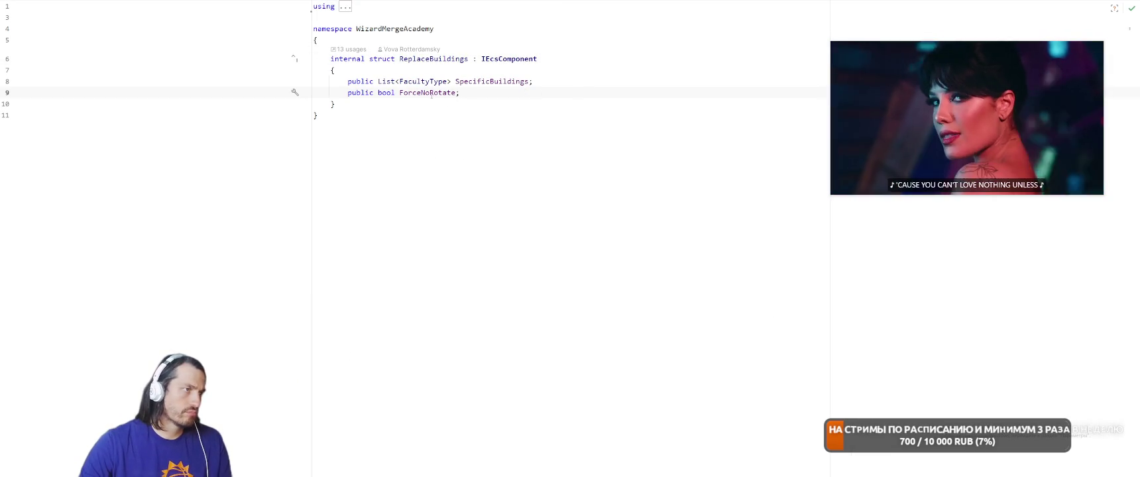
Find all usages of SpecificBuildings and open the RerollSystem usage
{"action": "right_click", "coordinate": [401, 87]}
{"action": "right_click", "coordinate": [491, 71]}
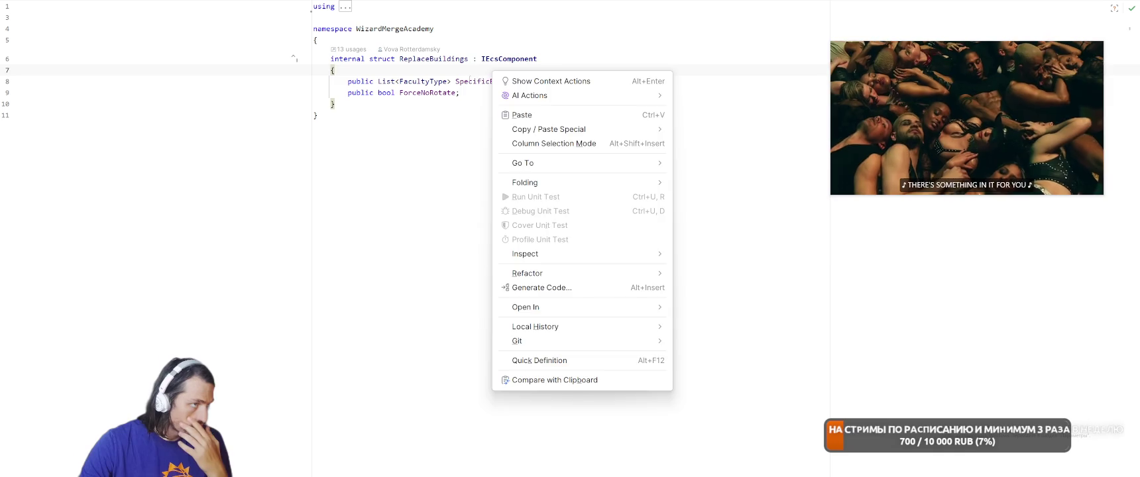
{"action": "right_click", "coordinate": [469, 79]}
{"action": "left_click", "coordinate": [524, 163]}
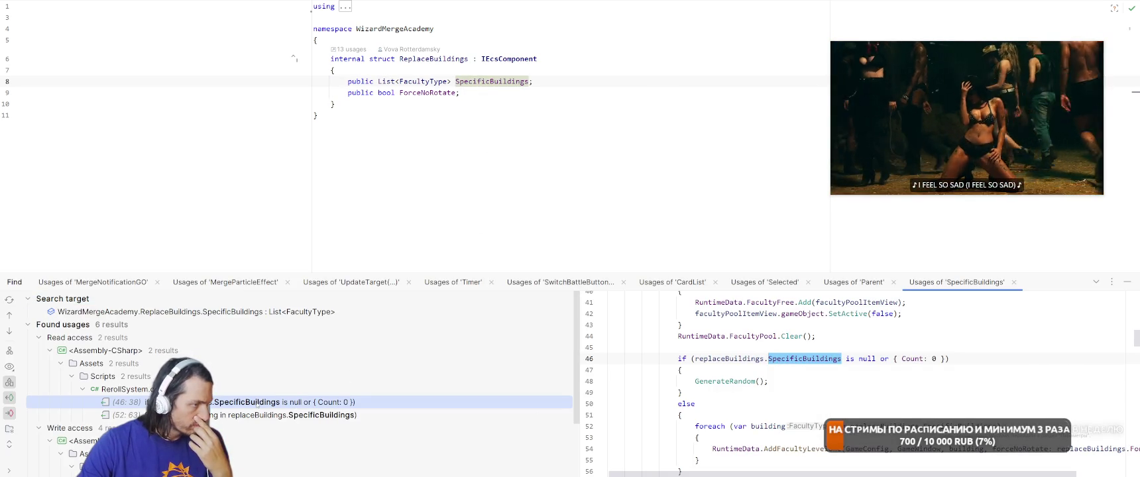
{"action": "double_click", "coordinate": [257, 403]}
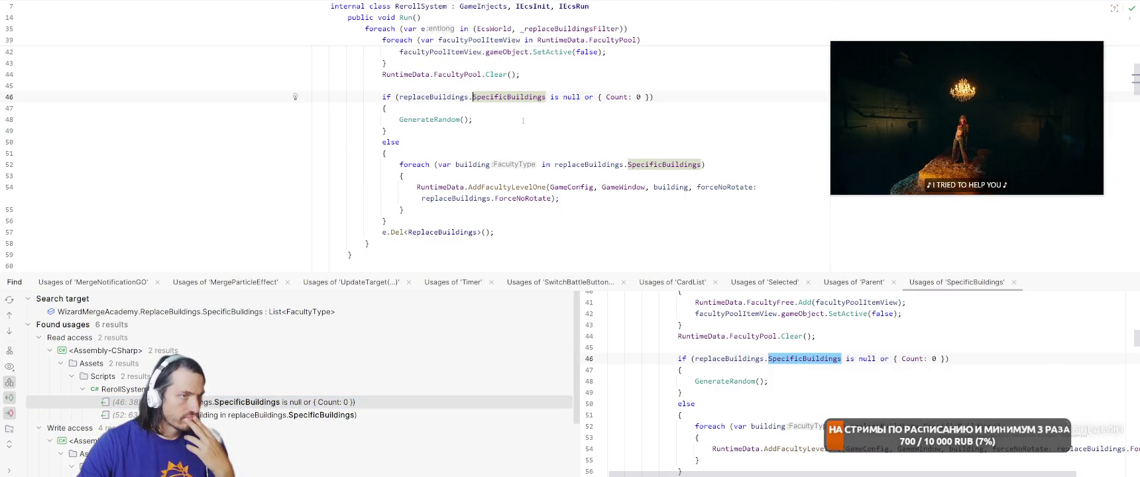
{"action": "scroll", "coordinate": [565, 241], "scroll_direction": "up", "scroll_amount": 1}
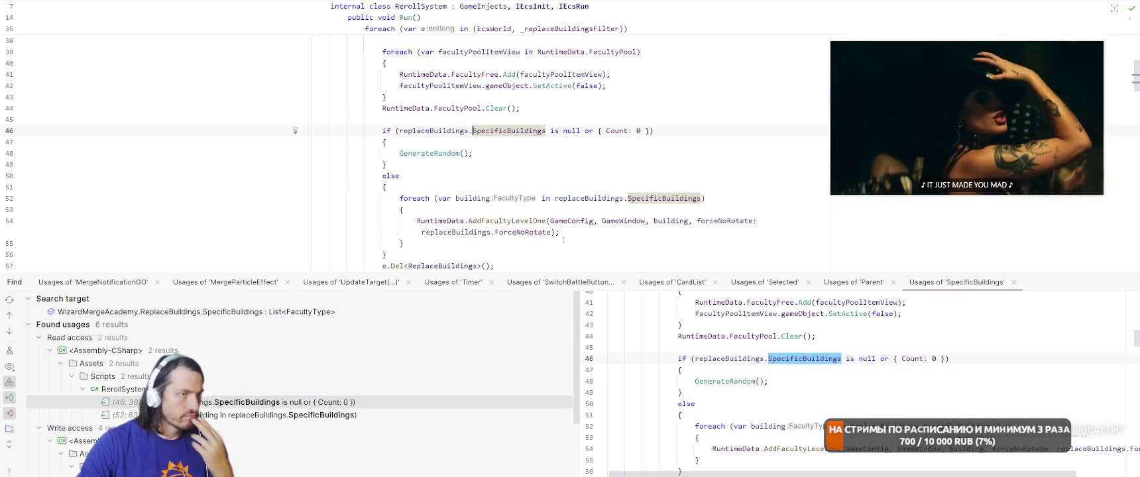
Inspect AddFacultyLevelOne, checking the CanBeRotated and IncrementCount declarations
{"action": "left_click", "coordinate": [520, 221], "text": "ctrl"}
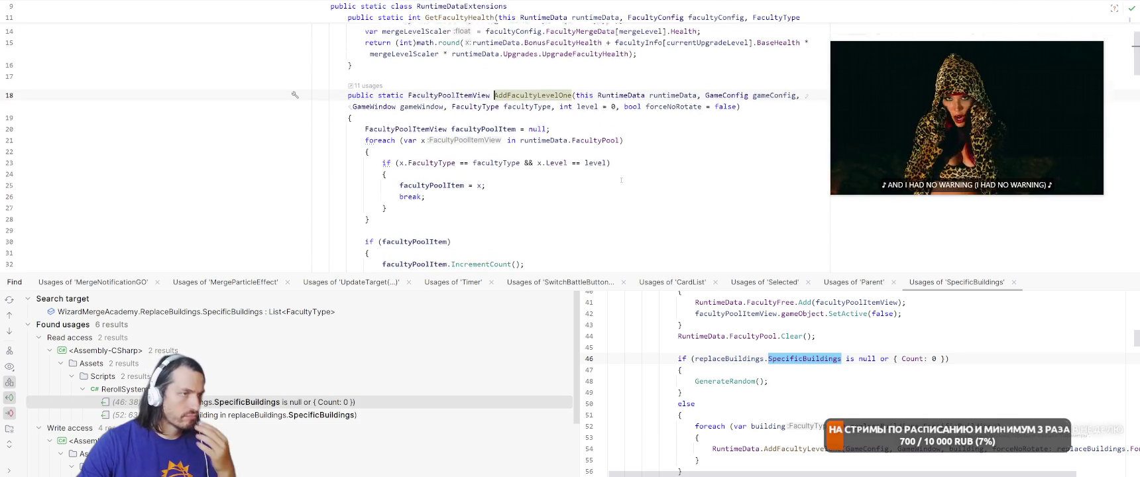
{"action": "scroll", "coordinate": [647, 157], "scroll_direction": "down", "scroll_amount": 2}
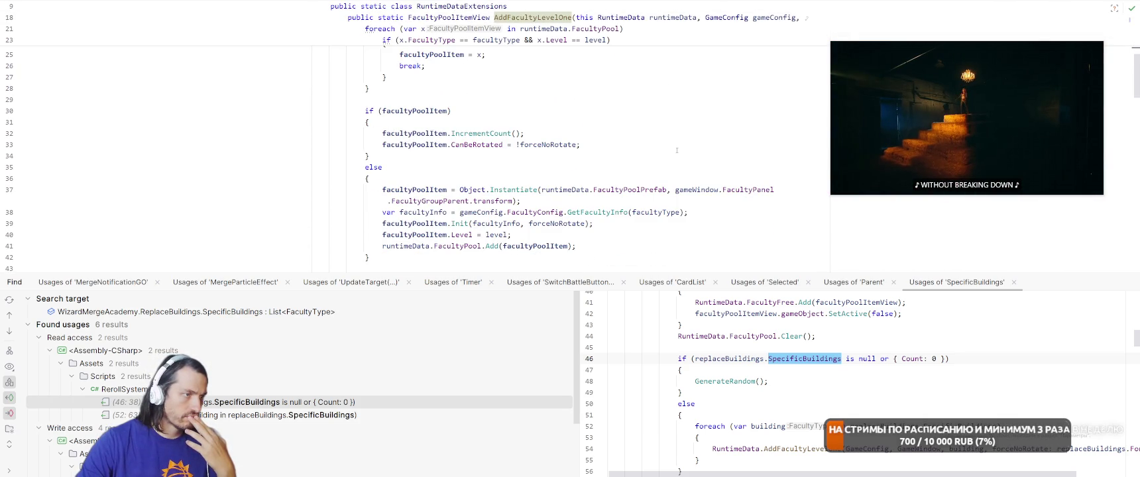
{"action": "left_click", "coordinate": [477, 145], "text": "ctrl"}
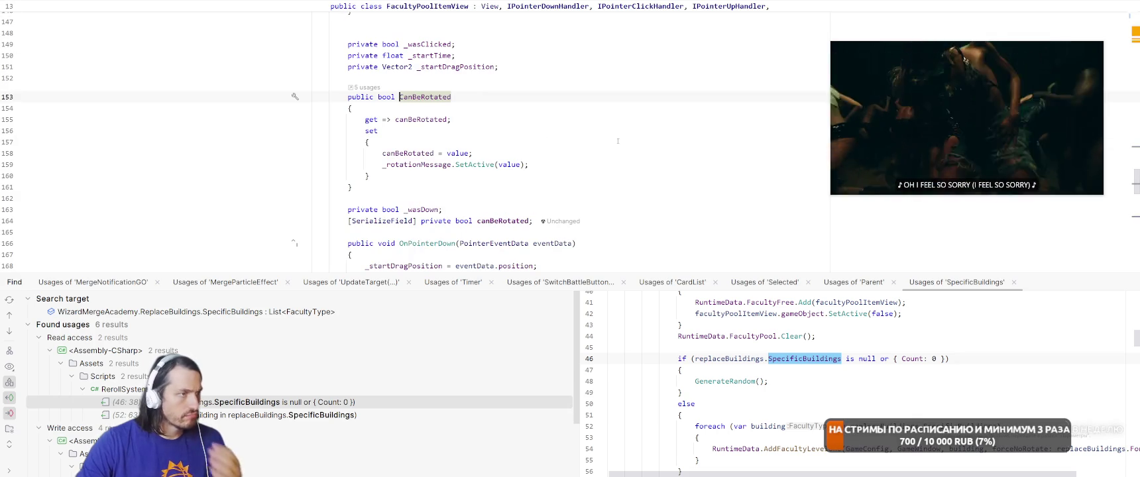
{"action": "key", "text": "ctrl+alt+Left"}
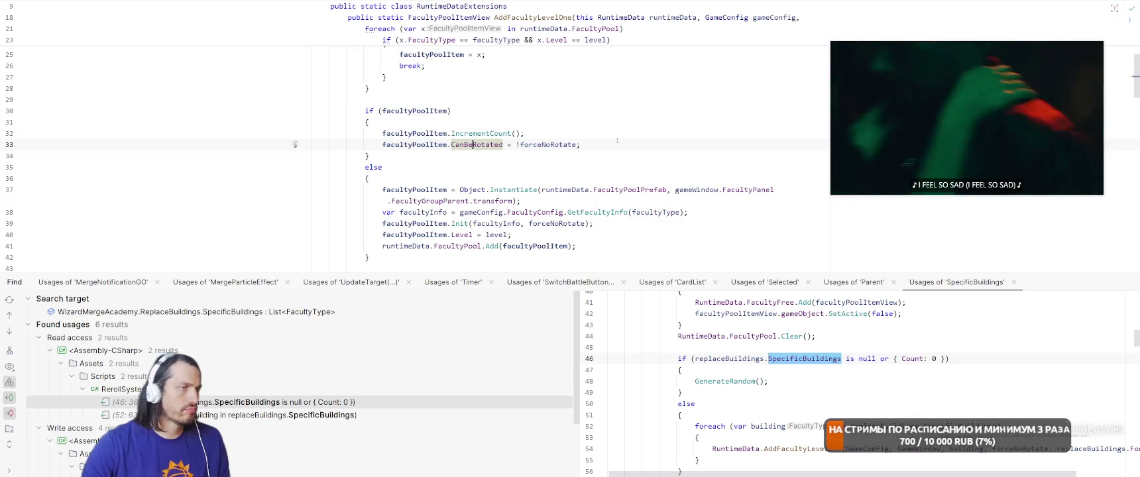
{"action": "left_click", "coordinate": [482, 134], "text": "ctrl"}
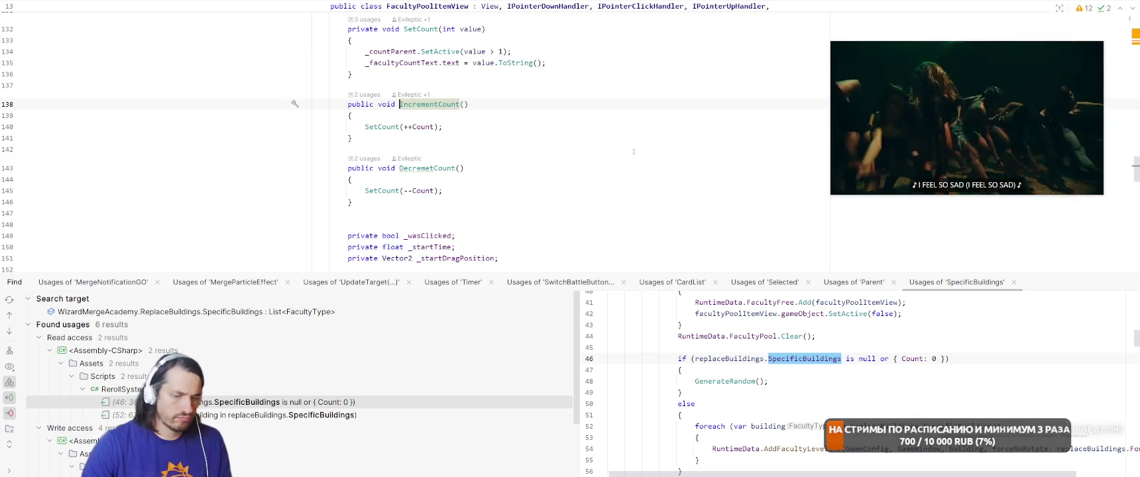
{"action": "key", "text": "ctrl+alt+Left"}
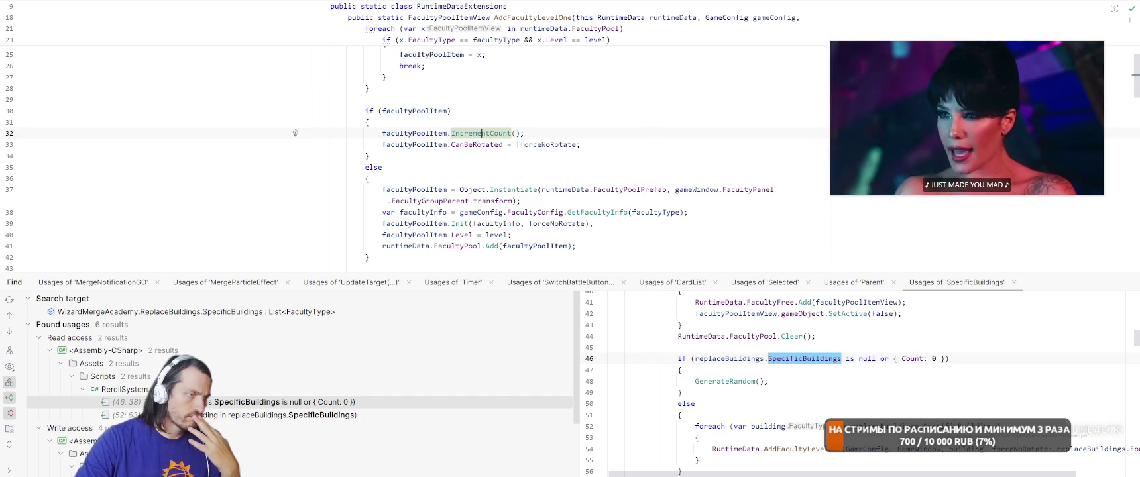
{"action": "scroll", "coordinate": [674, 145], "scroll_direction": "down", "scroll_amount": 1}
{"action": "scroll", "coordinate": [630, 218], "scroll_direction": "down", "scroll_amount": 2}
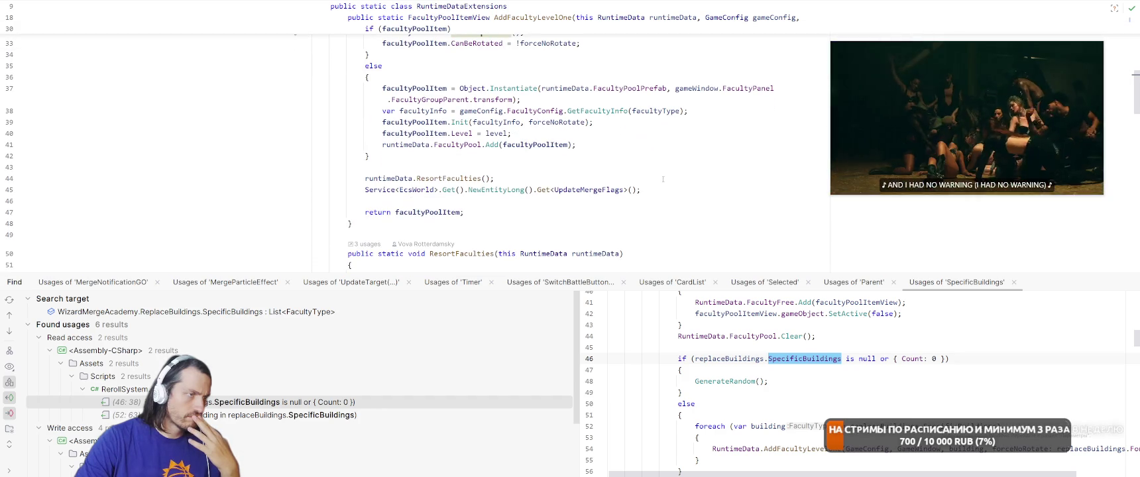